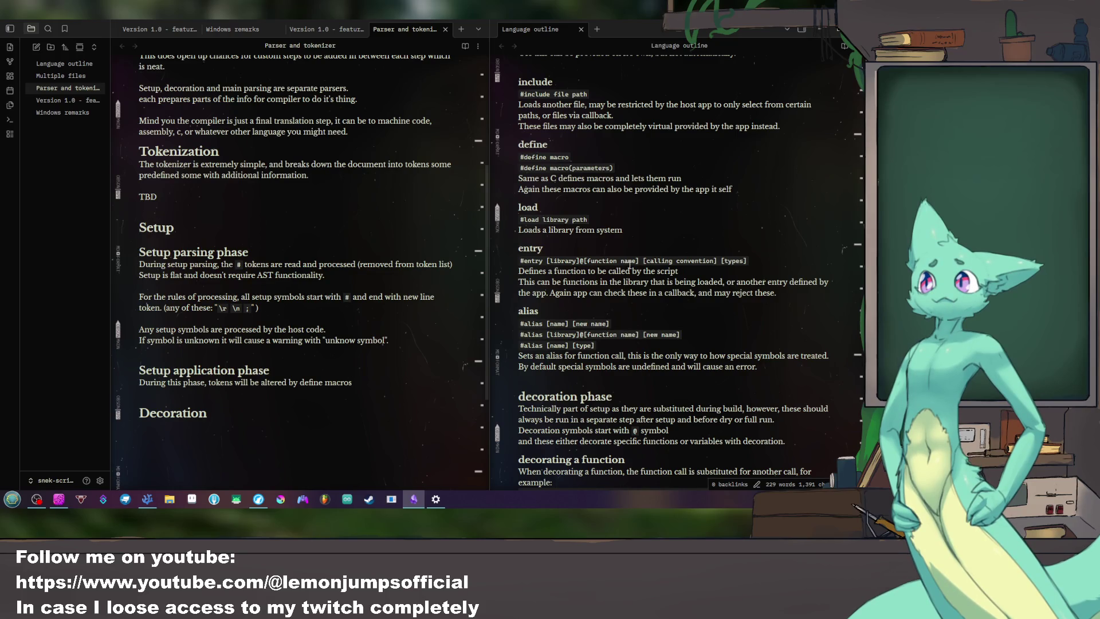
pyautogui.scroll(-2, 632, 262)
pyautogui.scroll(3, 629, 264)
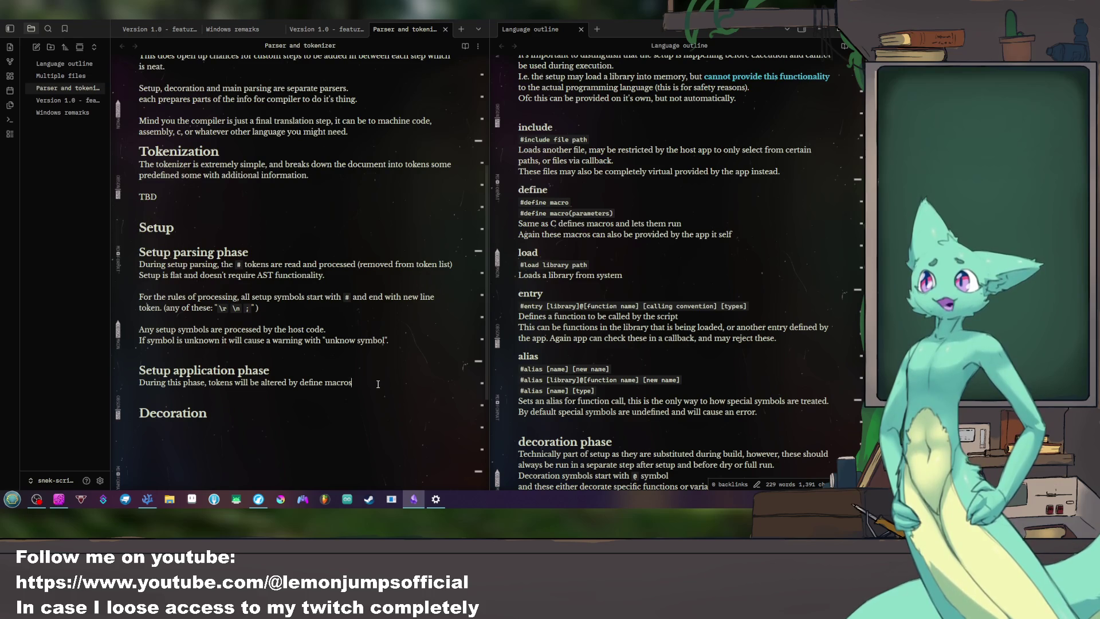
# Step: Insert 'first' before tokens and begin the 'And aliases will be noted down into' line
pyautogui.press('Return')
pyautogui.write('a')
pyautogui.press('BackSpace')
pyautogui.write('And aliases will be noted down into')
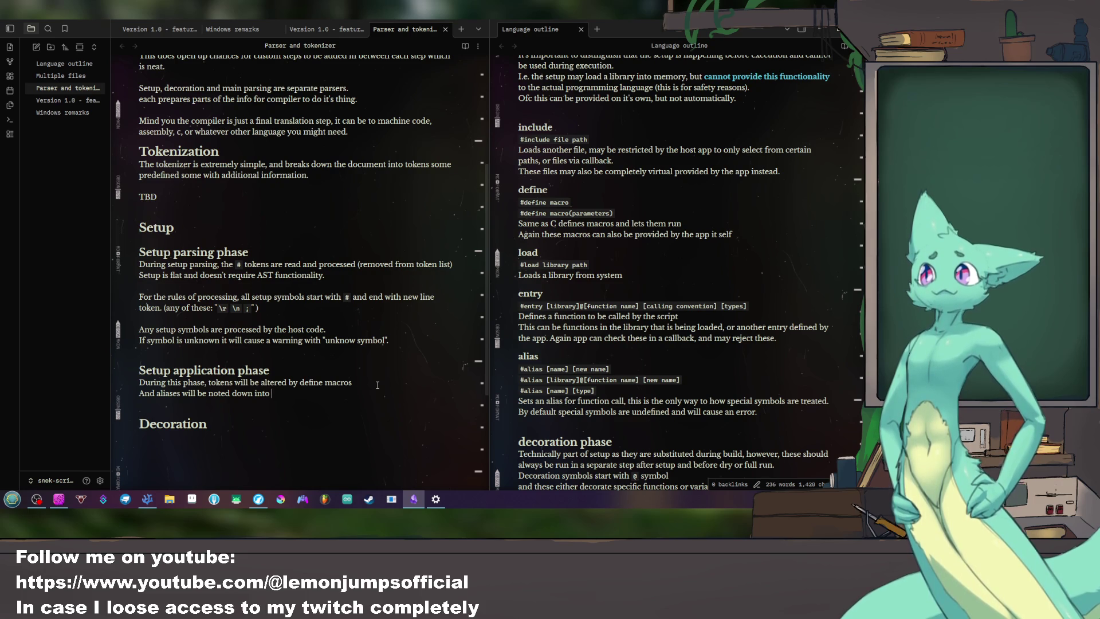
pyautogui.click(367, 381)
pyautogui.write('first')
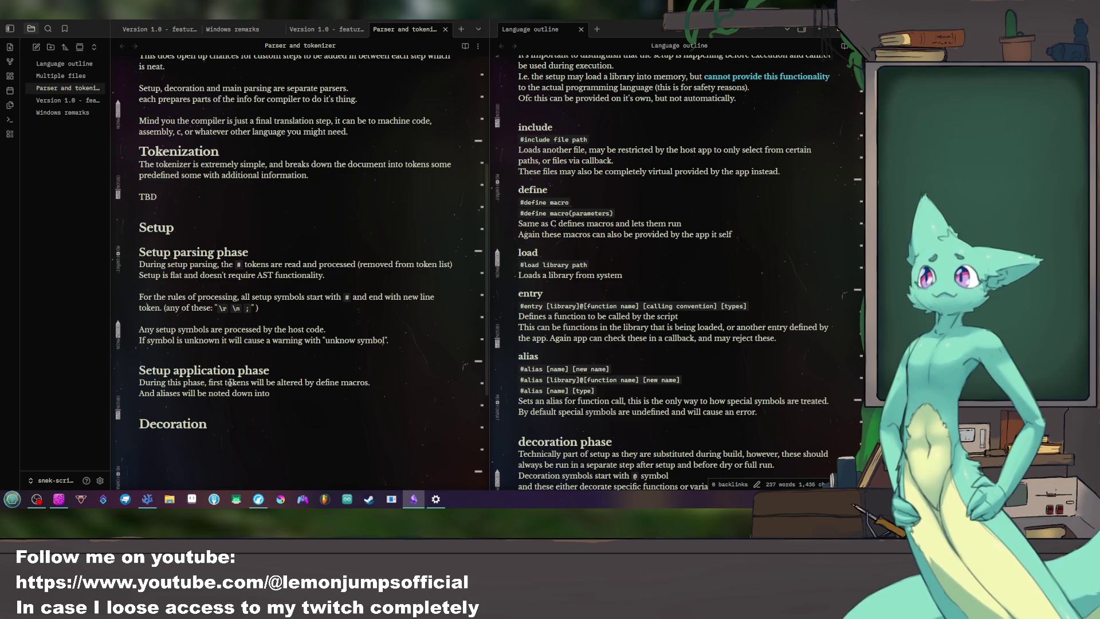
pyautogui.press('Return')
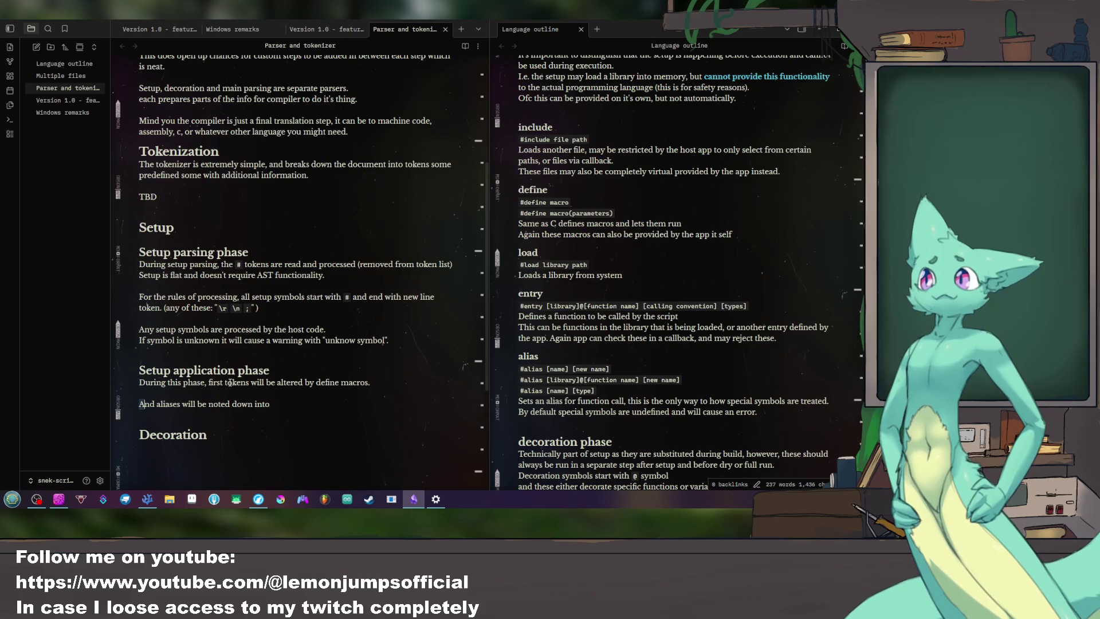
# Step: Reword to 'Then aliases' and 'firstly, remaining tokens', and begin 'Macro sub phase will repeat until'
pyautogui.press('BackSpace')
pyautogui.press('BackSpace')
pyautogui.press('BackSpace')
pyautogui.write('Then')
pyautogui.press('BackSpace')
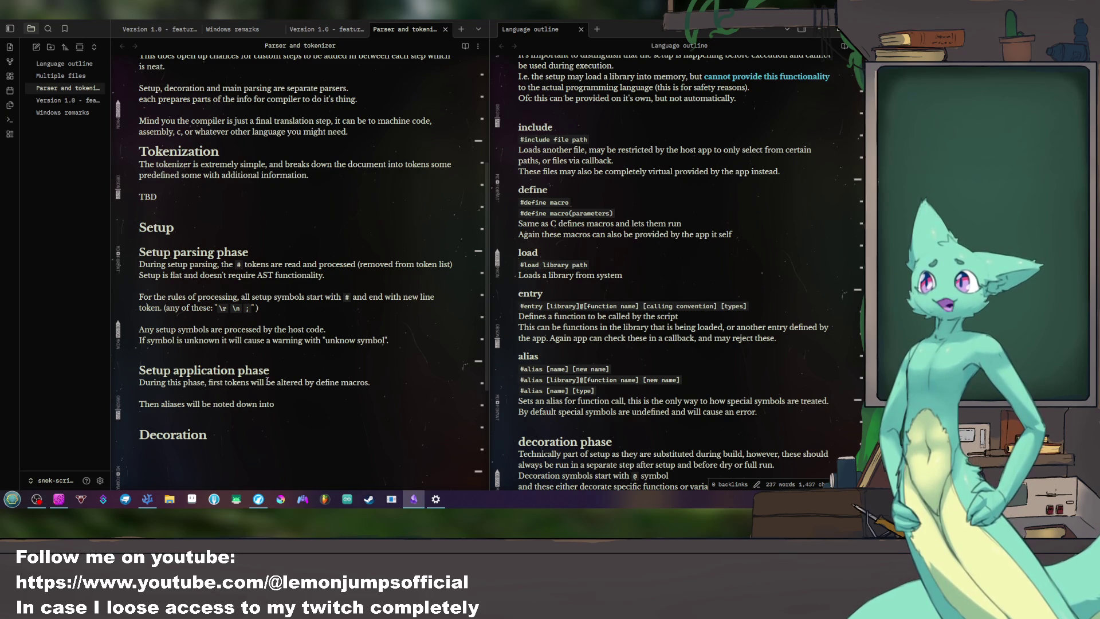
pyautogui.write('ly')
pyautogui.press('BackSpace')
pyautogui.press('BackSpace')
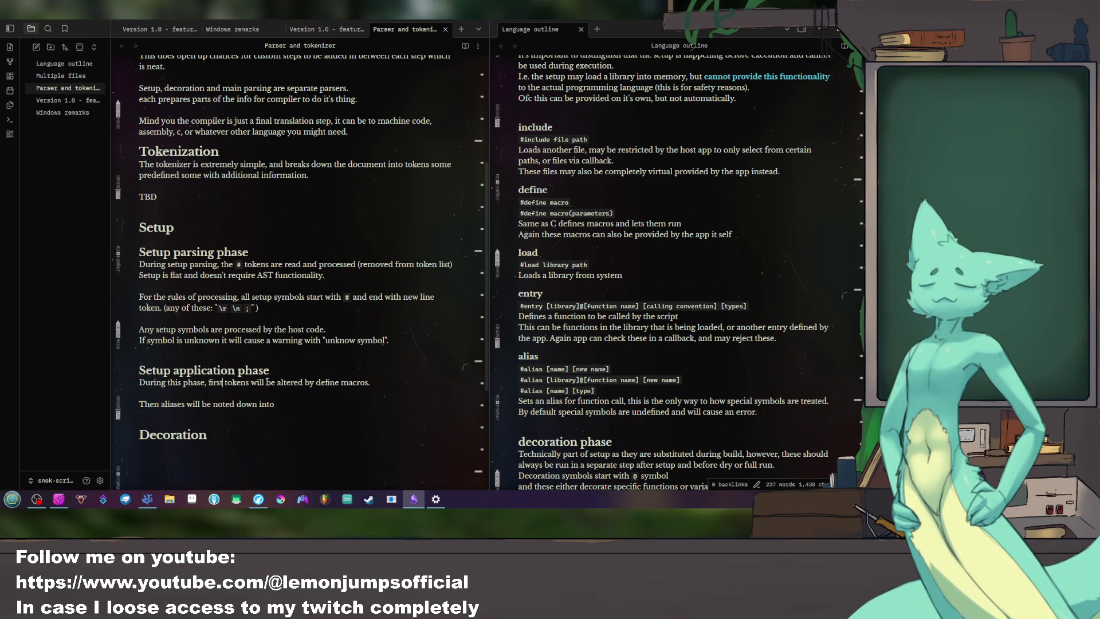
pyautogui.write('ly,')
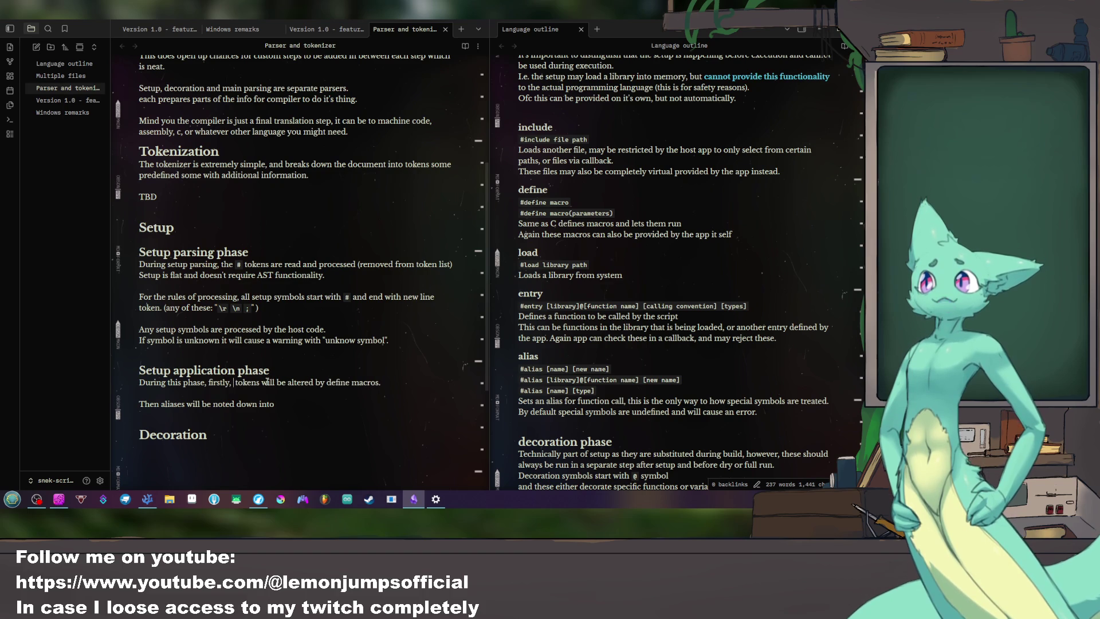
pyautogui.write('e')
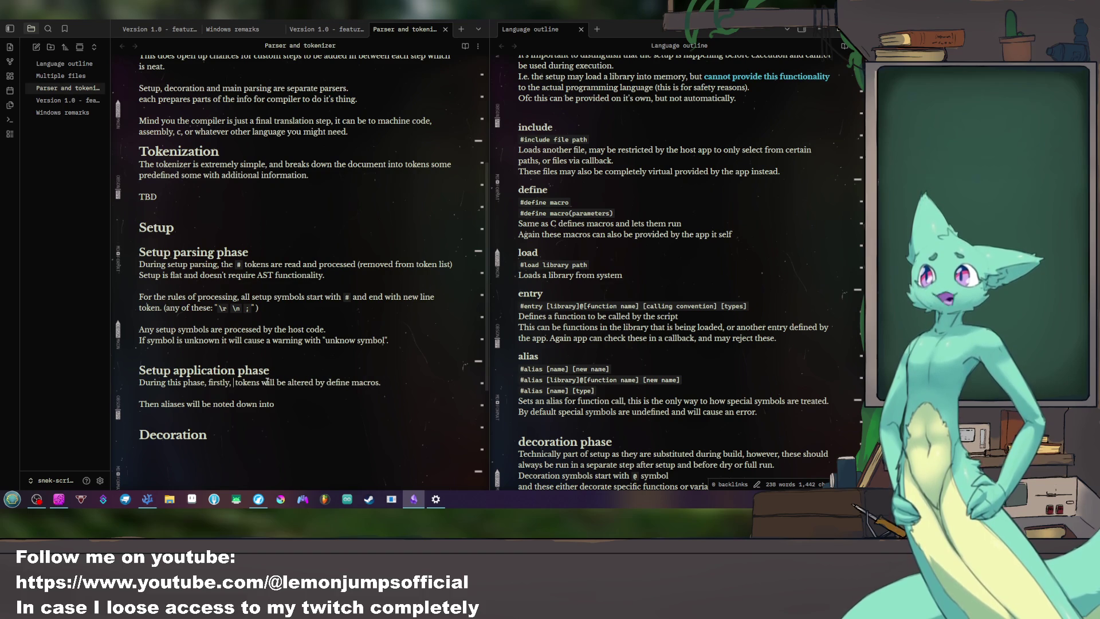
pyautogui.write('emaining')
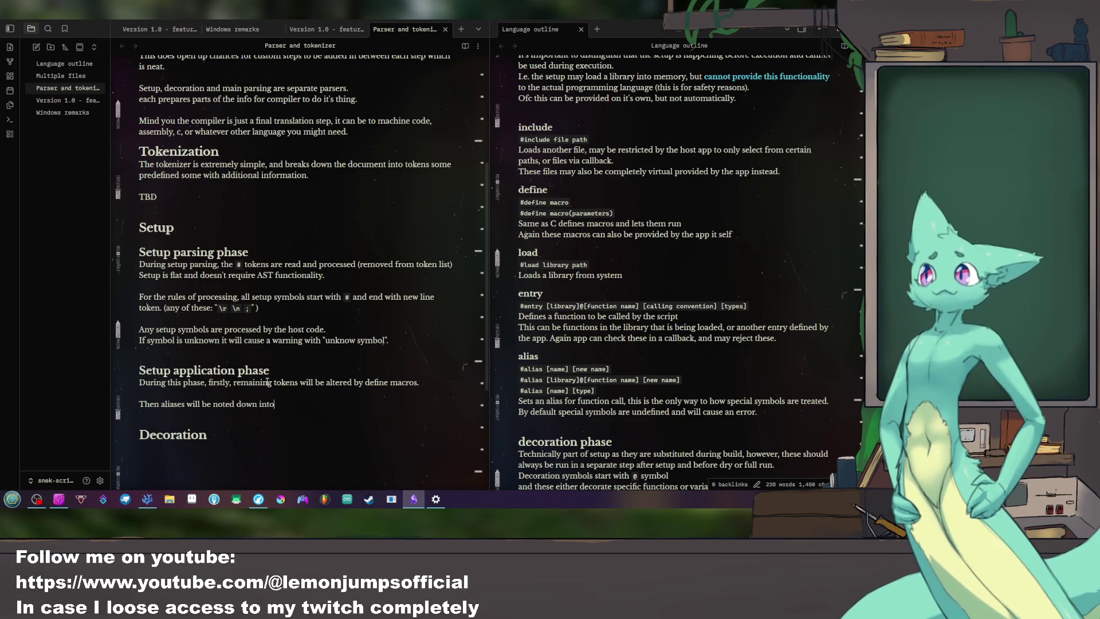
pyautogui.press('Return')
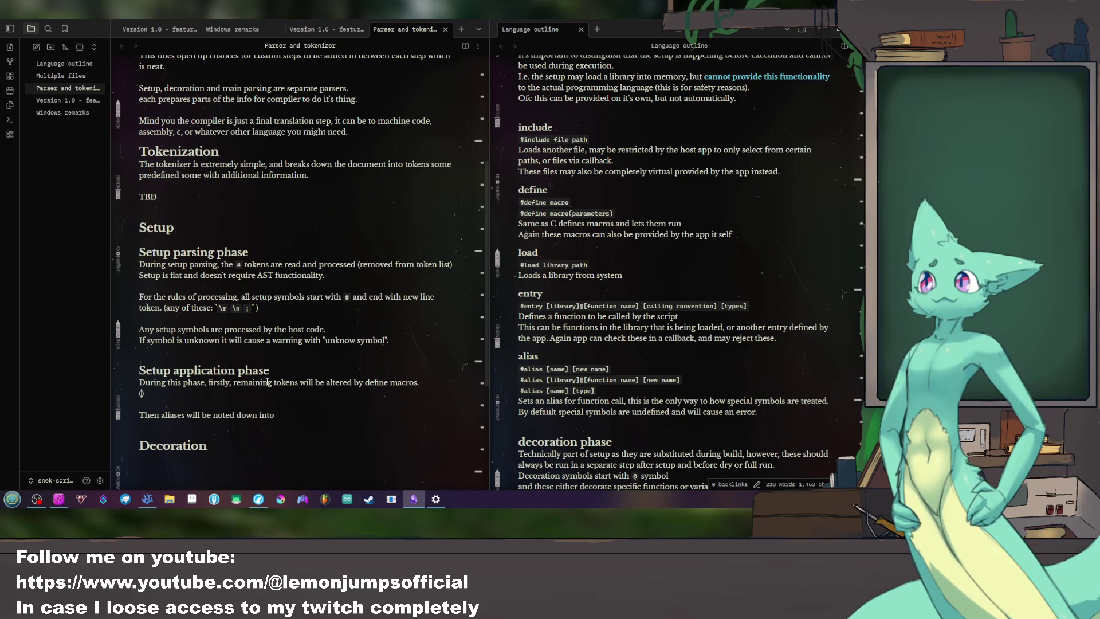
pyautogui.write('Macro ')
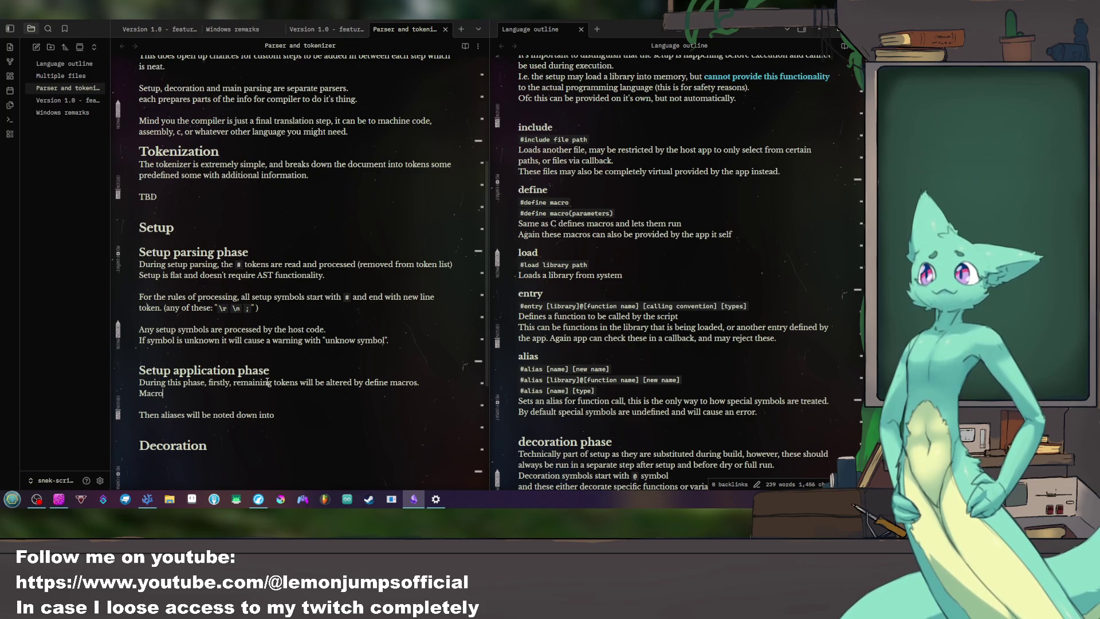
pyautogui.write('sub phase will repea')
pyautogui.write('t until all')
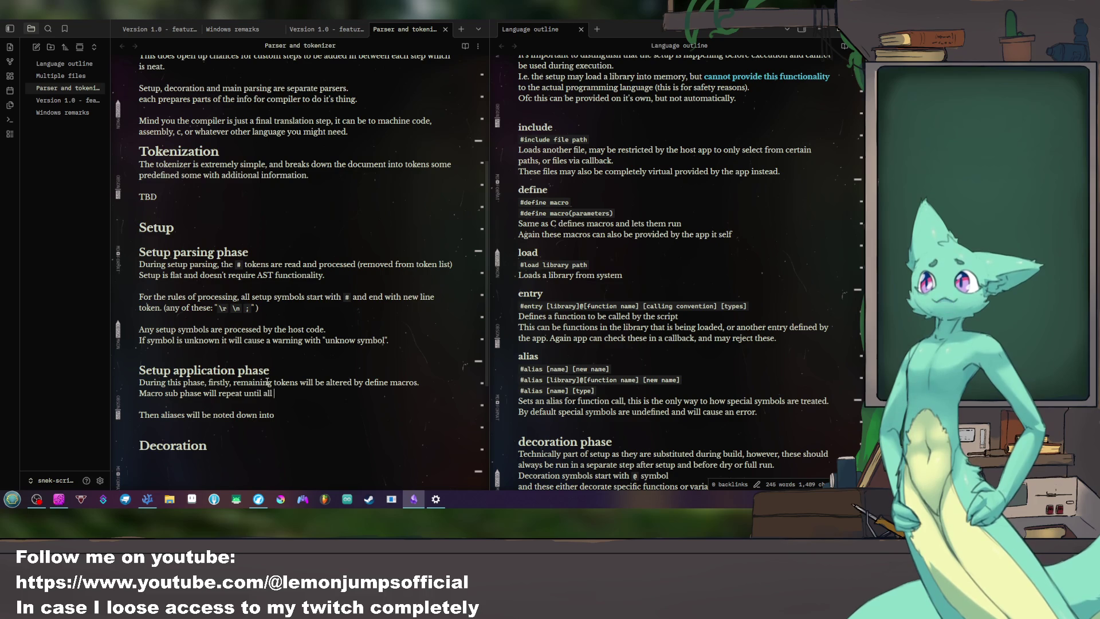
pyautogui.press('BackSpace')
pyautogui.press('BackSpace')
pyautogui.press('BackSpace')
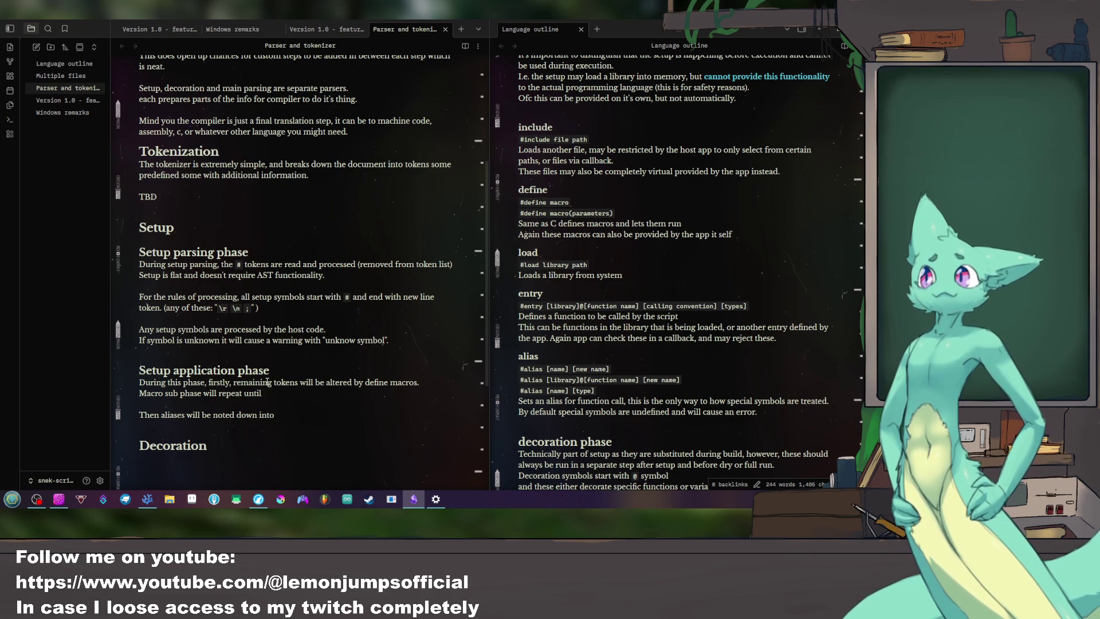
pyautogui.write('no more changes happen to the code.')
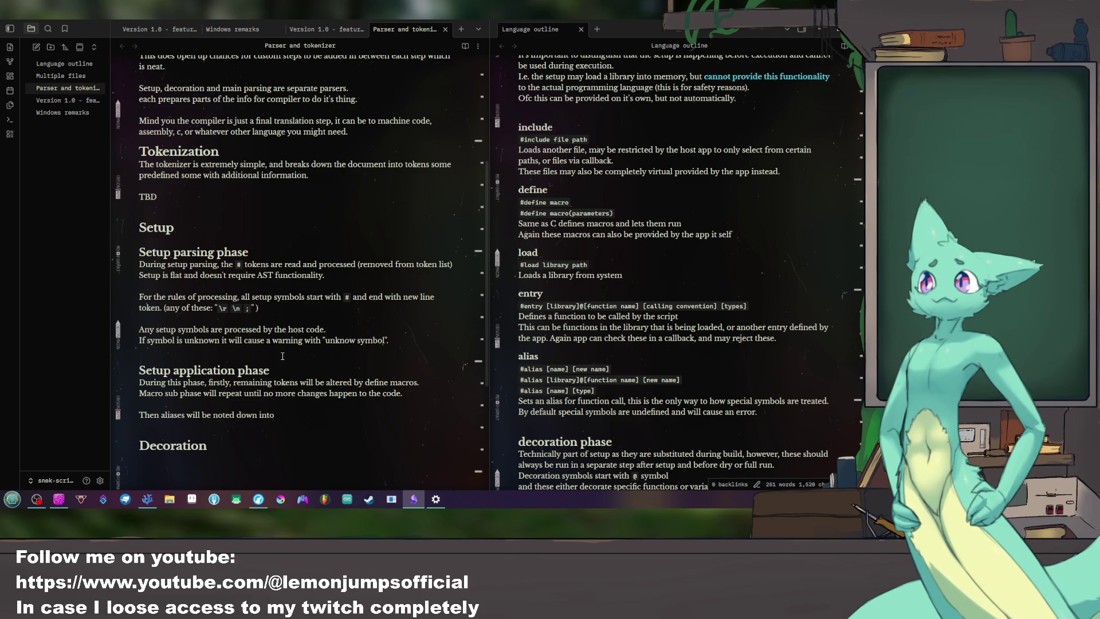
pyautogui.write('function')
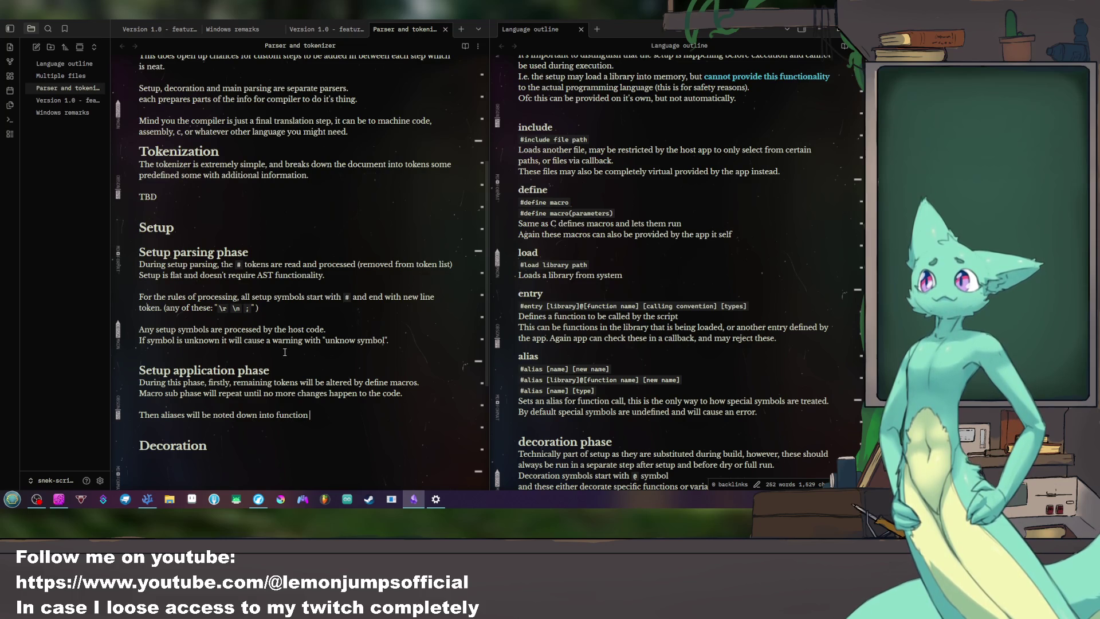
# Step: Finish the macro sub phase sentence with 'no more changes happen to the code.' and erase the unfinished aliases line
pyautogui.press('BackSpace')
pyautogui.press('BackSpace')
pyautogui.press('BackSpace')
pyautogui.press('BackSpace')
pyautogui.press('BackSpace')
pyautogui.press('BackSpace')
pyautogui.press('BackSpace')
pyautogui.press('BackSpace')
pyautogui.press('BackSpace')
pyautogui.press('BackSpace')
pyautogui.press('BackSpace')
pyautogui.press('BackSpace')
pyautogui.press('BackSpace')
pyautogui.press('BackSpace')
pyautogui.press('BackSpace')
pyautogui.press('BackSpace')
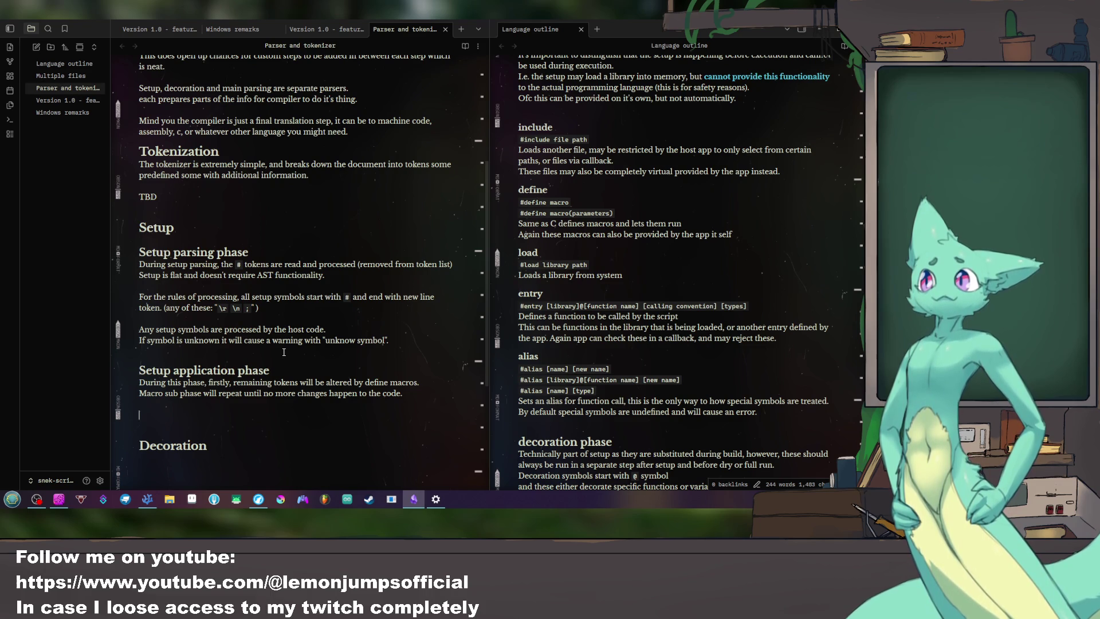
pyautogui.write('#includ')
pyautogui.press('BackSpace')
pyautogui.press('BackSpace')
pyautogui.press('BackSpace')
pyautogui.press('BackSpace')
pyautogui.press('BackSpace')
pyautogui.press('BackSpace')
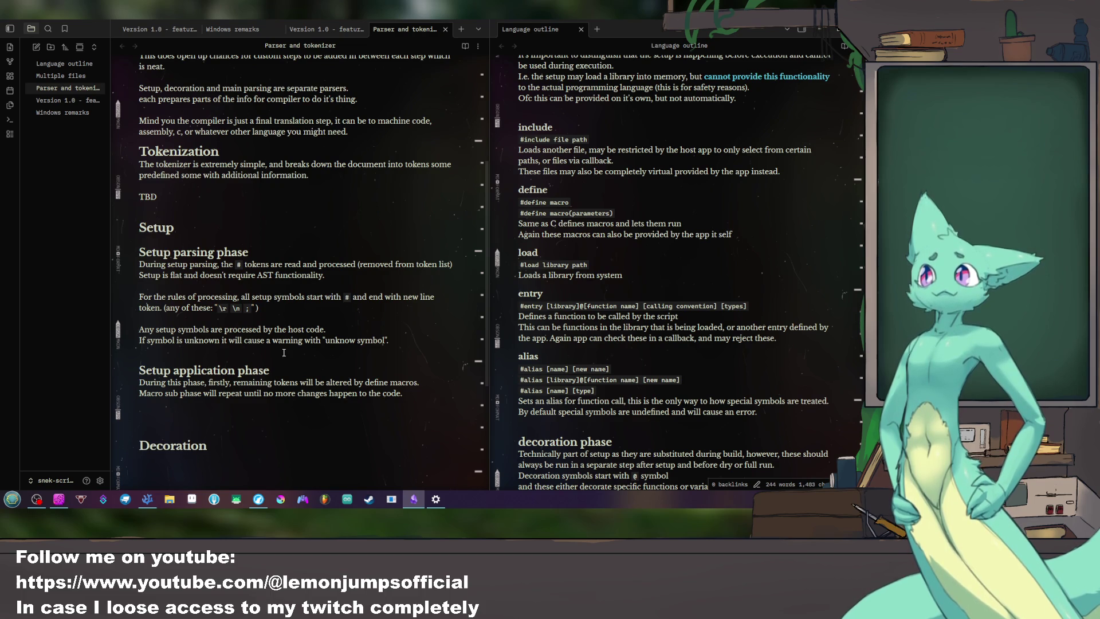
pyautogui.press('Up')
pyautogui.press('Up')
pyautogui.press('Up')
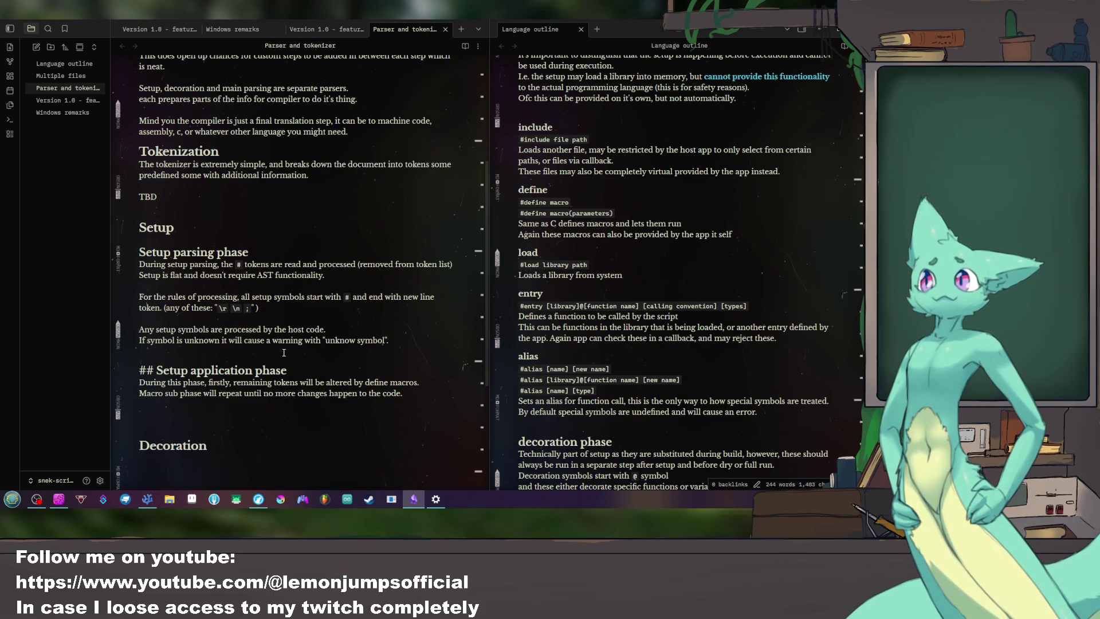
pyautogui.press('Down')
pyautogui.press('Down')
pyautogui.press('Down')
pyautogui.press('Up')
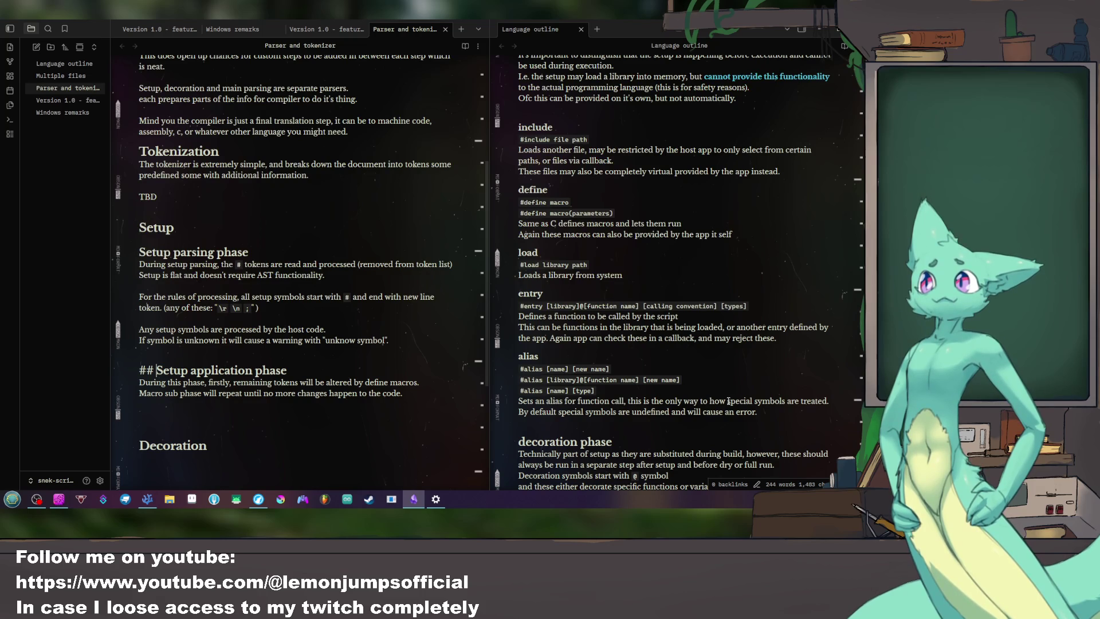
pyautogui.moveTo(729, 400); pyautogui.dragTo(830, 400)
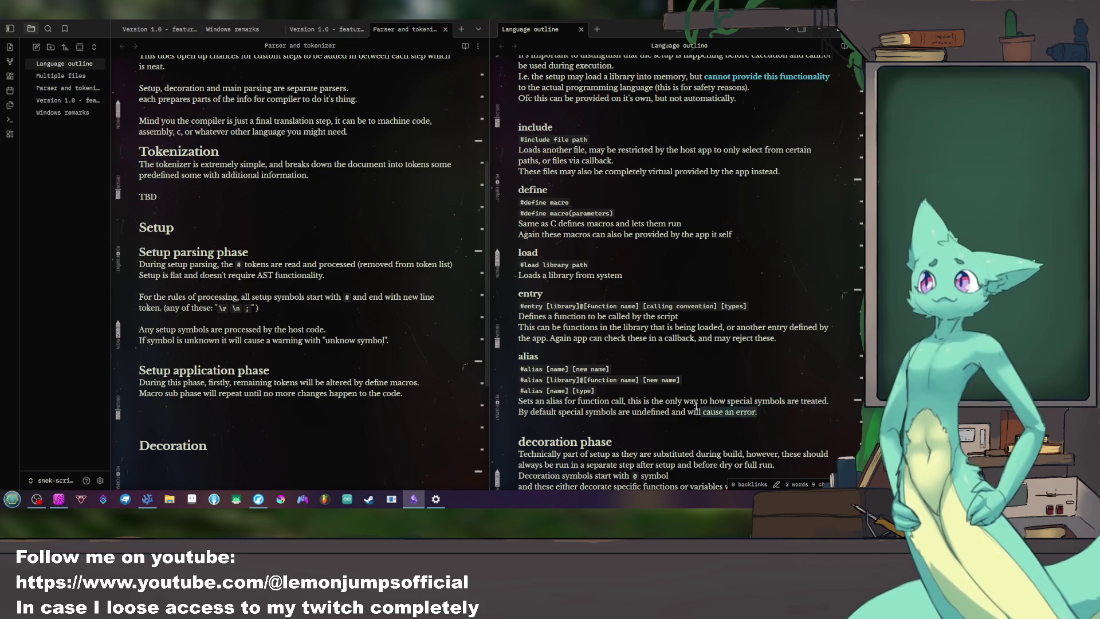
# Step: Rework the alias description, removing the words 'store' and 'app' after 'predefined by'
pyautogui.moveTo(508, 399); pyautogui.dragTo(719, 431)
pyautogui.click(719, 431)
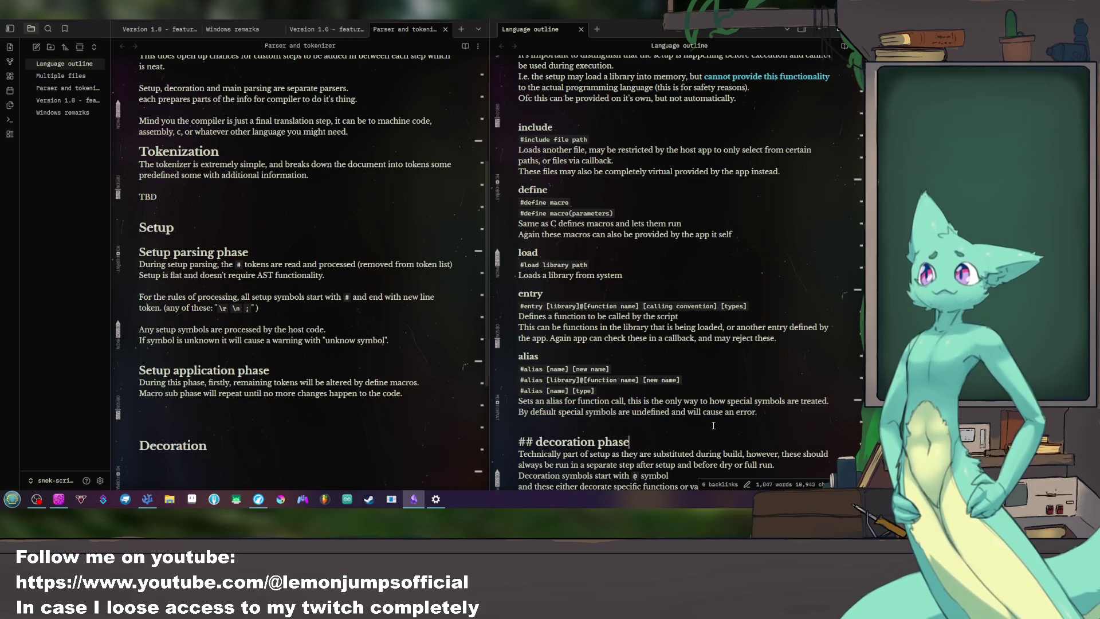
pyautogui.click(712, 424)
pyautogui.write('T')
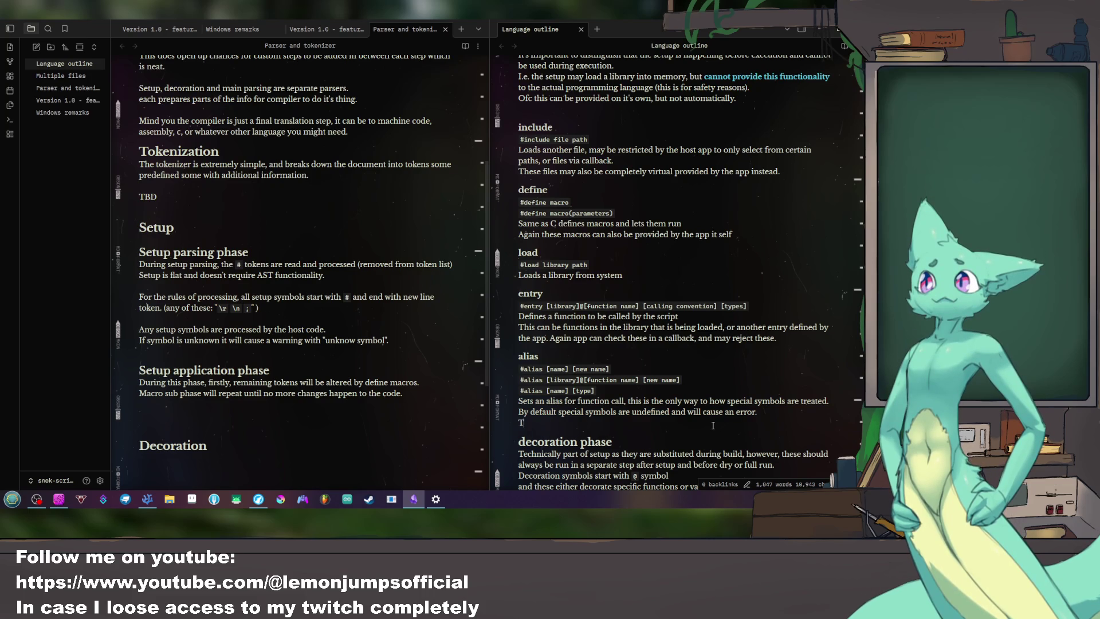
pyautogui.write('Special symbols')
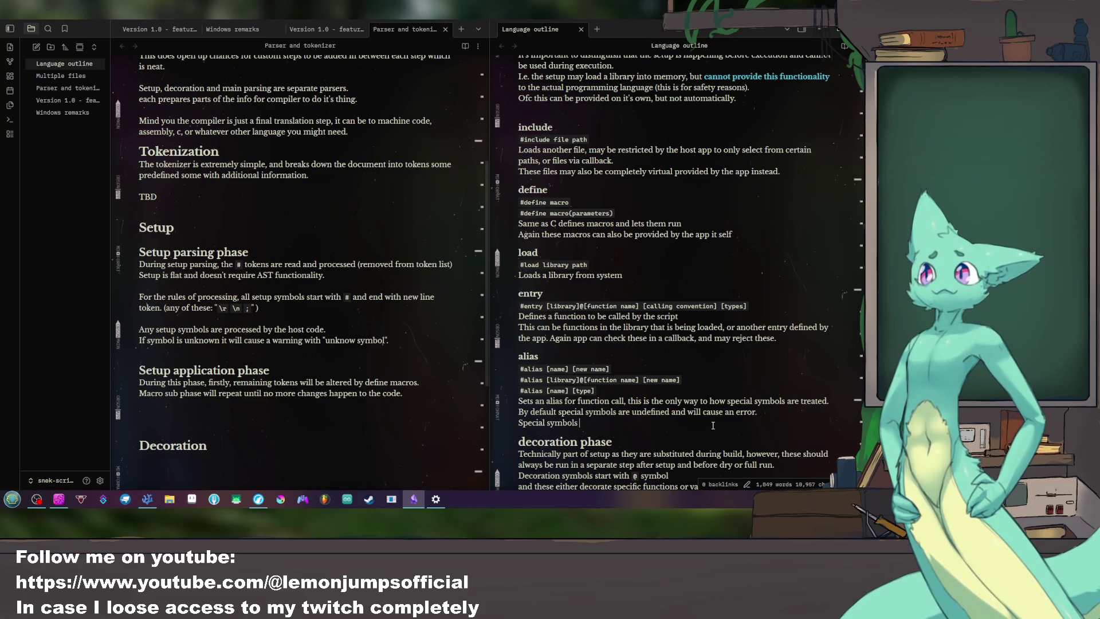
pyautogui.write(' may also')
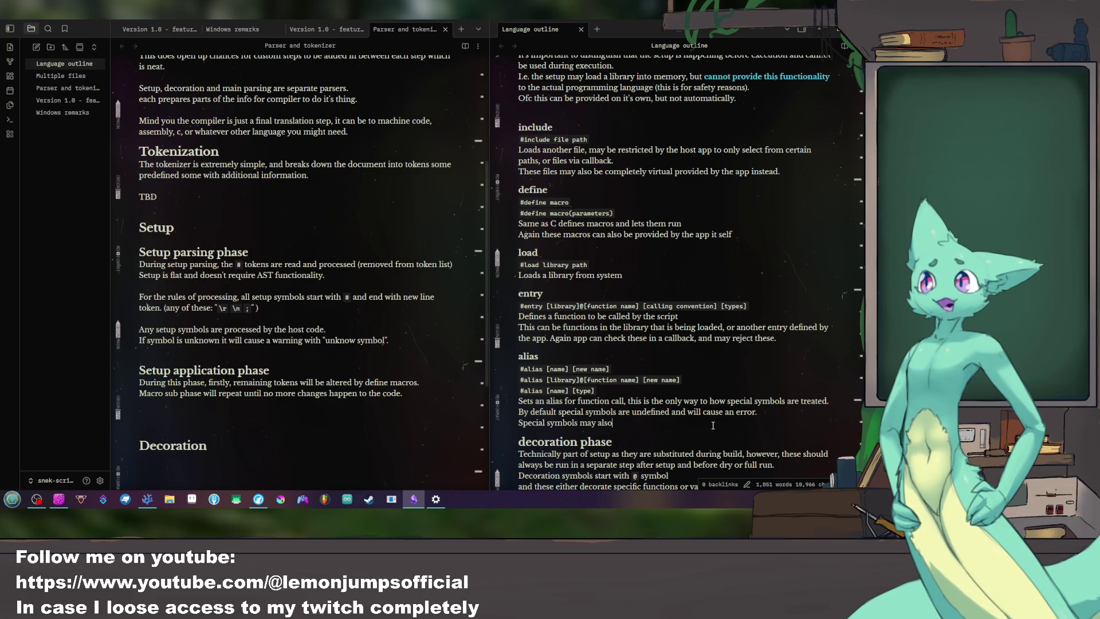
pyautogui.write(' be')
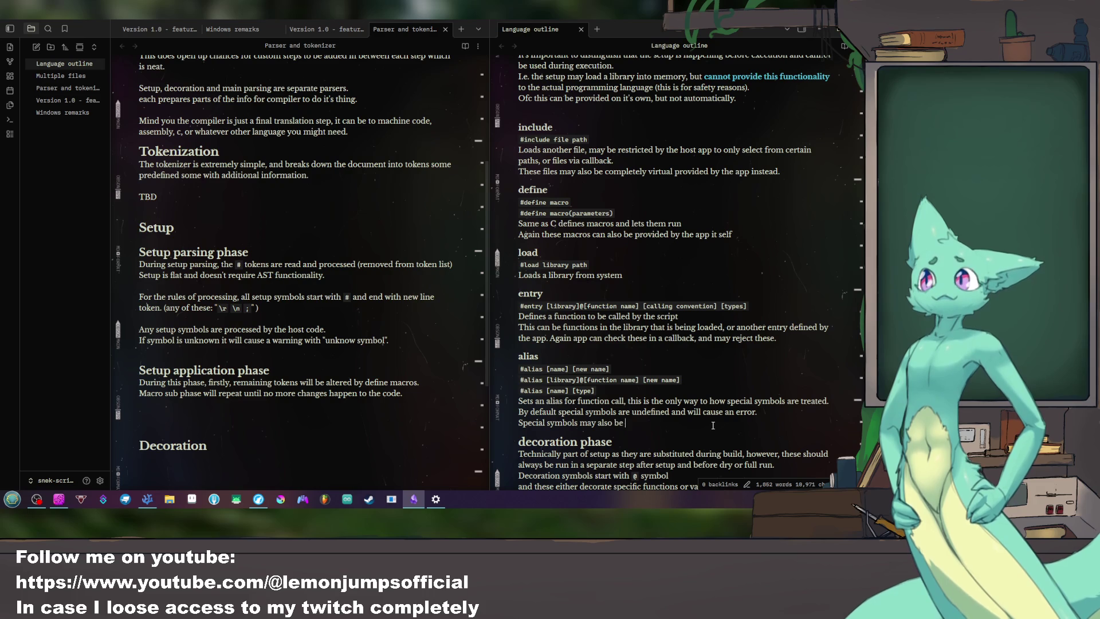
pyautogui.write(' predefined by app')
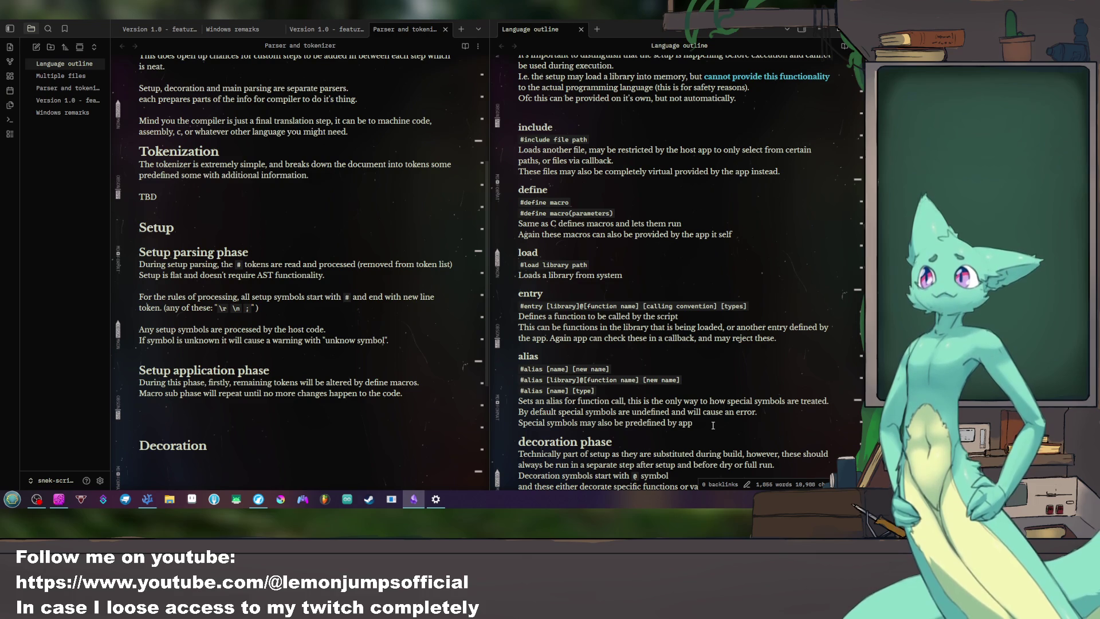
pyautogui.press('BackSpace')
pyautogui.press('BackSpace')
pyautogui.press('BackSpace')
pyautogui.press('BackSpace')
pyautogui.write('host app')
pyautogui.write('in such ')
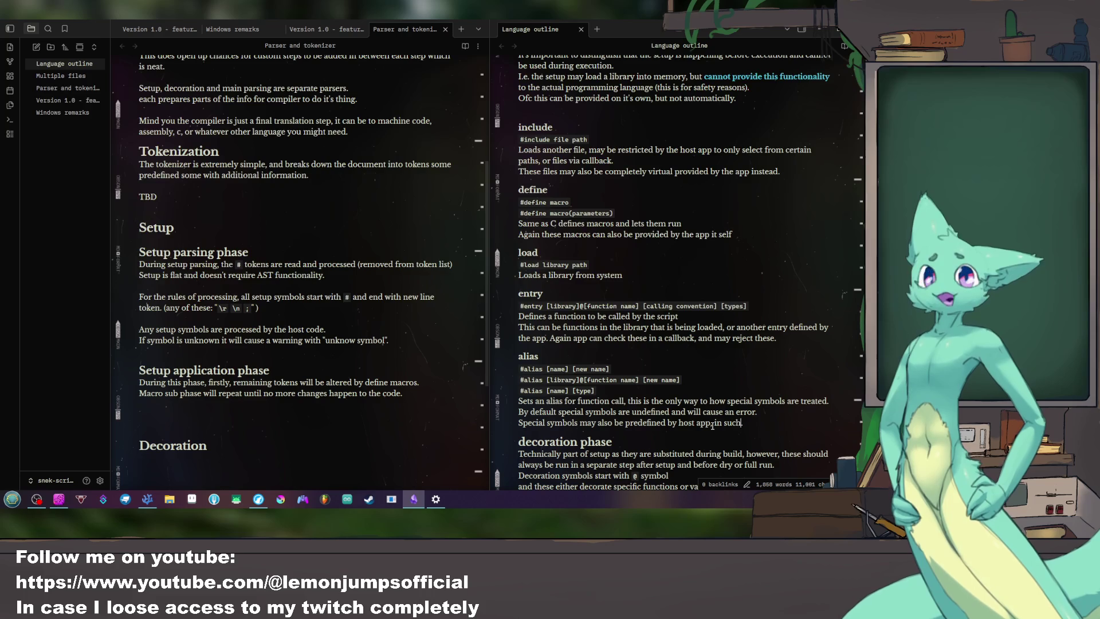
pyautogui.write('case.')
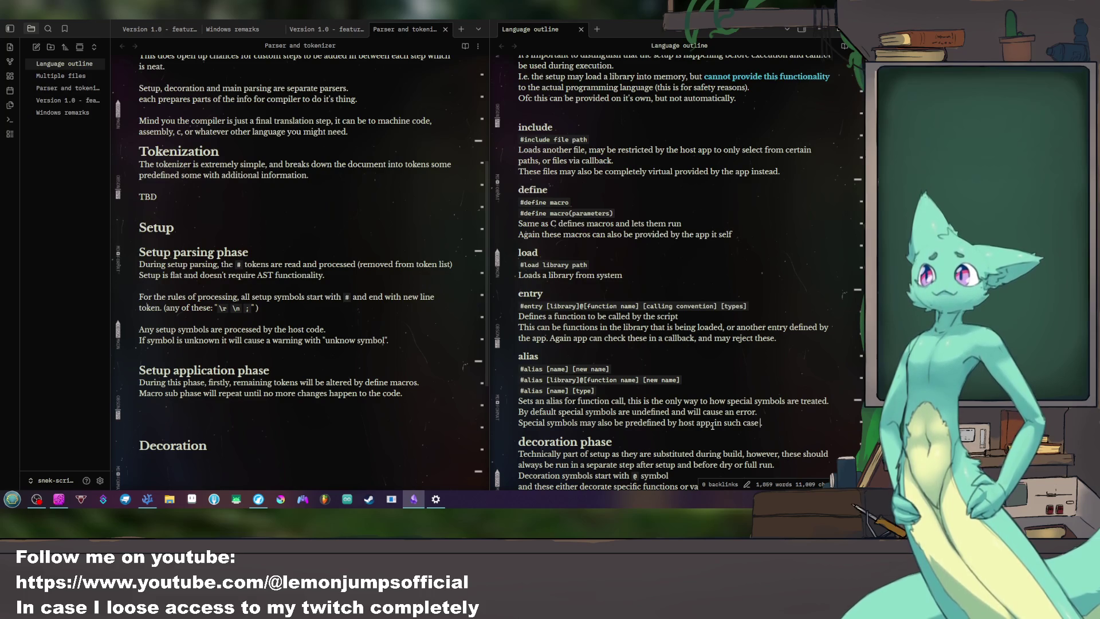
# Step: Fix 'simbols' to 'symbols', hyphenate 're-aliasing', and end the sentence 'may cause an error.'
pyautogui.press('BackSpace')
pyautogui.write(', unless allowed.')
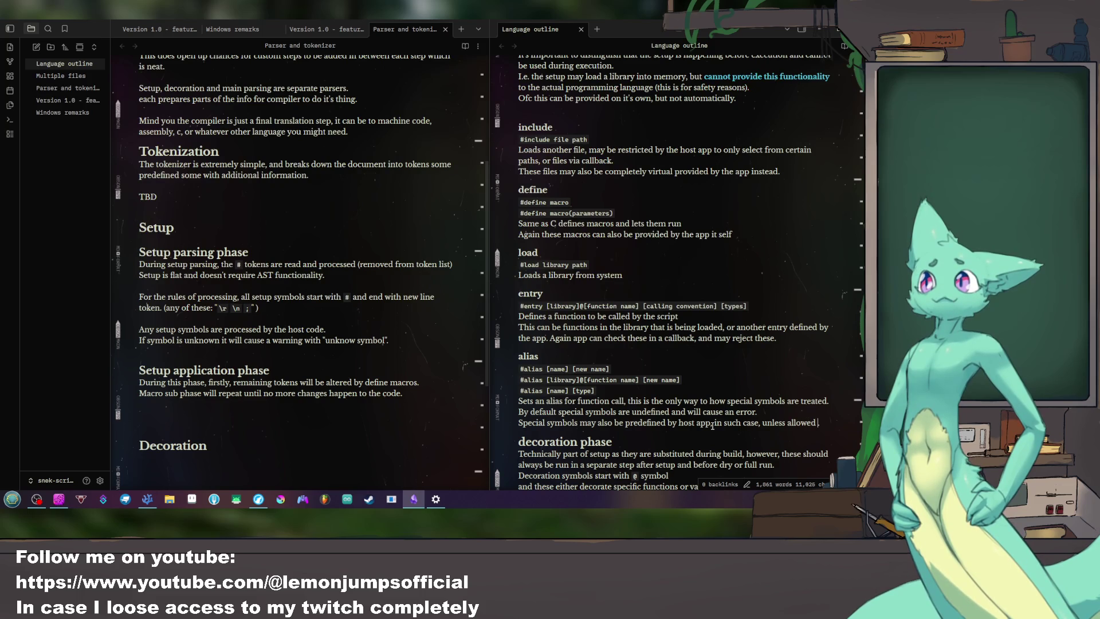
pyautogui.press('BackSpace')
pyautogui.write(', re')
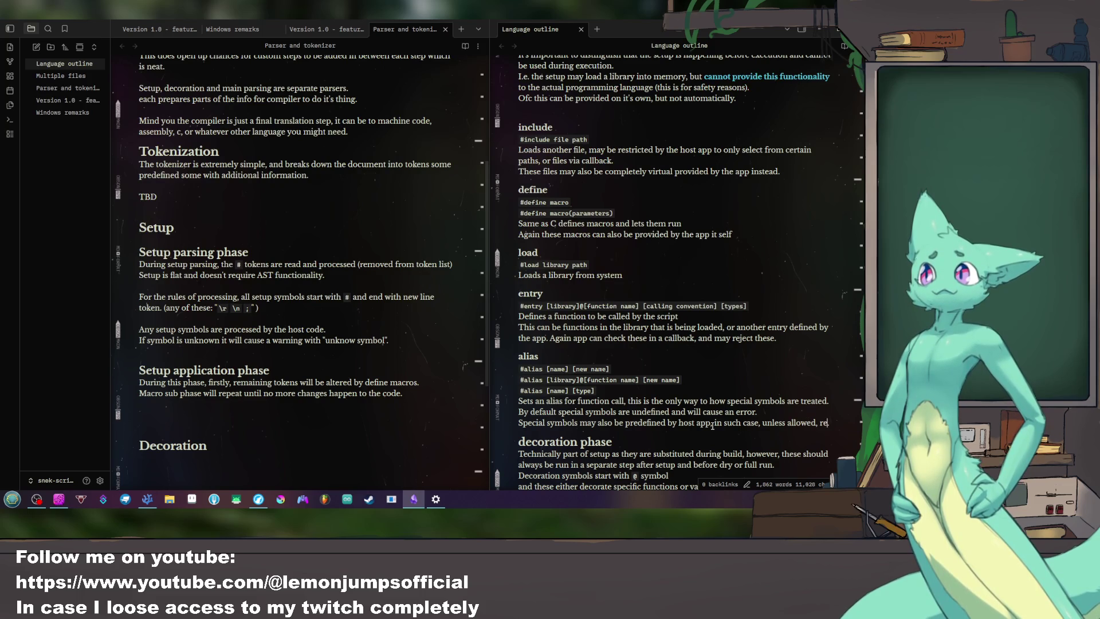
pyautogui.write('aliasing simbols may .')
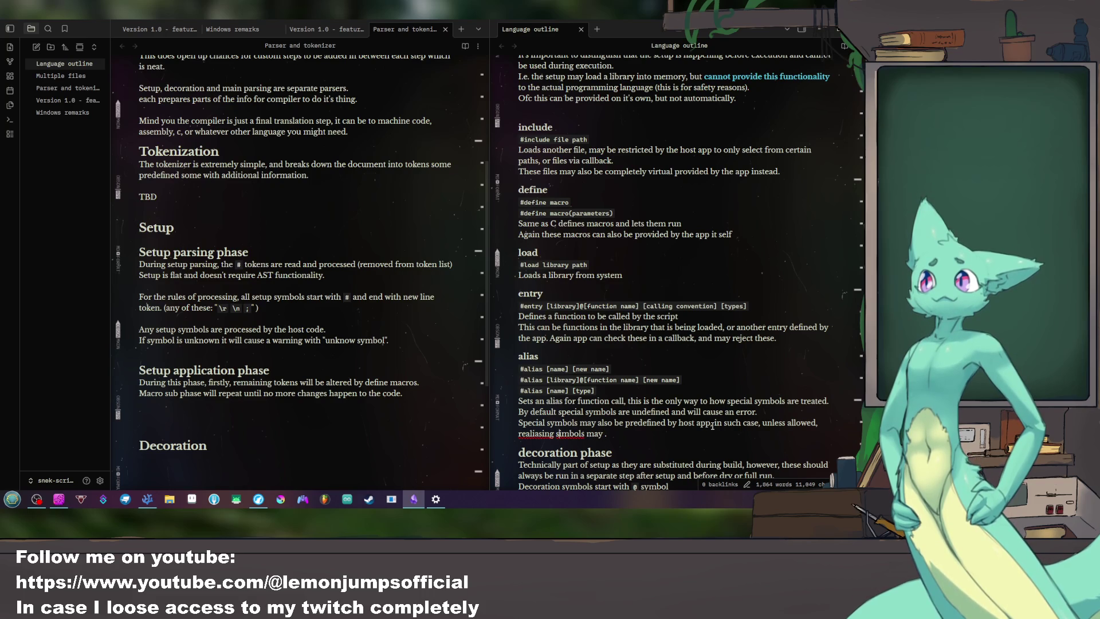
pyautogui.press('Delete')
pyautogui.write('y')
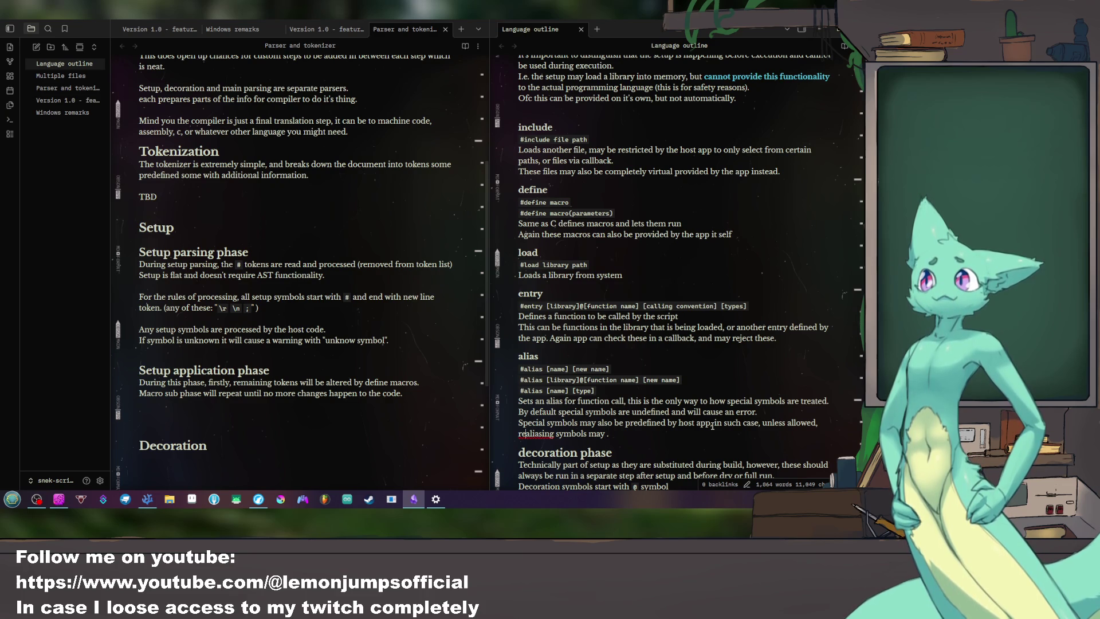
pyautogui.write('-')
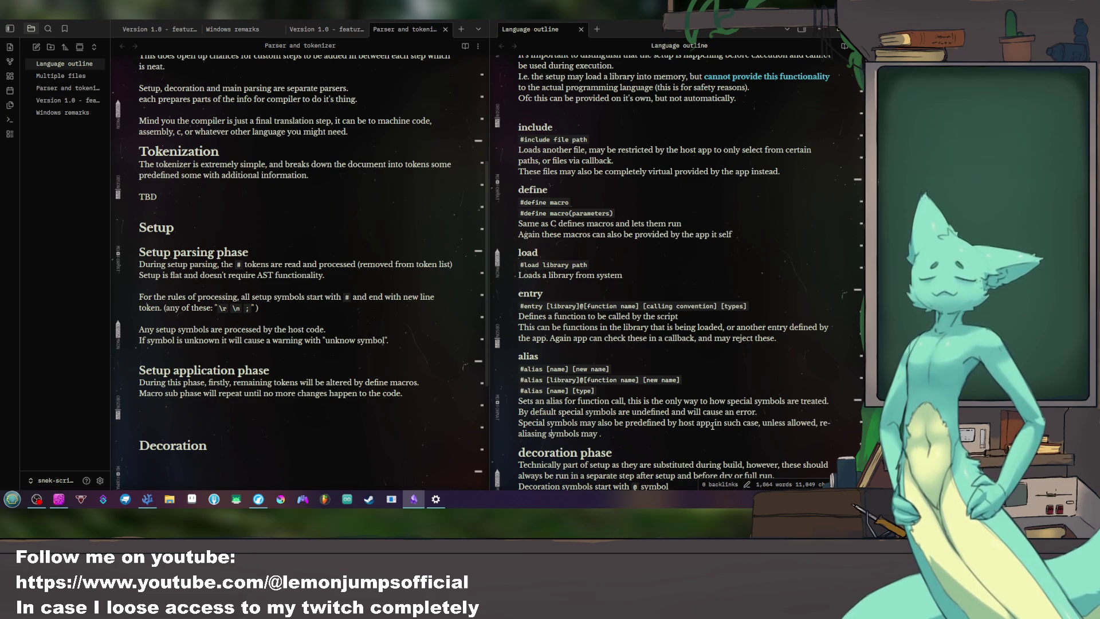
pyautogui.write('c')
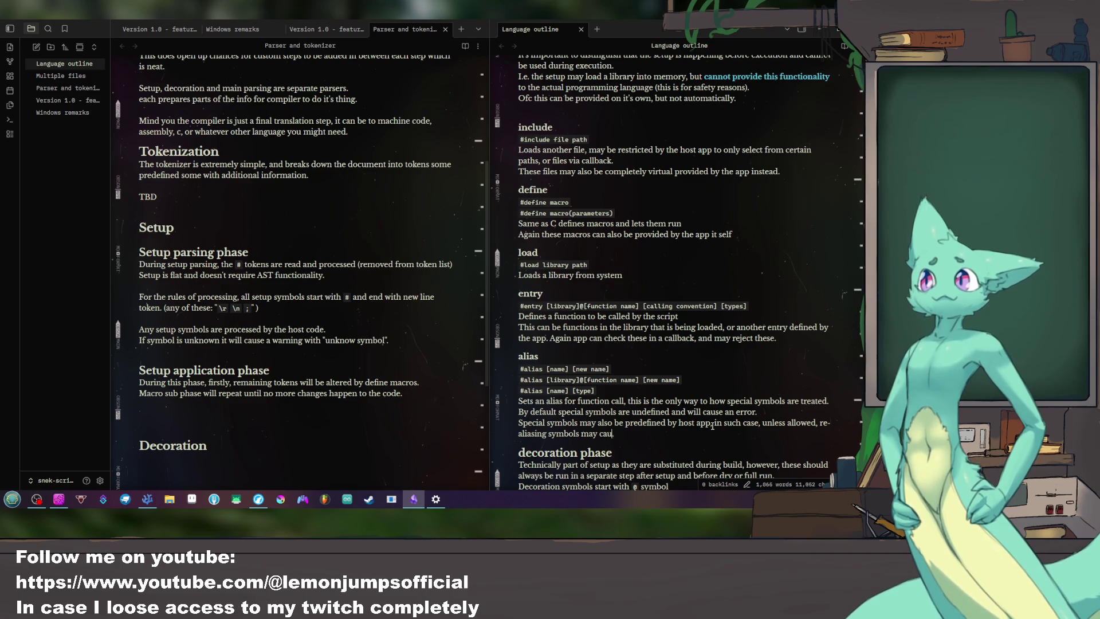
pyautogui.press('BackSpace')
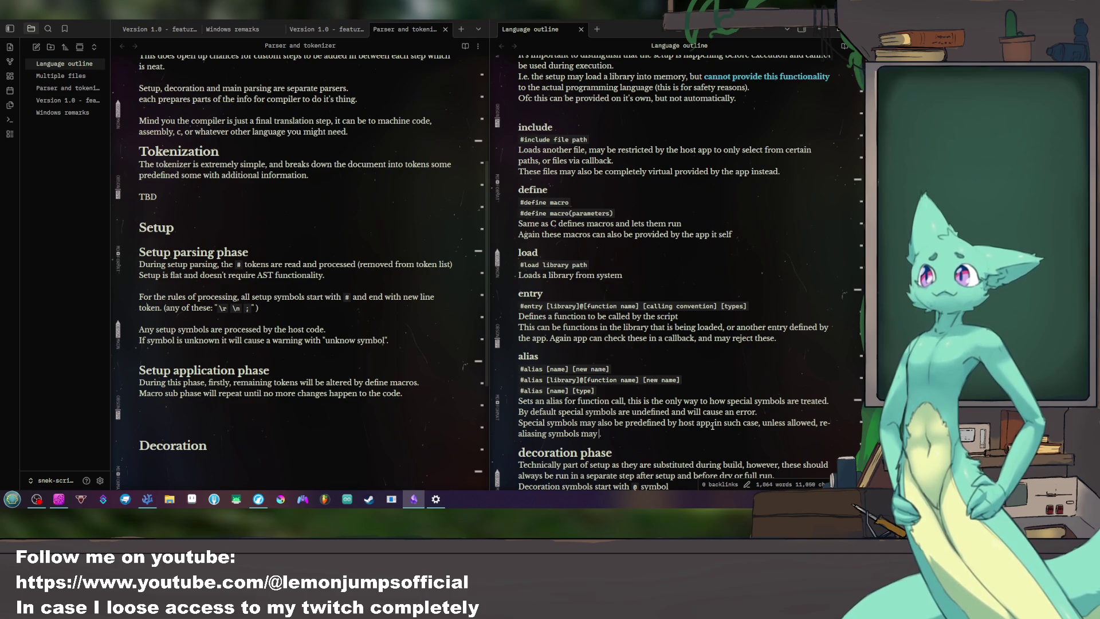
pyautogui.write('cause')
pyautogui.press('BackSpace')
pyautogui.press('BackSpace')
pyautogui.press('BackSpace')
pyautogui.press('BackSpace')
pyautogui.press('BackSpace')
pyautogui.write('cause an error.')
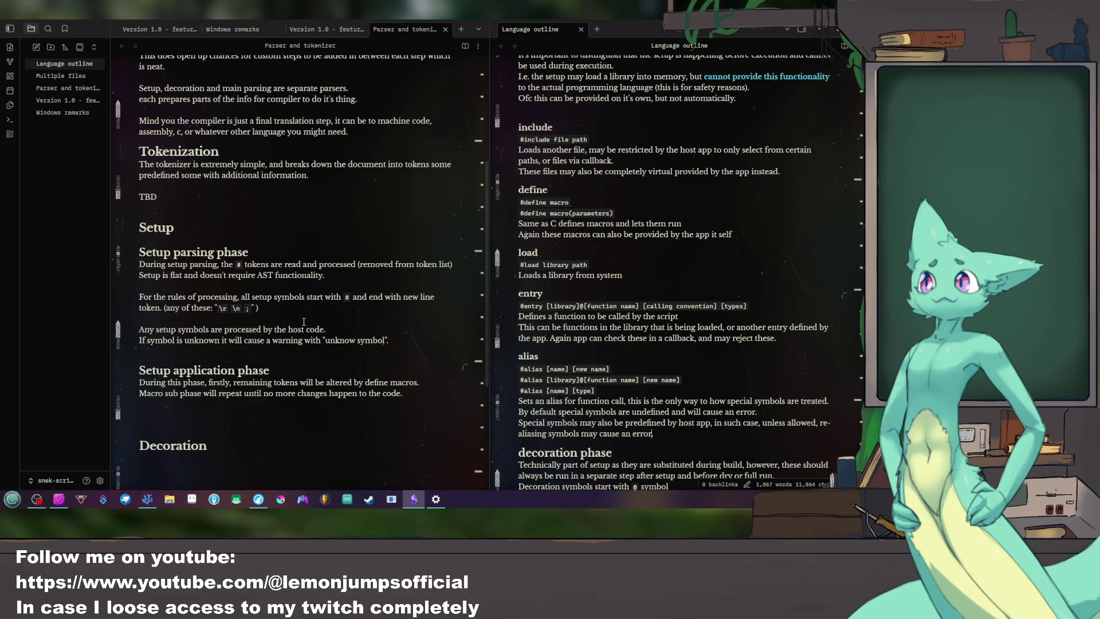
pyautogui.moveTo(198, 298); pyautogui.dragTo(439, 296)
# Step: Draft a symbol stack sentence on a new line after the unknown symbol warning
pyautogui.click(325, 315)
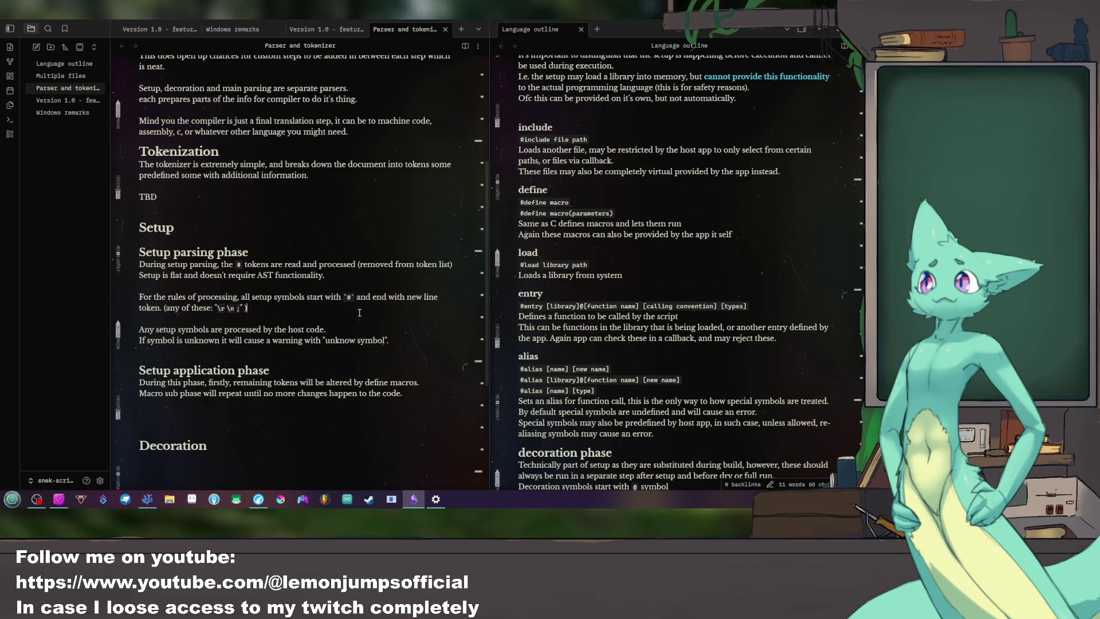
pyautogui.moveTo(217, 307); pyautogui.dragTo(270, 308)
pyautogui.click(289, 330)
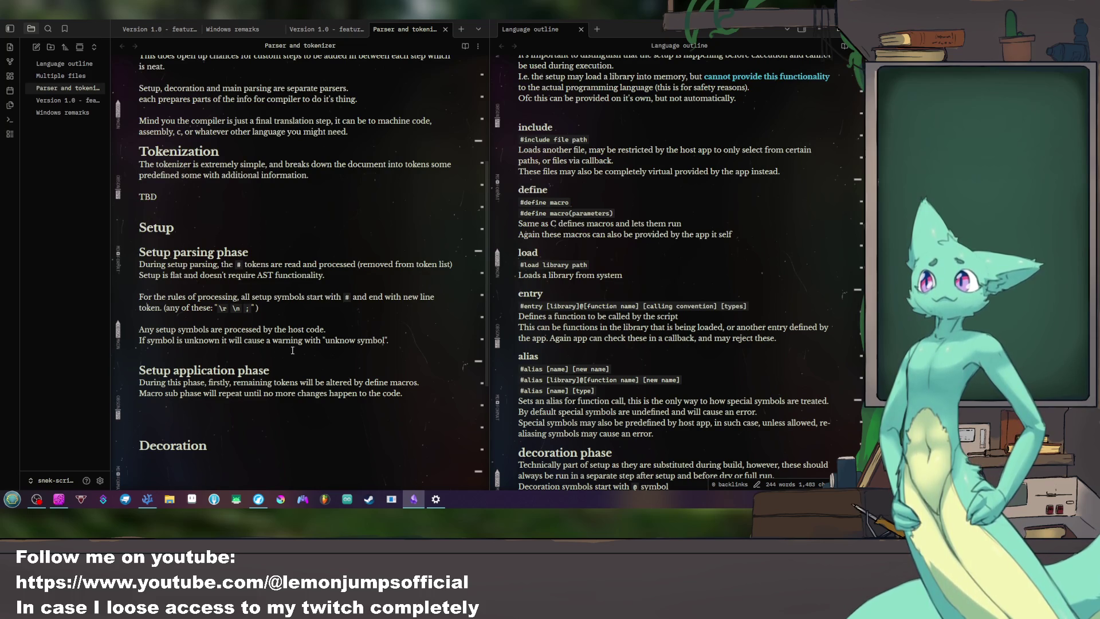
pyautogui.scroll(-1, 292, 351)
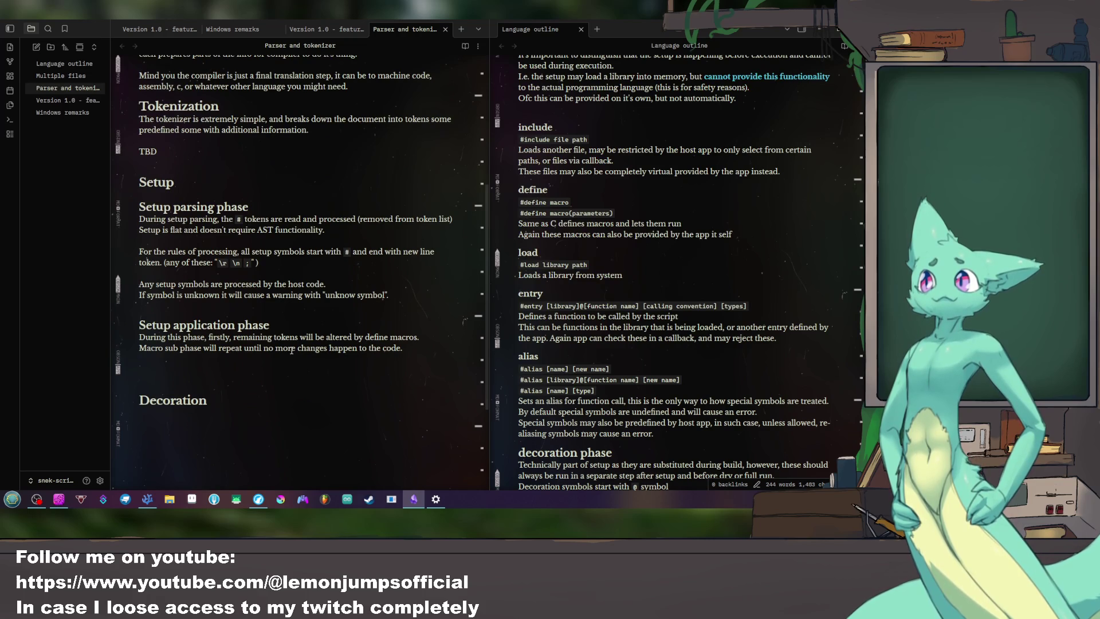
pyautogui.scroll(-1, 291, 349)
pyautogui.scroll(1, 308, 322)
pyautogui.press('Return')
pyautogui.write('all')
pyautogui.press('BackSpace')
pyautogui.press('BackSpace')
pyautogui.press('BackSpace')
pyautogui.write('All symbols are loaded into a symbol stack')
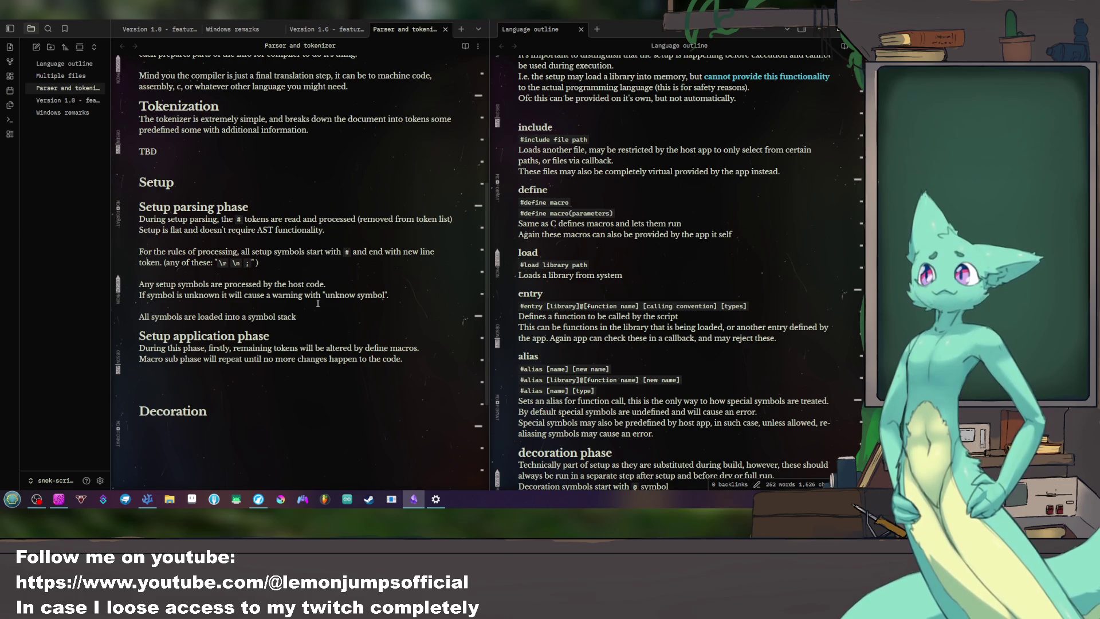
# Step: Delete the symbol stack sentence and replace 'Macro sub phase' with 'This'
pyautogui.hotkey('shift', 'Home')
pyautogui.press('BackSpace')
pyautogui.press('BackSpace')
pyautogui.press('BackSpace')
pyautogui.press('Return')
pyautogui.press('Down')
pyautogui.press('Down')
pyautogui.press('Down')
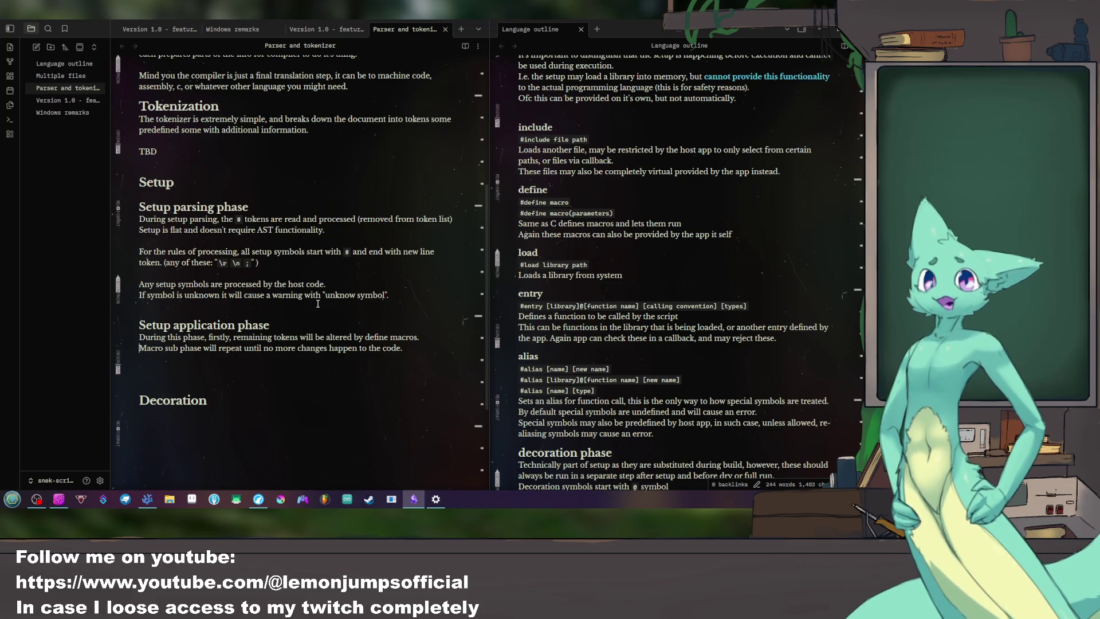
pyautogui.moveTo(203, 347); pyautogui.dragTo(136, 348)
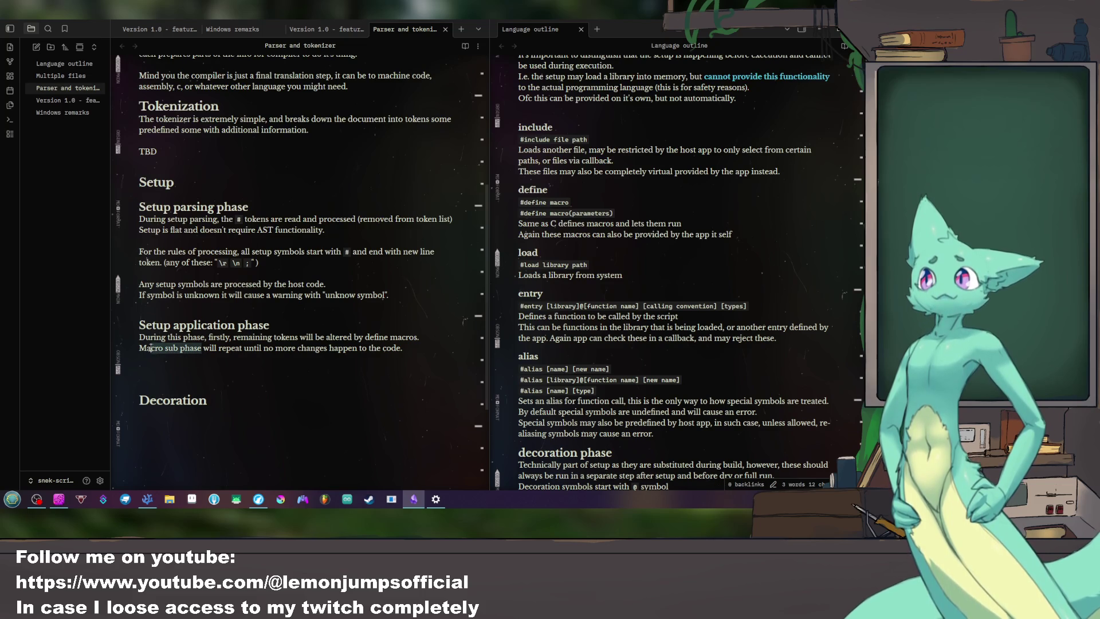
pyautogui.write('This')
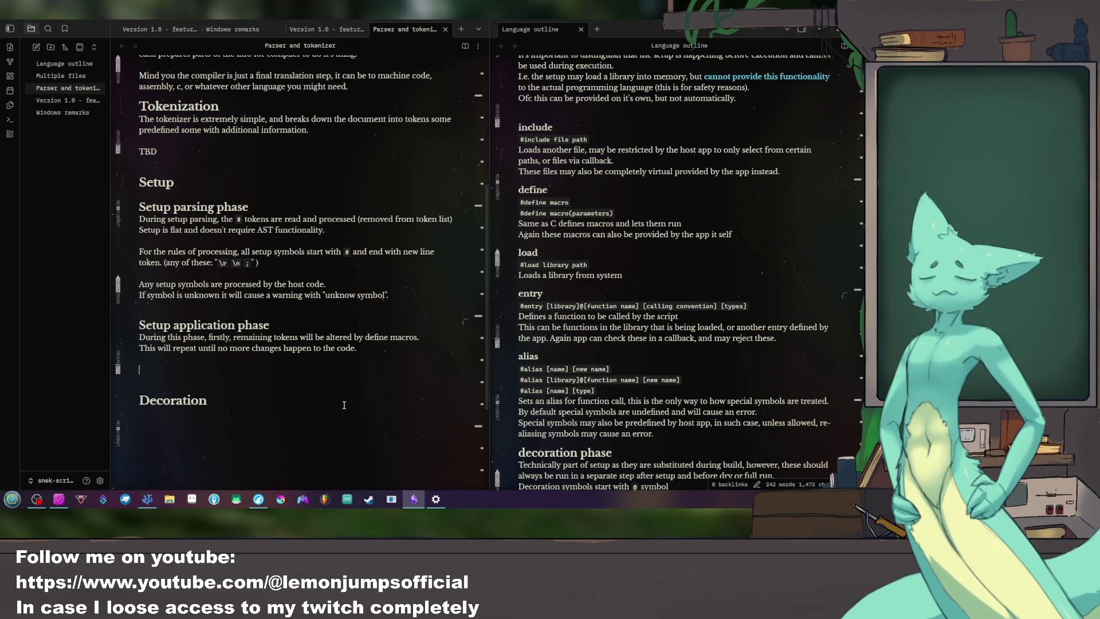
pyautogui.scroll(3, 299, 383)
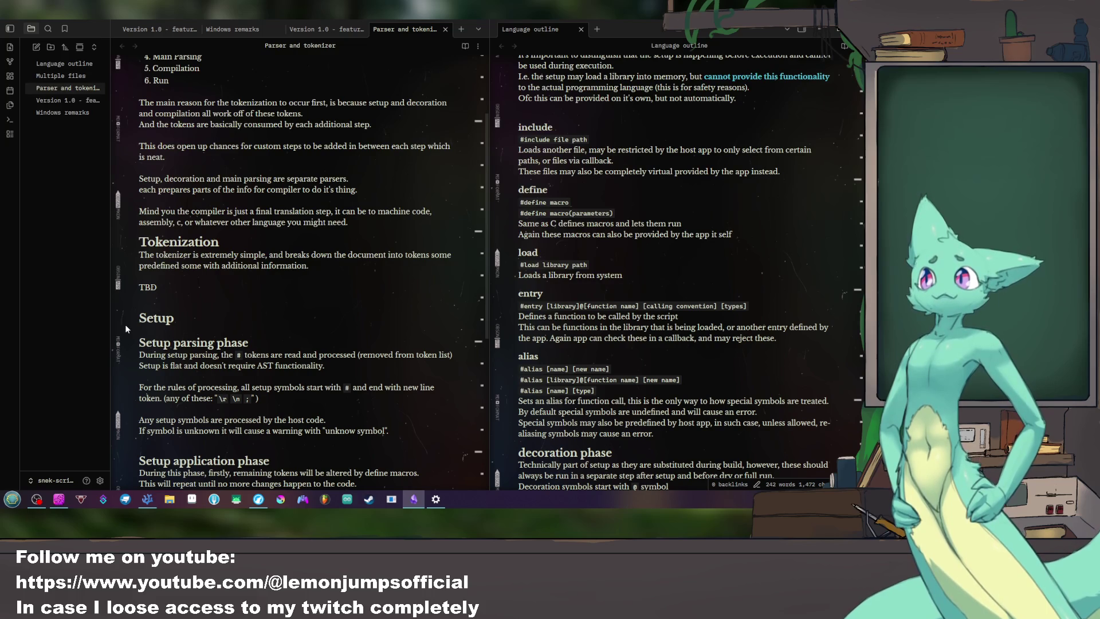
pyautogui.scroll(3, 220, 299)
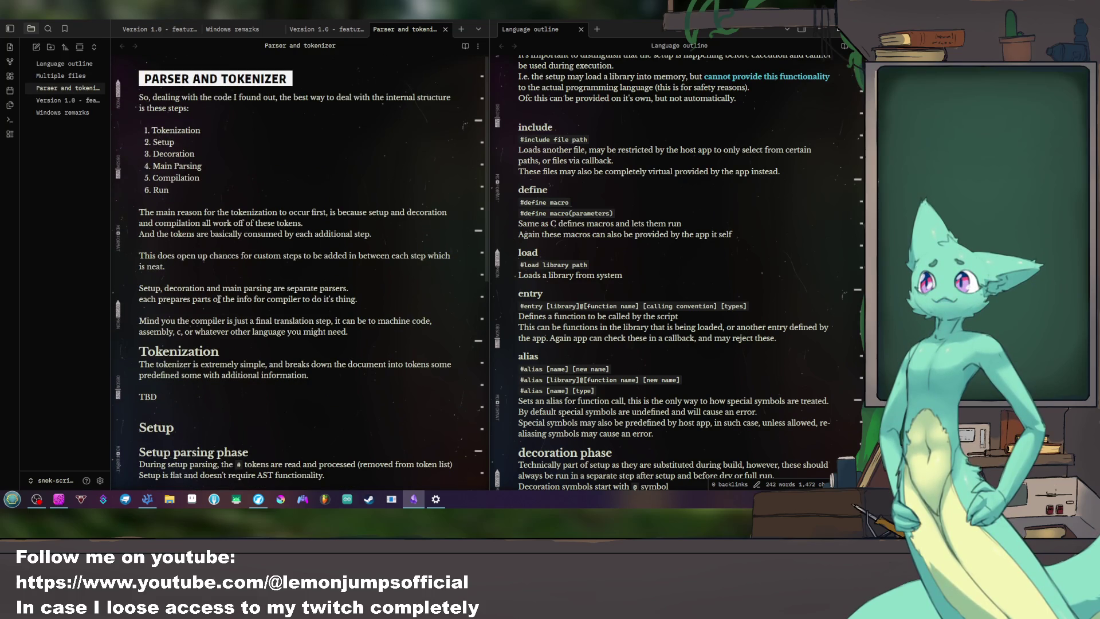
pyautogui.scroll(-1, 220, 299)
# Step: Add a '# Final functional model' heading below Decoration with a sentence on how code looks when used by the compiler
pyautogui.click(225, 299)
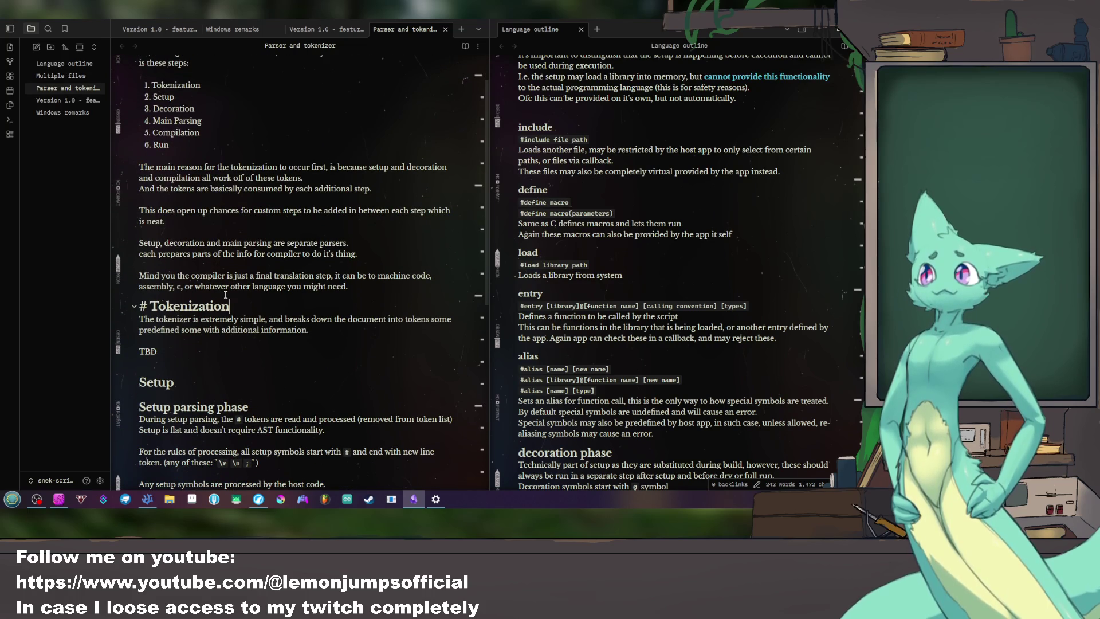
pyautogui.scroll(-3, 347, 295)
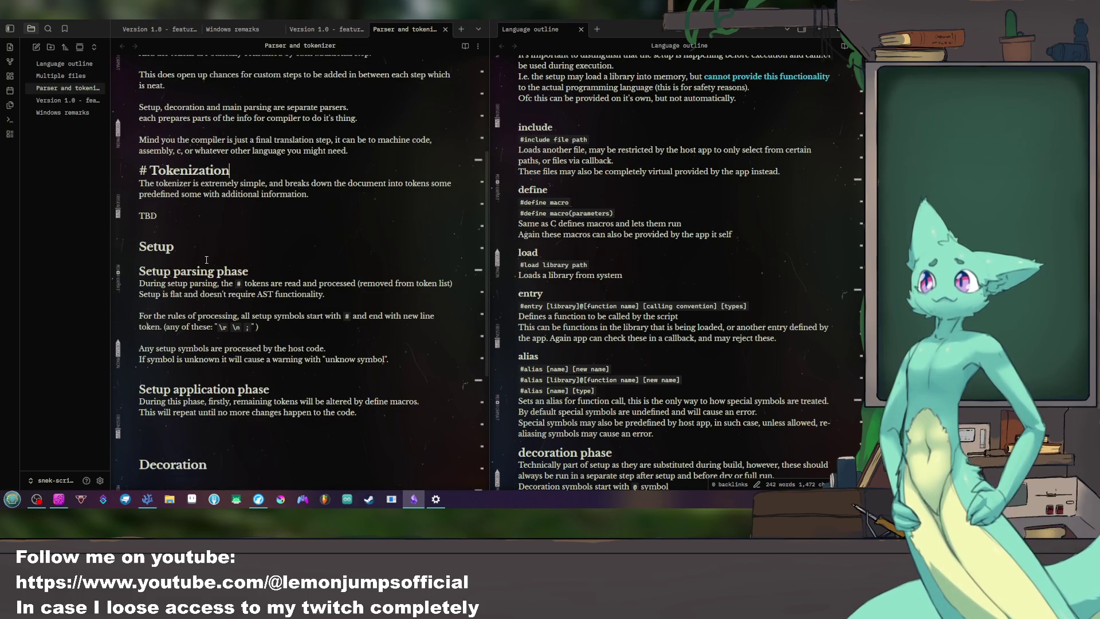
pyautogui.scroll(-3, 199, 237)
pyautogui.click(212, 381)
pyautogui.press('Return')
pyautogui.press('Return')
pyautogui.write('#')
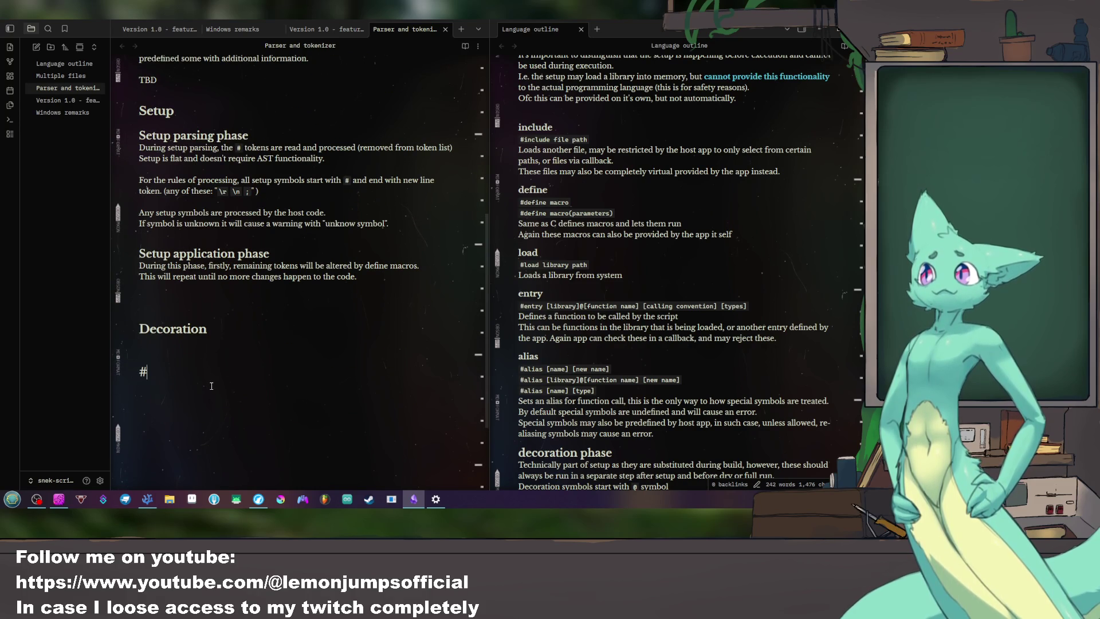
pyautogui.write(' Final functiona')
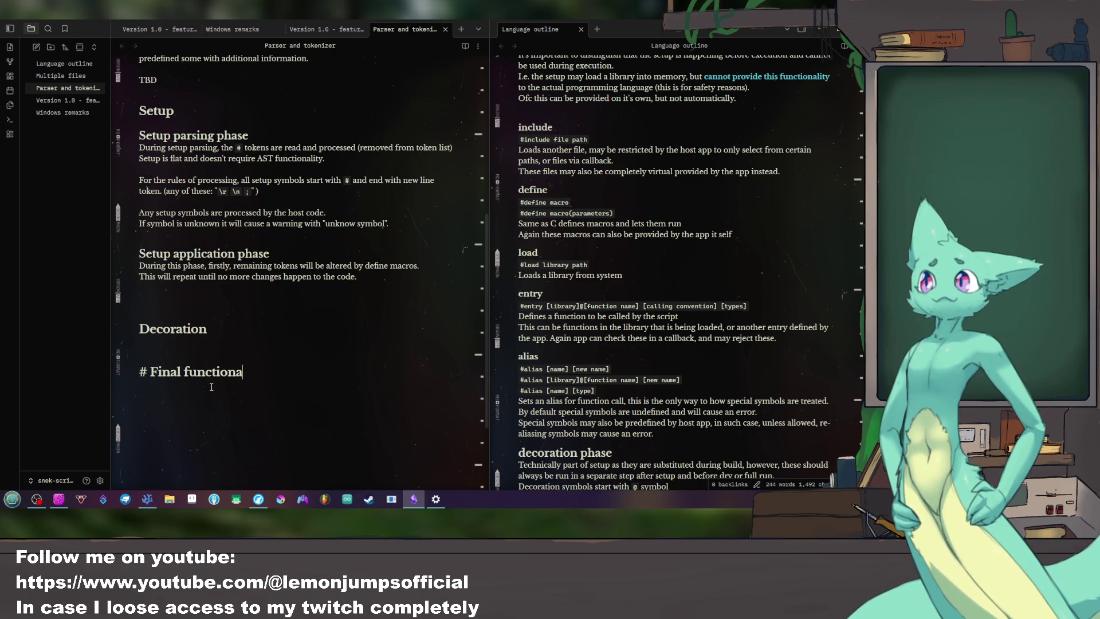
pyautogui.write('l')
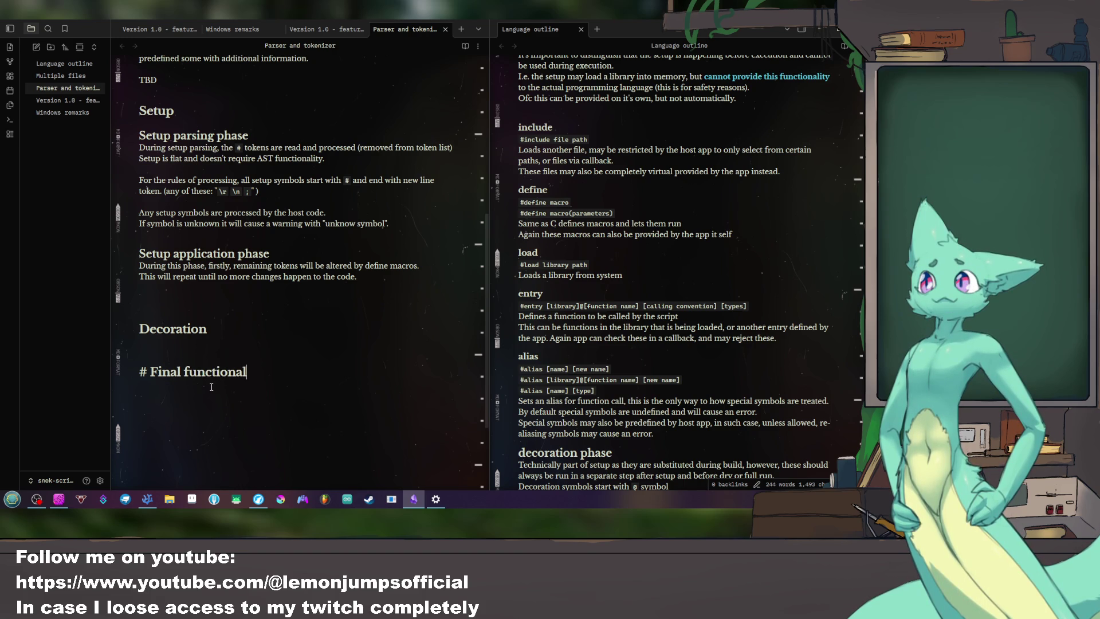
pyautogui.write(' model?')
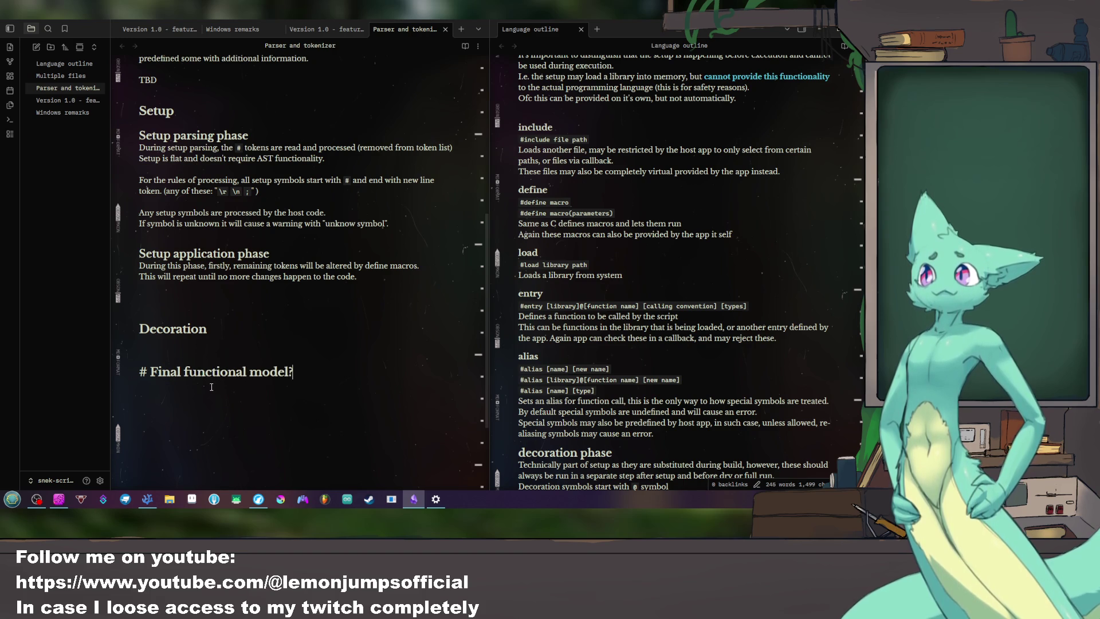
pyautogui.press('BackSpace')
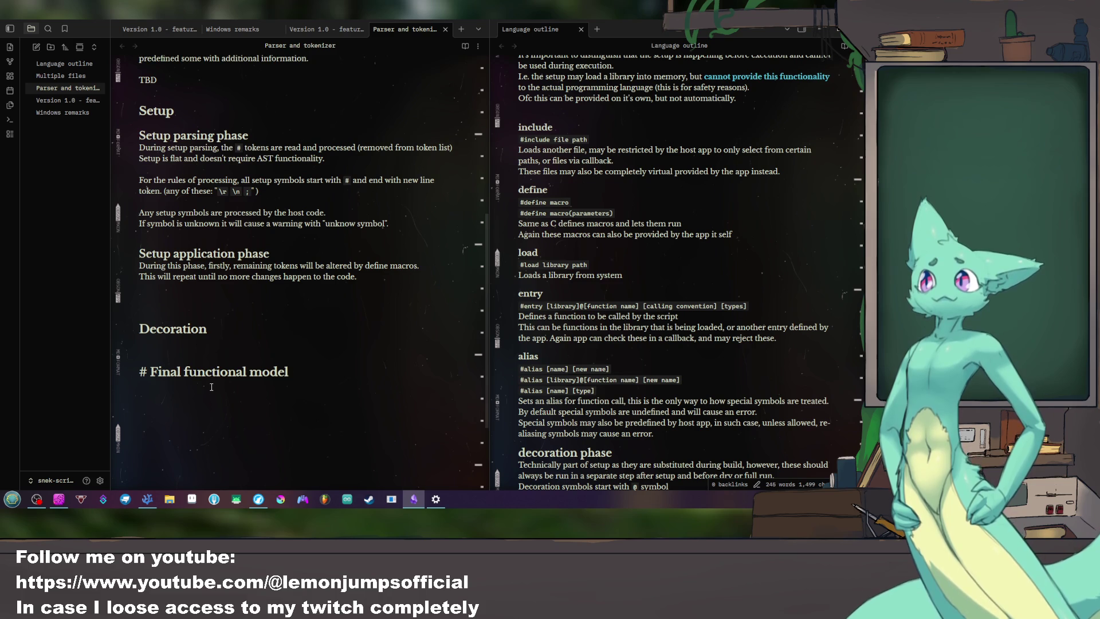
pyautogui.press('Return')
pyautogui.press('Return')
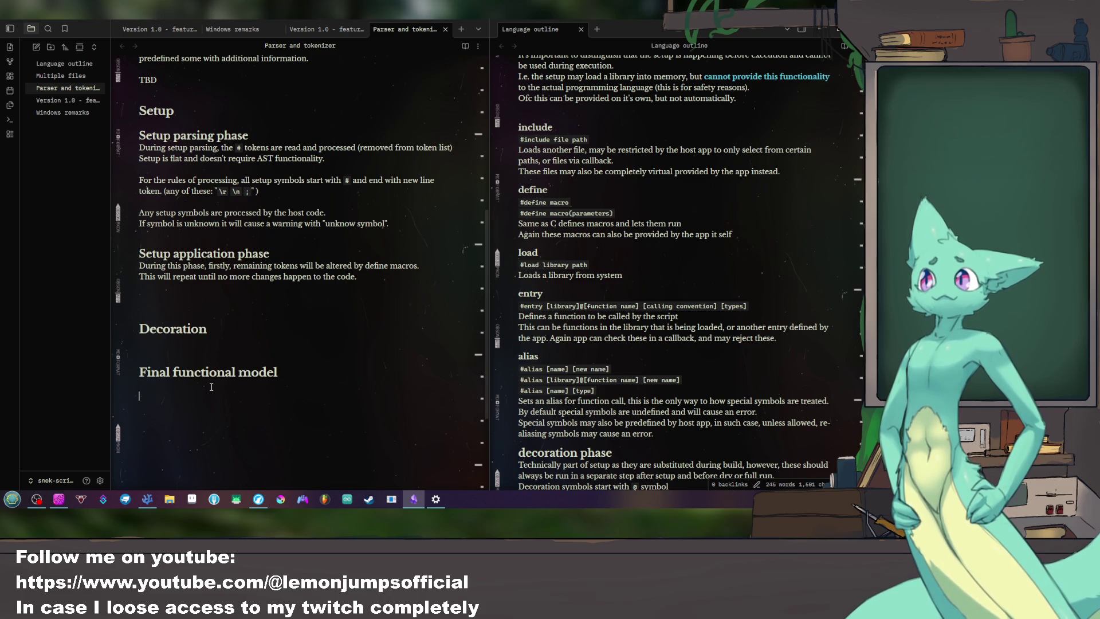
pyautogui.write('This describes how the')
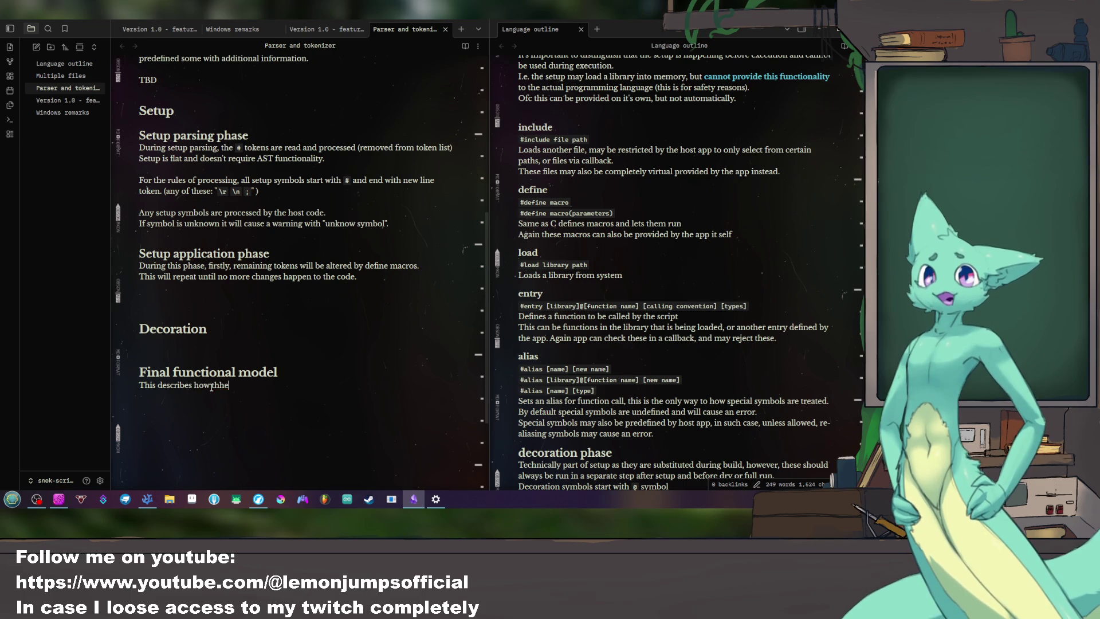
pyautogui.write(' code will look')
pyautogui.press('BackSpace')
pyautogui.press('BackSpace')
pyautogui.press('BackSpace')
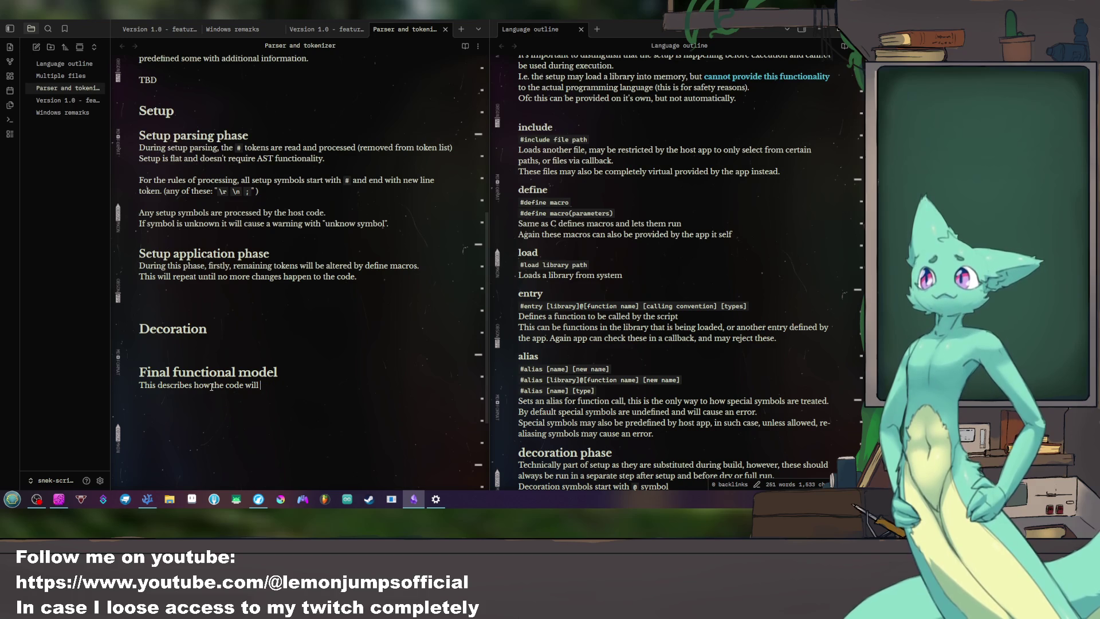
pyautogui.write('look ')
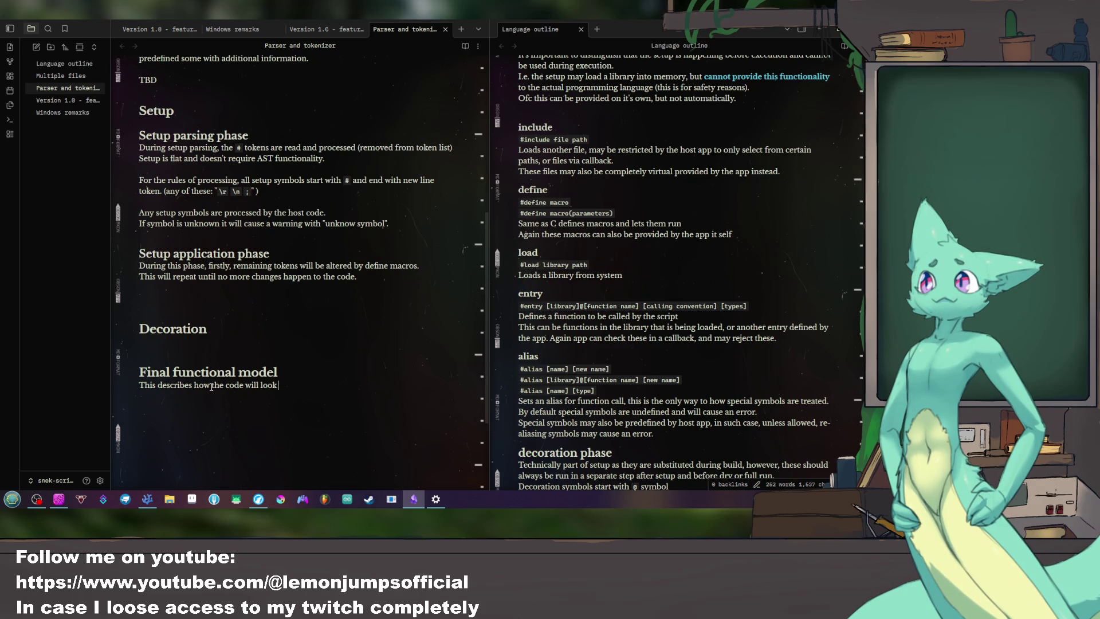
pyautogui.write('when used by compiler ')
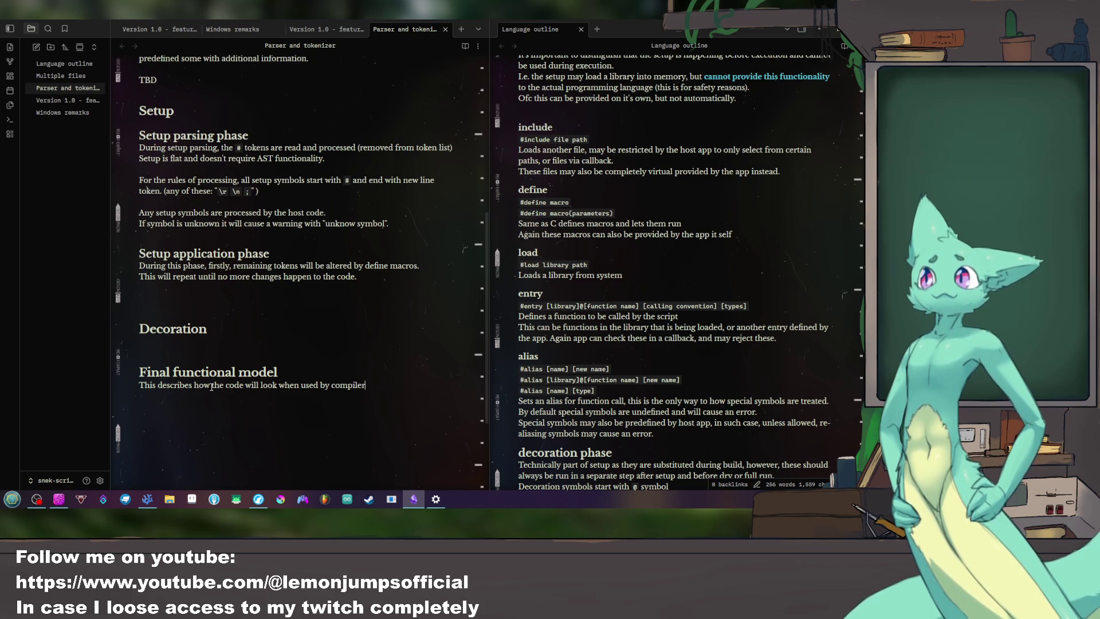
pyautogui.write('in the final step')
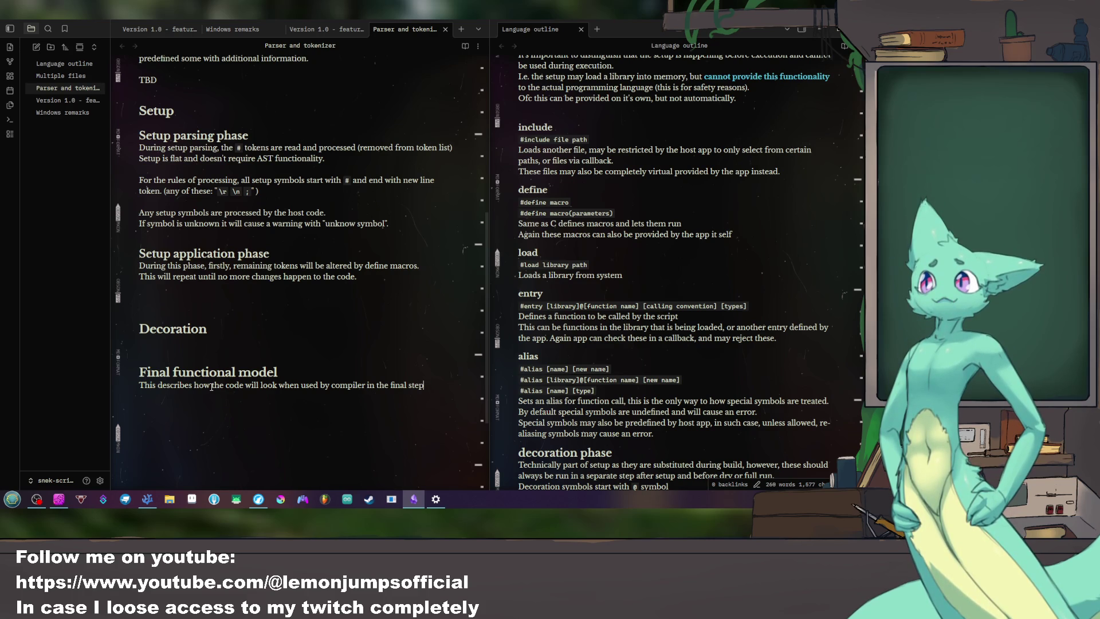
pyautogui.press('Return')
pyautogui.press('Return')
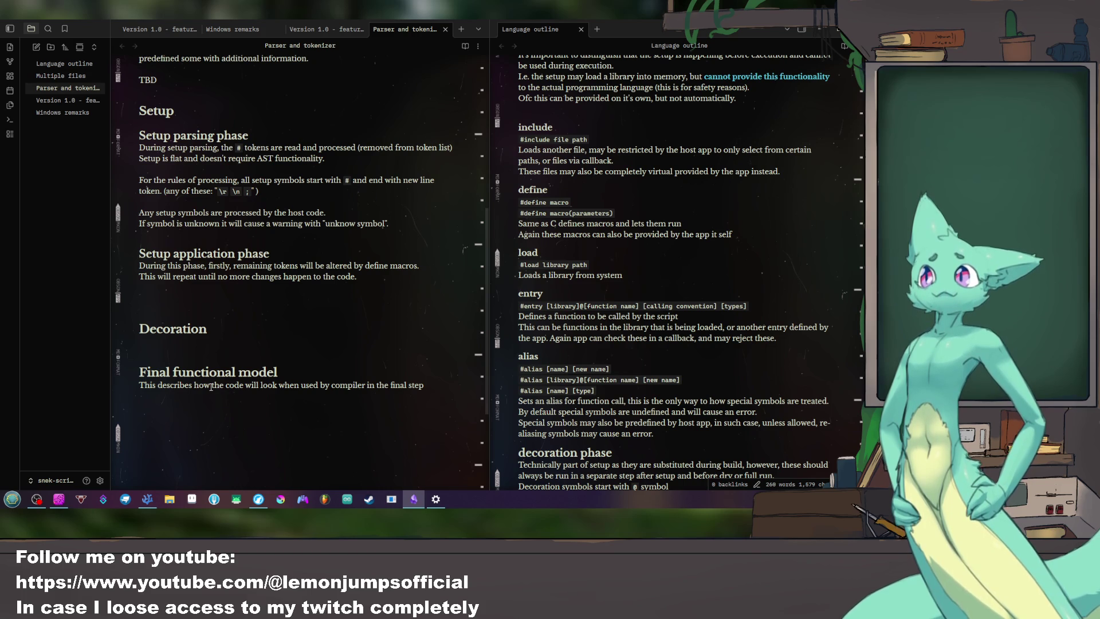
pyautogui.scroll(5, 736, 272)
pyautogui.scroll(-3, 736, 272)
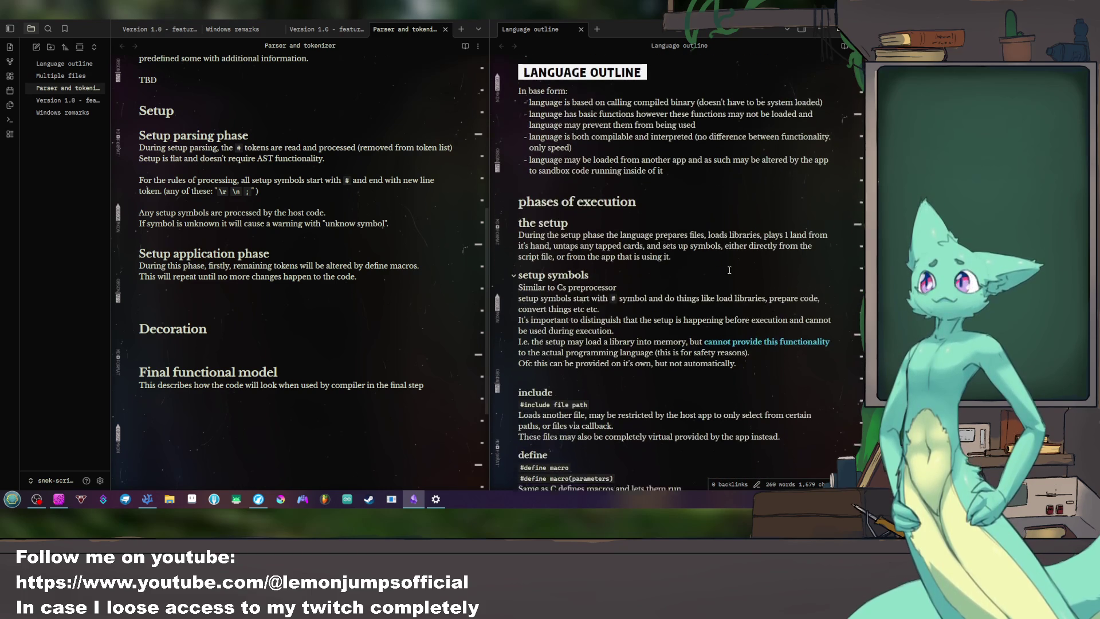
pyautogui.scroll(-5, 730, 268)
pyautogui.scroll(-5, 726, 265)
pyautogui.scroll(-3, 720, 260)
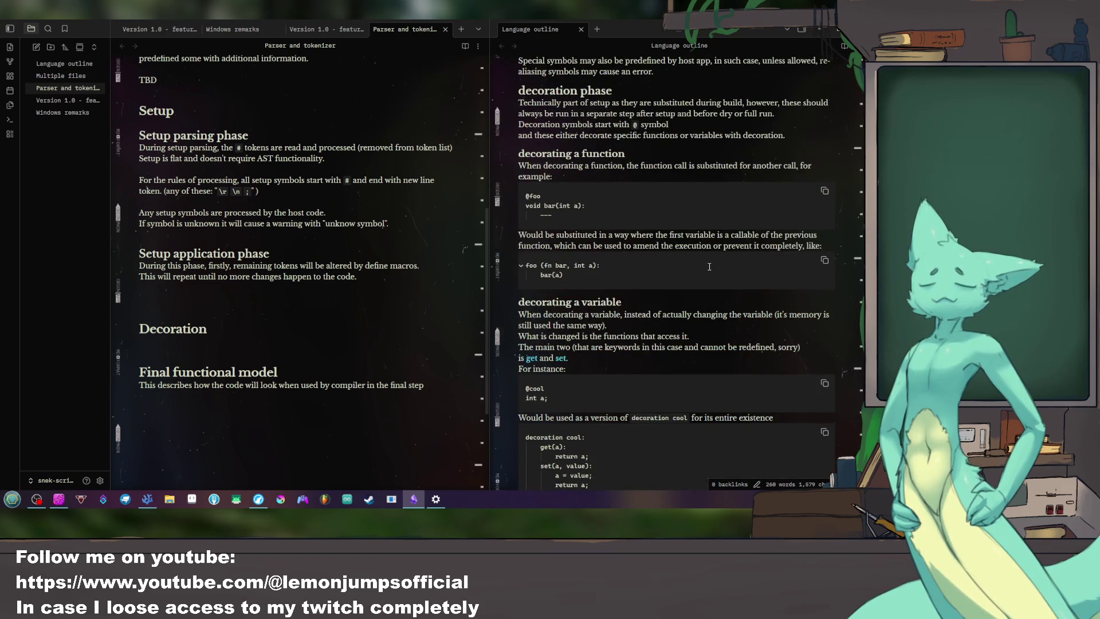
pyautogui.scroll(-2, 709, 267)
pyautogui.scroll(-4, 699, 277)
pyautogui.scroll(-3, 692, 288)
pyautogui.scroll(-2, 683, 298)
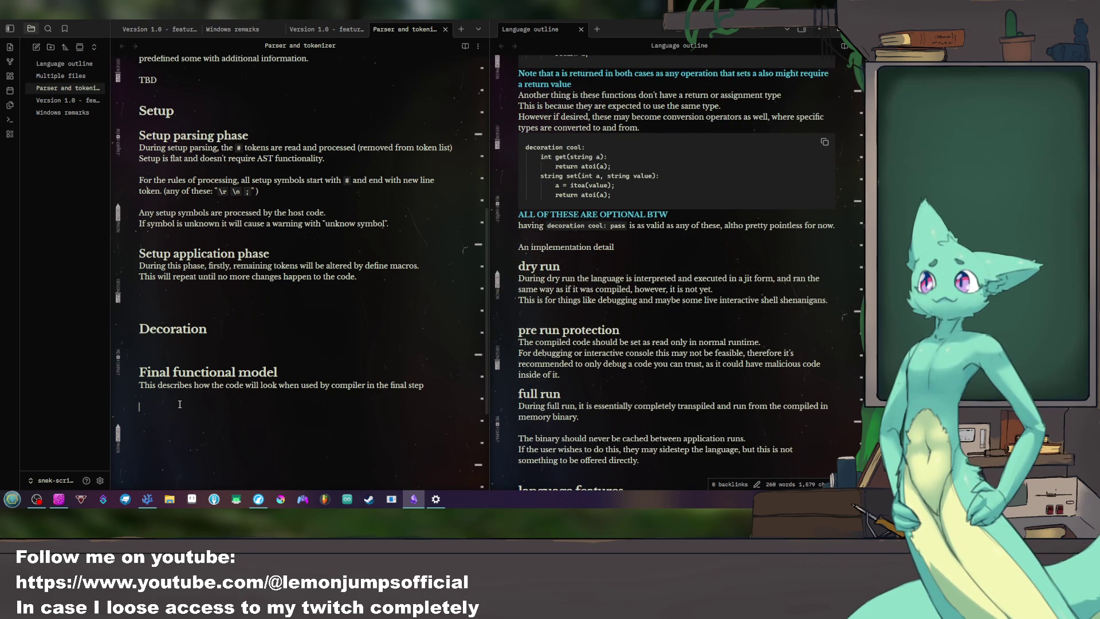
pyautogui.write('## functions')
# Step: Remove the leftover '## functions' heading line, leaving an empty line under Final functional model
pyautogui.press('BackSpace')
pyautogui.press('BackSpace')
pyautogui.press('BackSpace')
pyautogui.press('BackSpace')
pyautogui.press('BackSpace')
pyautogui.press('BackSpace')
pyautogui.press('BackSpace')
pyautogui.press('BackSpace')
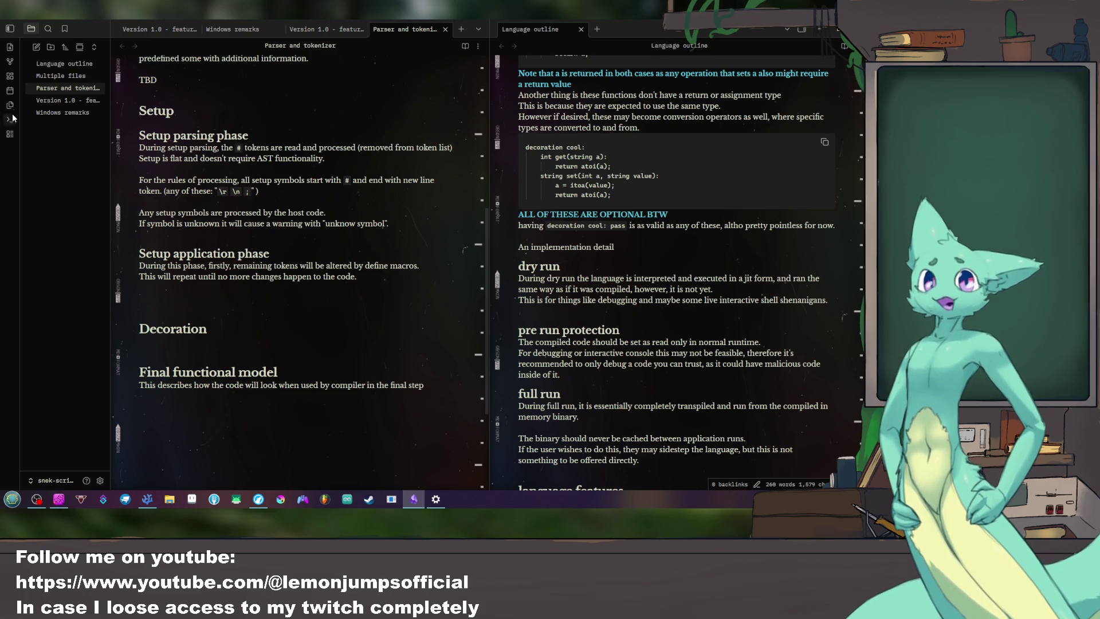
pyautogui.rightClick(174, 297)
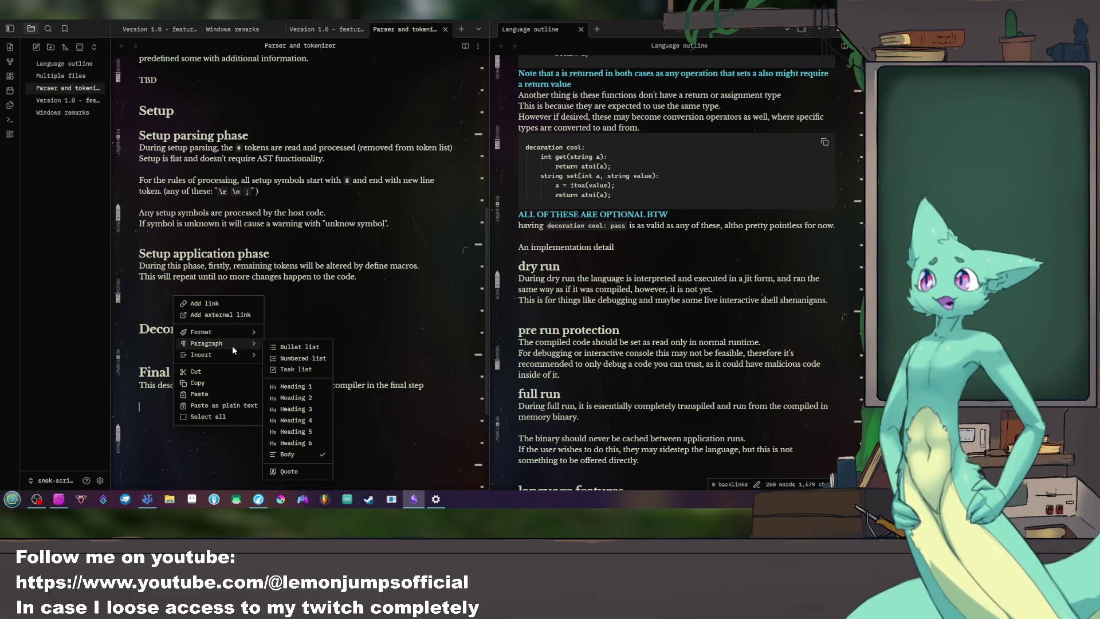
# Step: Insert an empty table beneath the Final functional model section via the context menu
pyautogui.moveTo(201, 354)
pyautogui.click(328, 370)
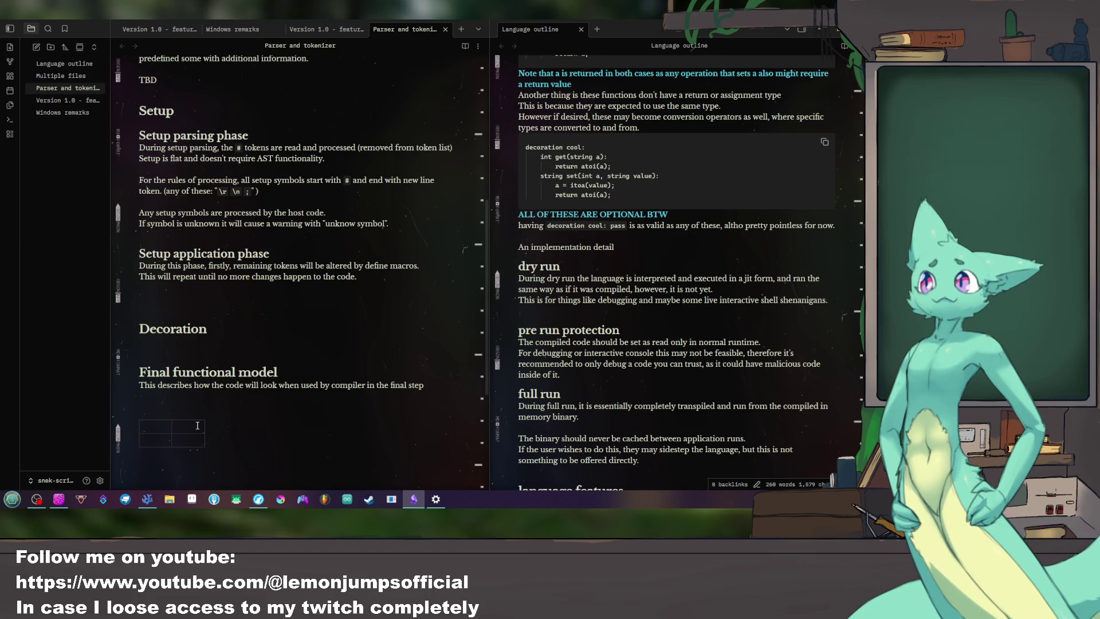
pyautogui.scroll(-1, 197, 425)
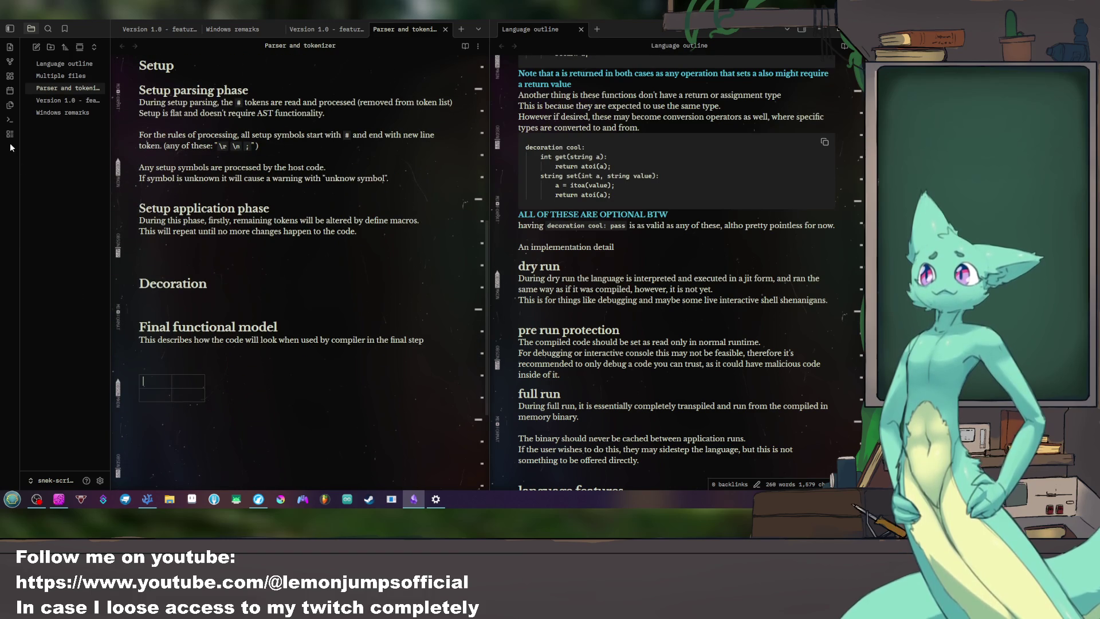
pyautogui.click(100, 481)
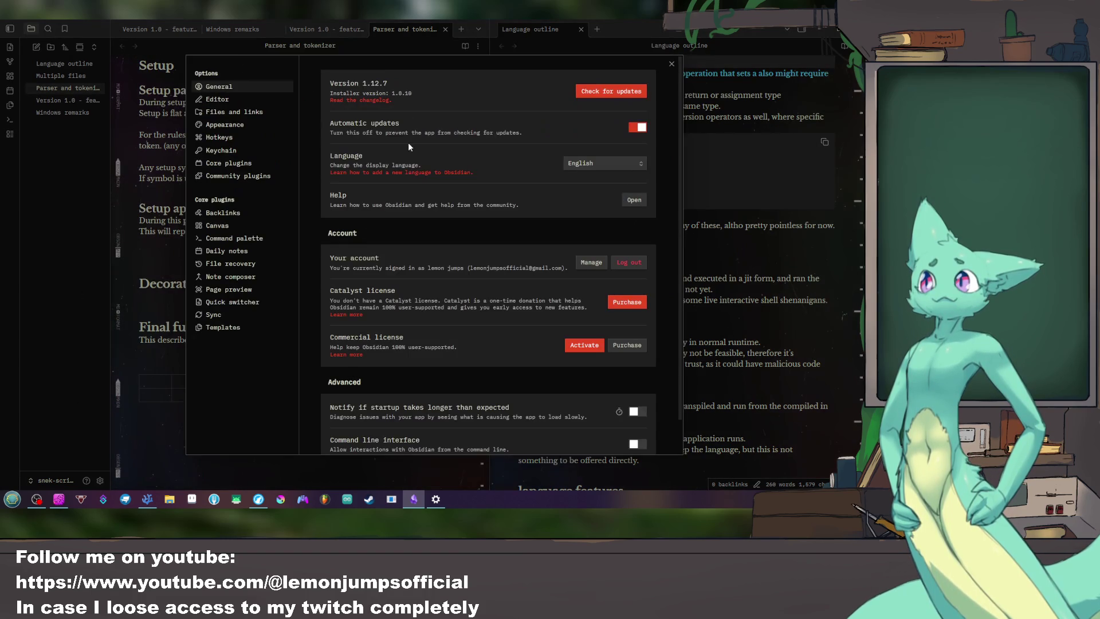
# Step: Enable community plugins in Settings and bring up the community plugin catalogue
pyautogui.click(249, 175)
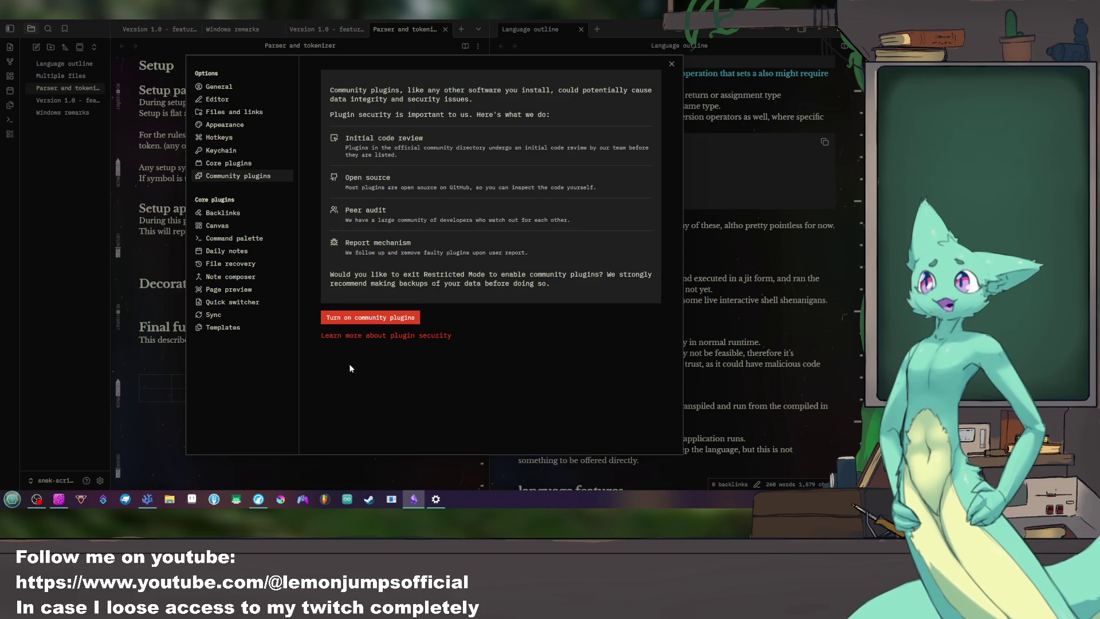
pyautogui.click(369, 317)
pyautogui.click(612, 91)
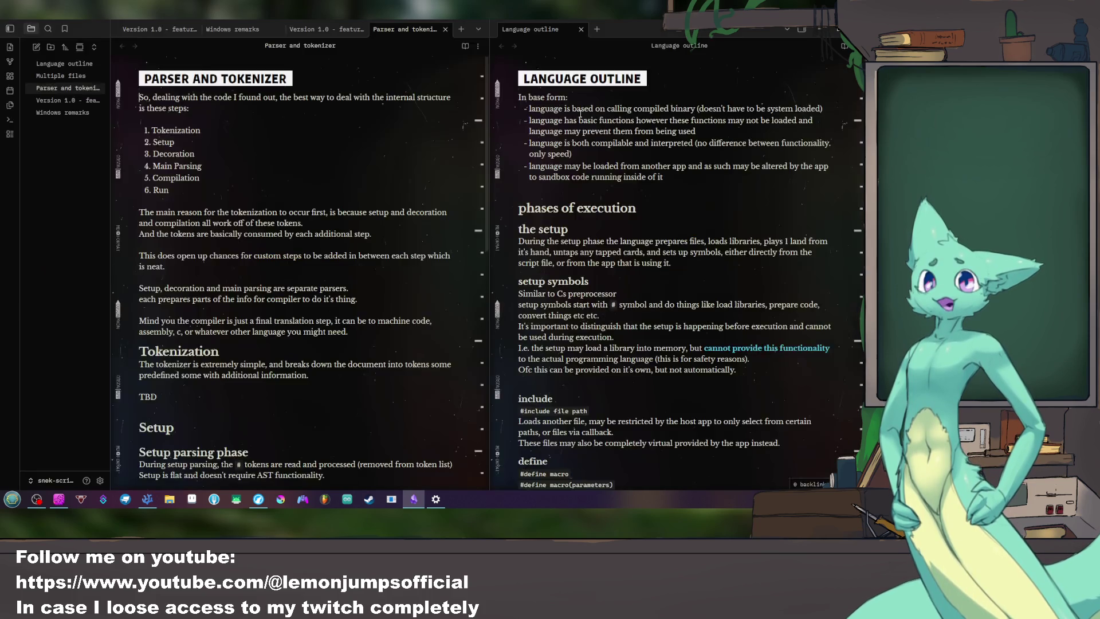
pyautogui.click(100, 480)
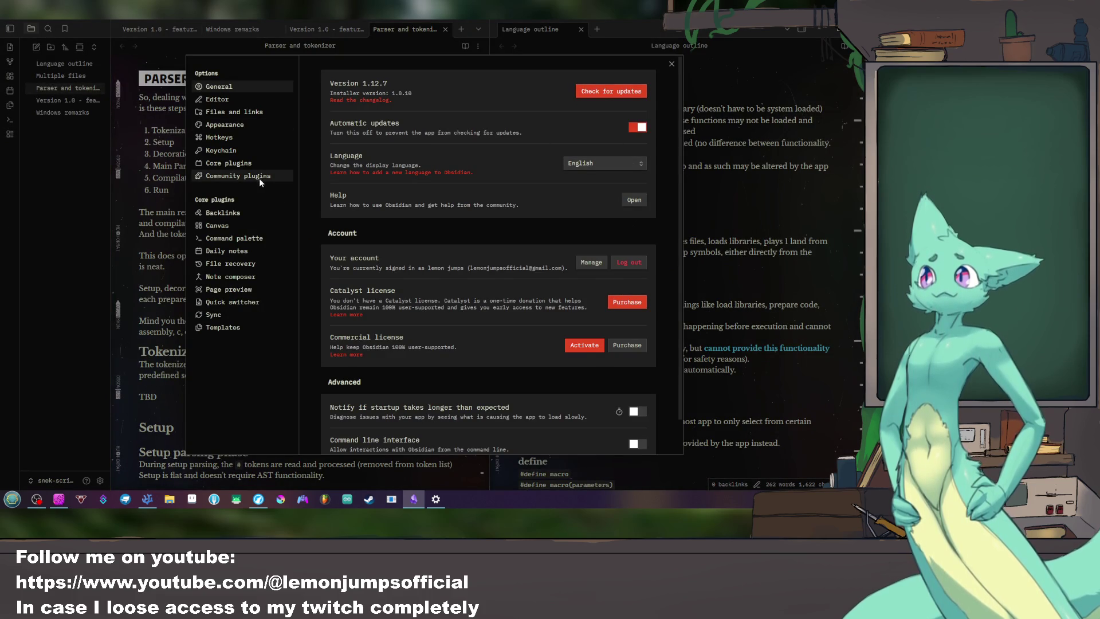
pyautogui.click(259, 177)
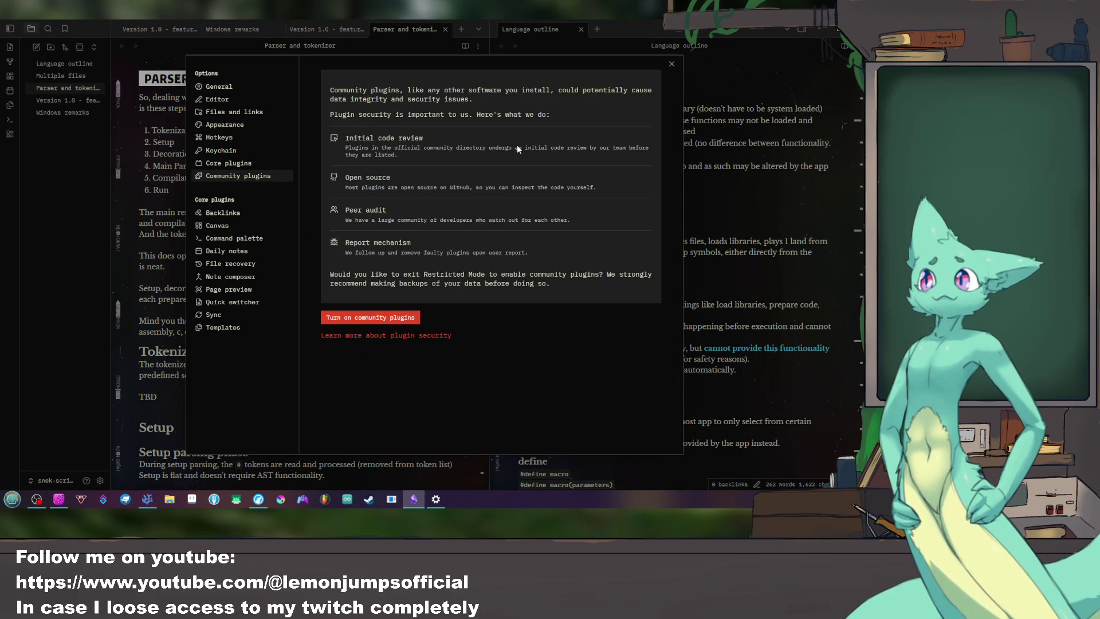
pyautogui.click(374, 319)
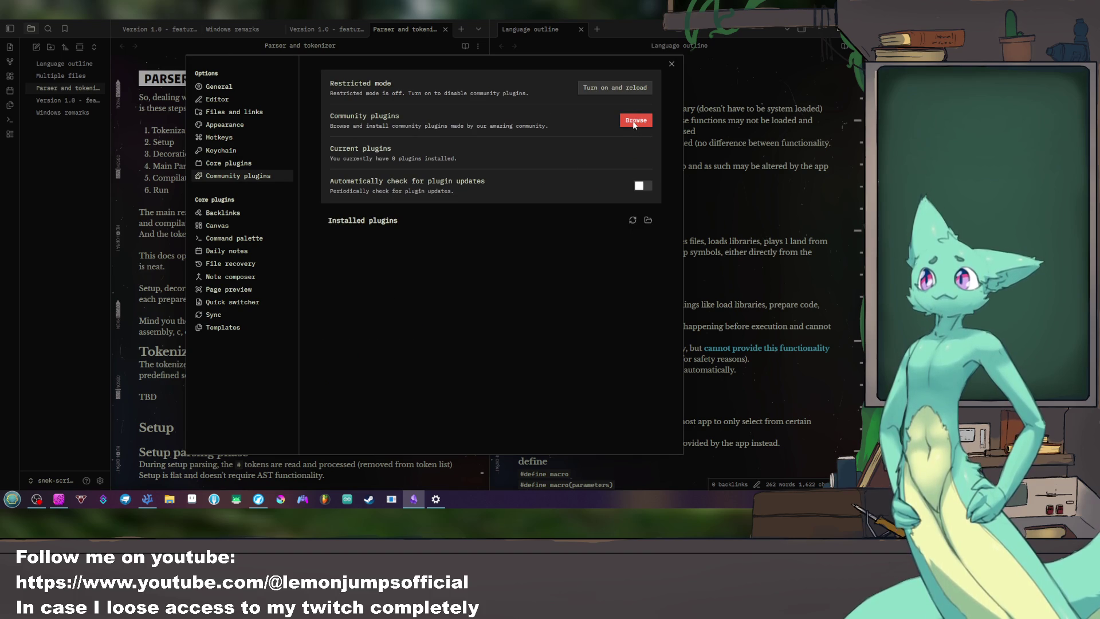
pyautogui.click(634, 121)
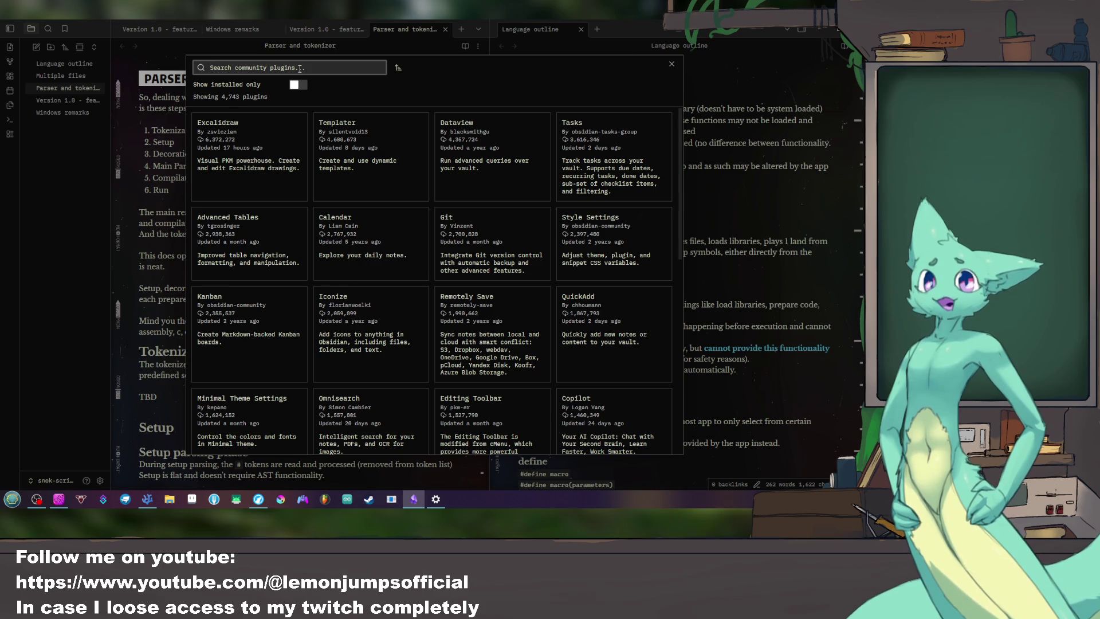
pyautogui.write('tabl')
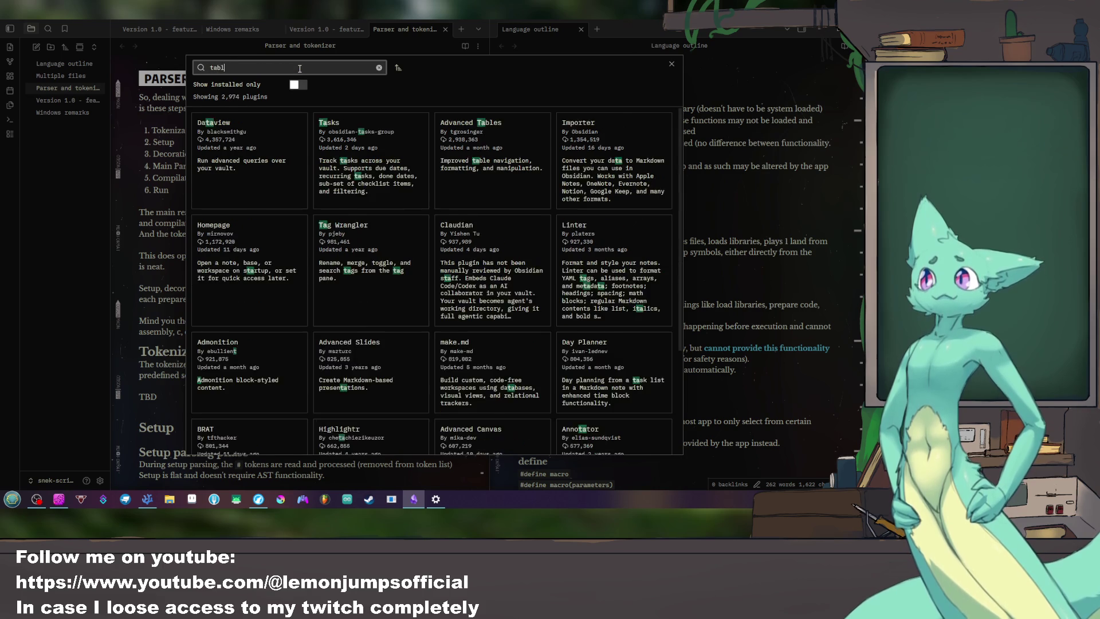
pyautogui.write('e')
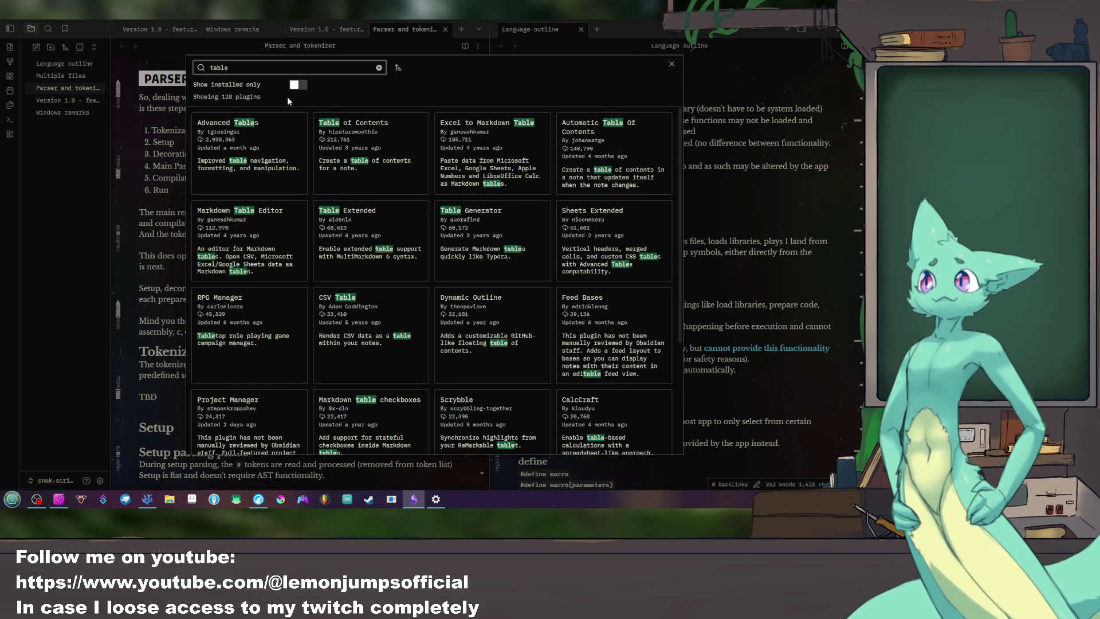
# Step: Search the catalogue for 'table' and review Advanced Tables, Excel to Markdown Table, Markdown Table Editor, Table Extended, Table Generator and Sheets Extended
pyautogui.click(240, 124)
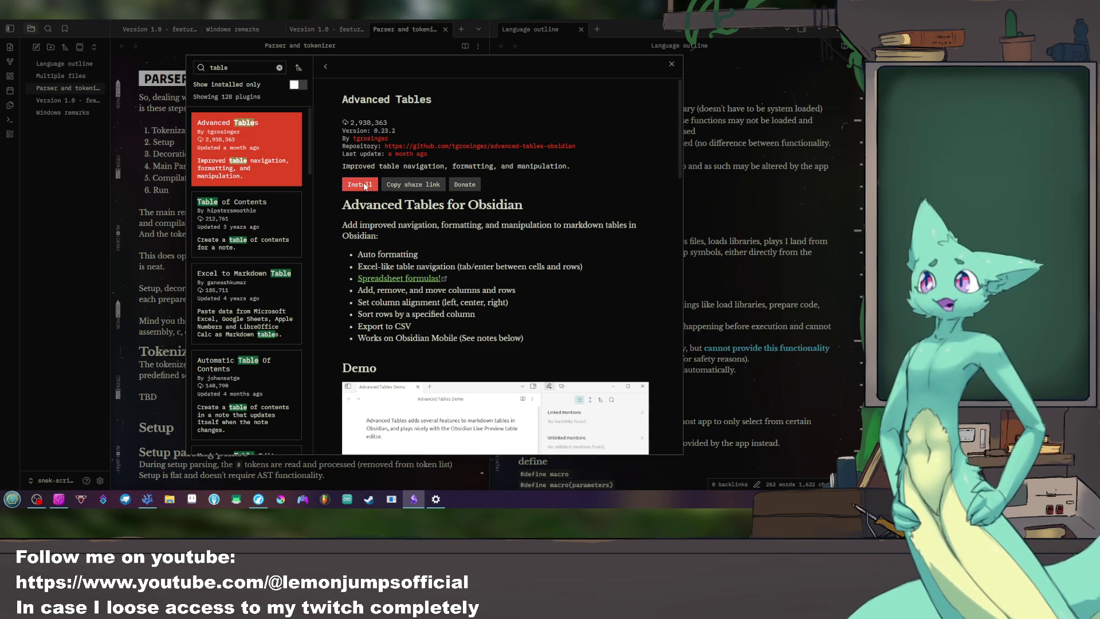
pyautogui.scroll(-3, 365, 186)
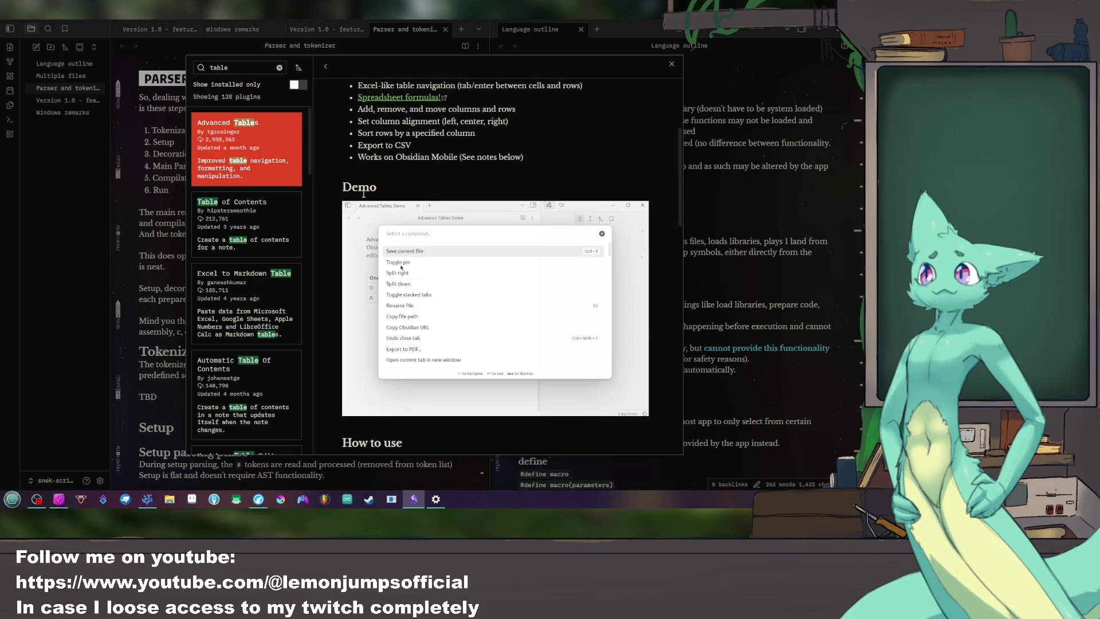
pyautogui.click(249, 294)
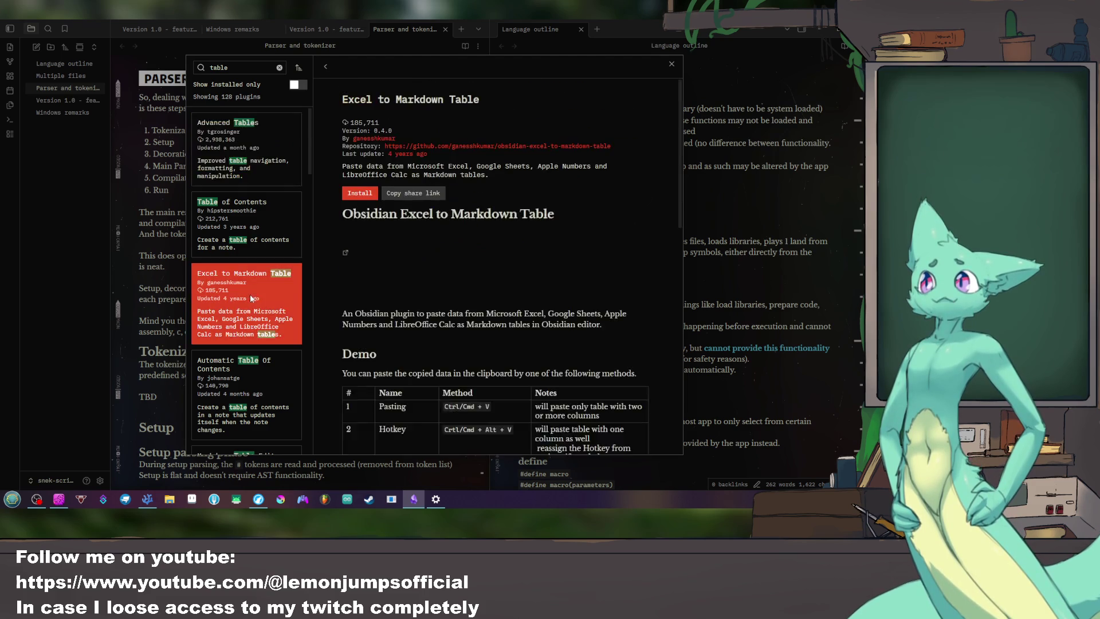
pyautogui.scroll(-2, 394, 275)
pyautogui.scroll(-4, 393, 272)
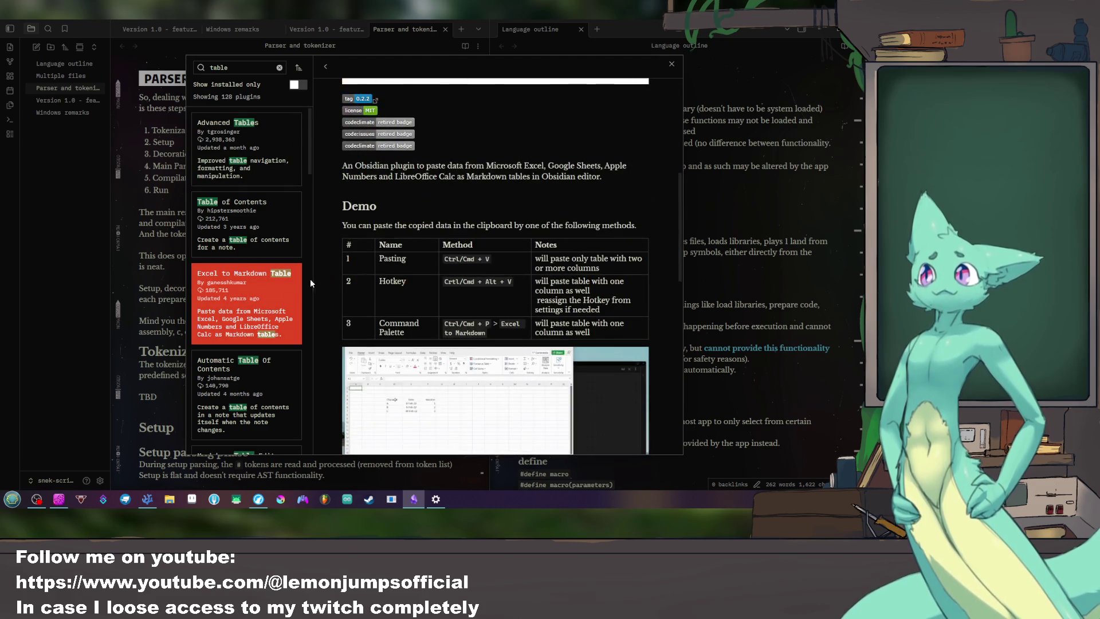
pyautogui.click(212, 380)
pyautogui.scroll(-3, 394, 296)
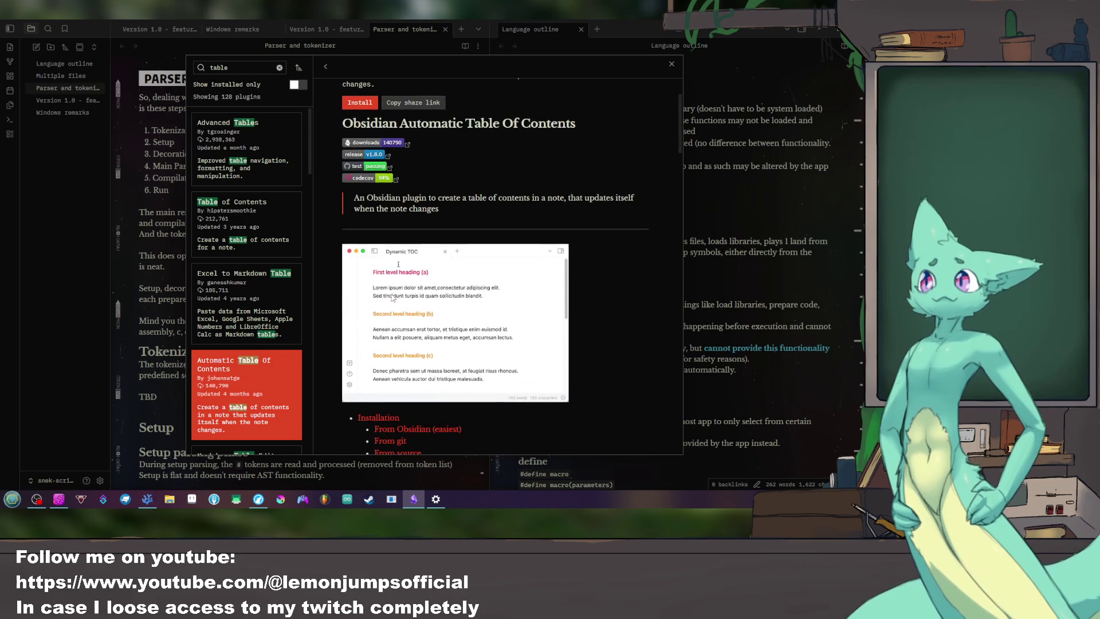
pyautogui.scroll(-3, 257, 335)
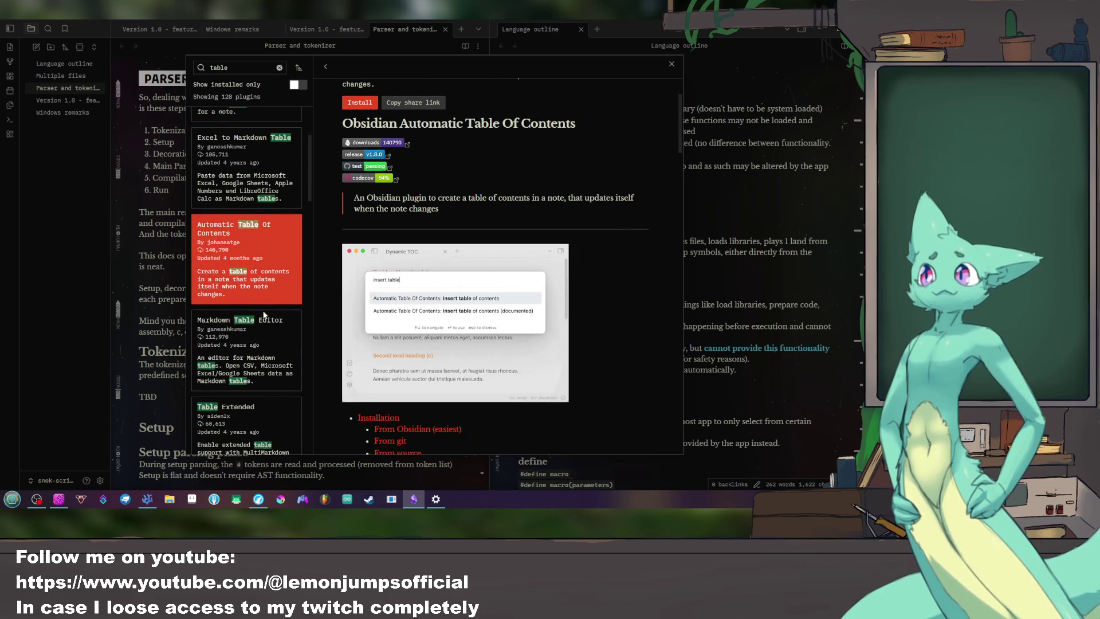
pyautogui.click(241, 355)
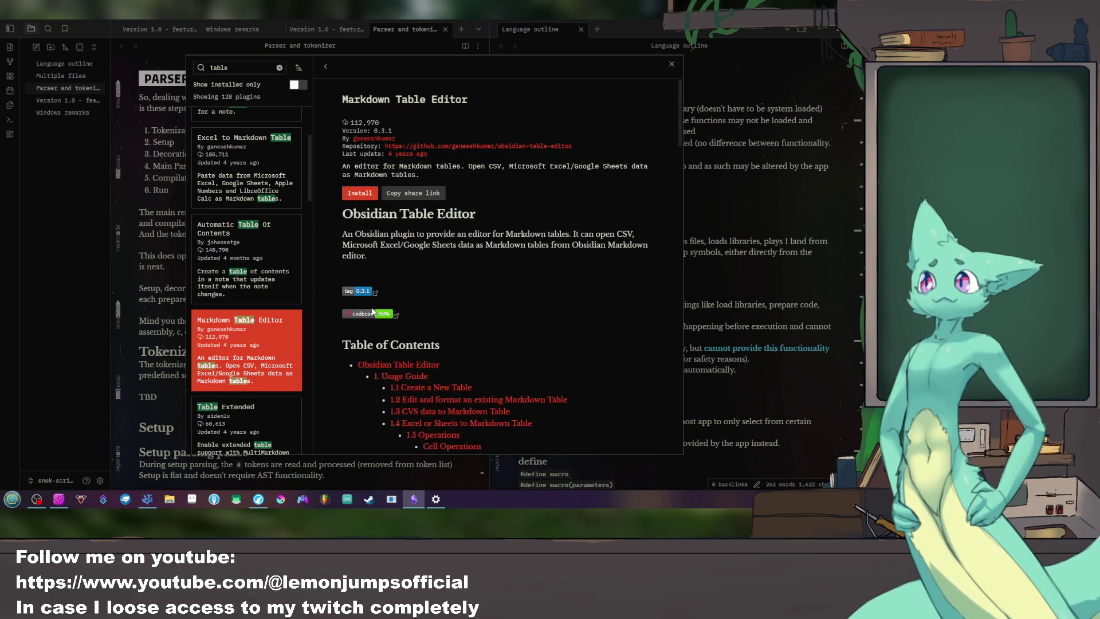
pyautogui.scroll(-1, 370, 306)
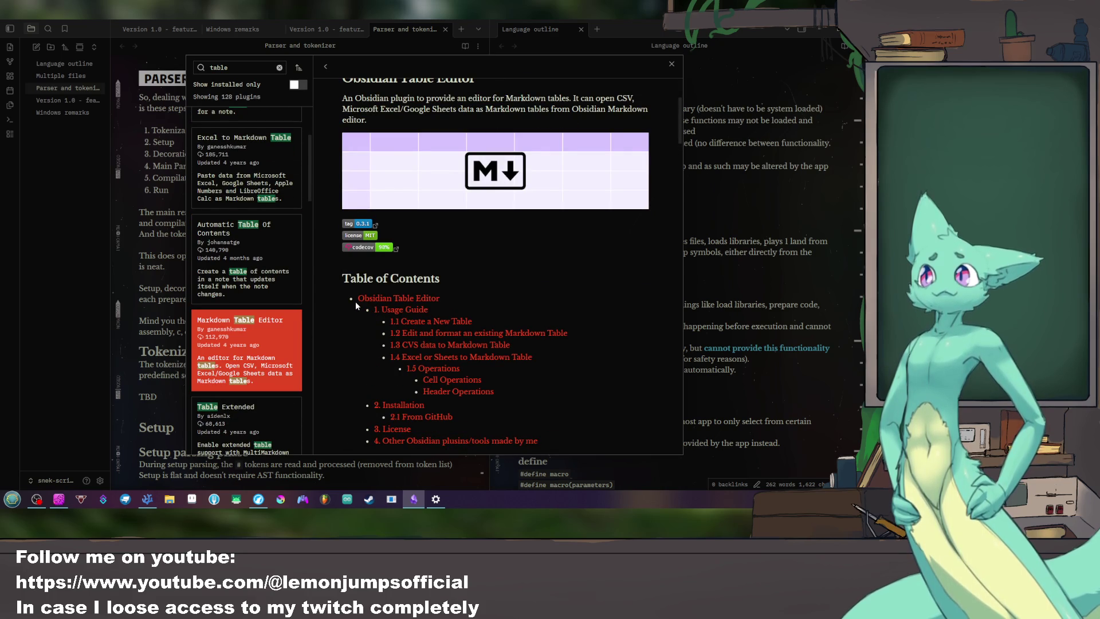
pyautogui.scroll(-3, 240, 313)
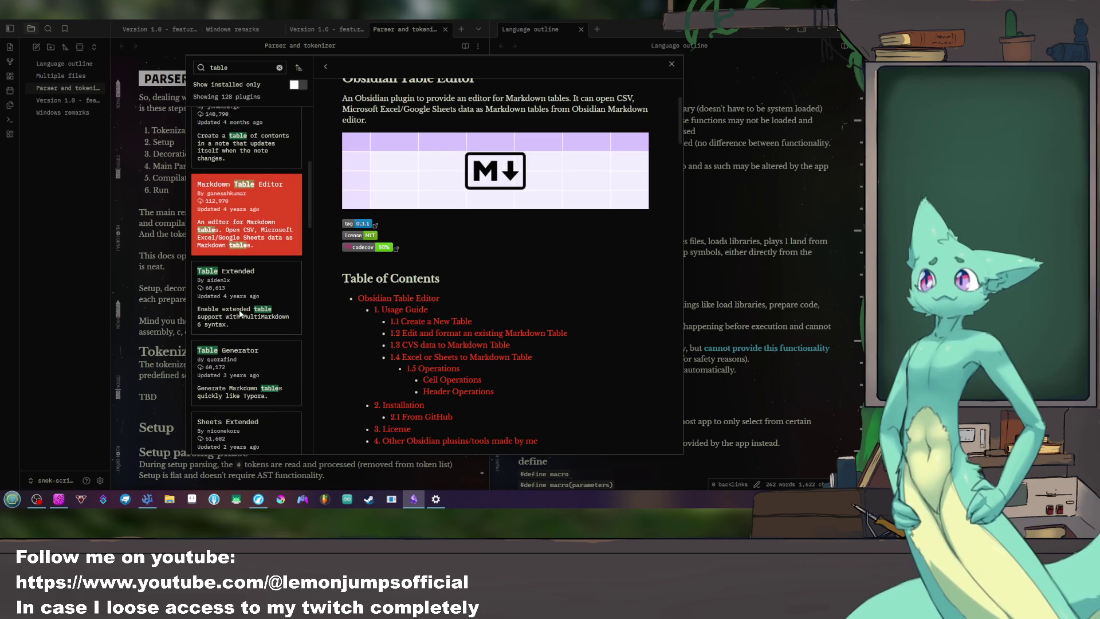
pyautogui.click(247, 287)
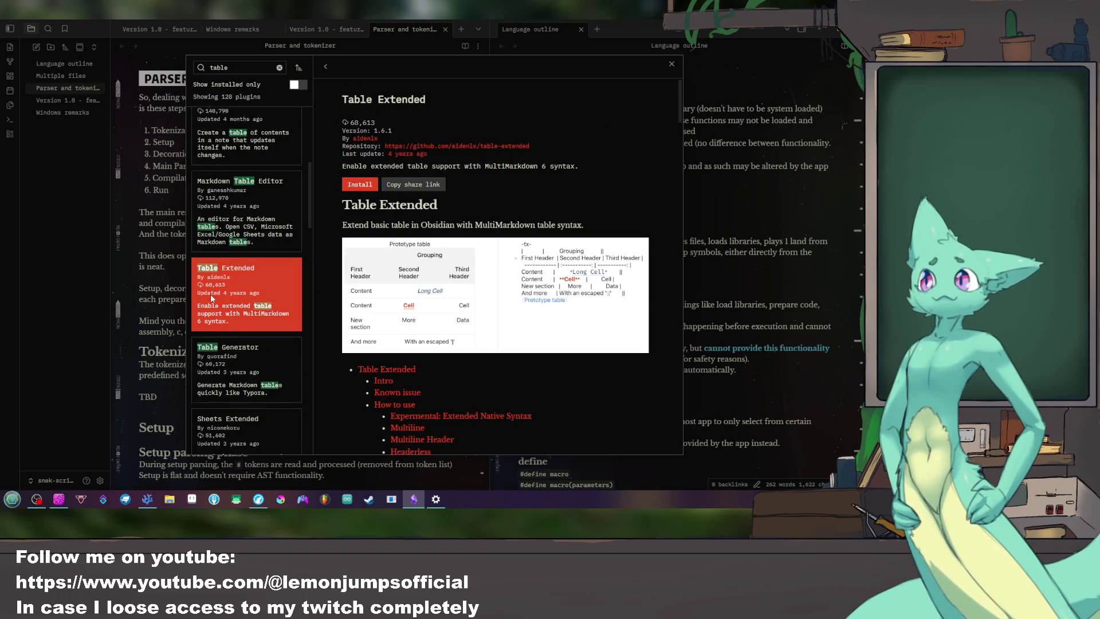
pyautogui.scroll(-3, 240, 275)
pyautogui.click(252, 226)
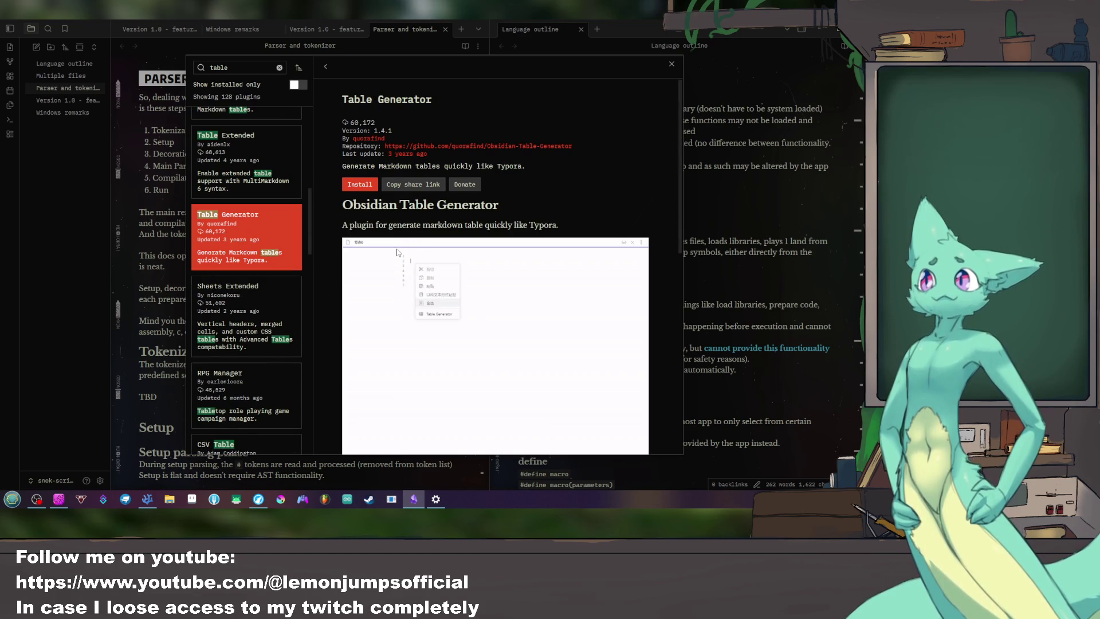
pyautogui.click(236, 316)
pyautogui.scroll(-3, 357, 277)
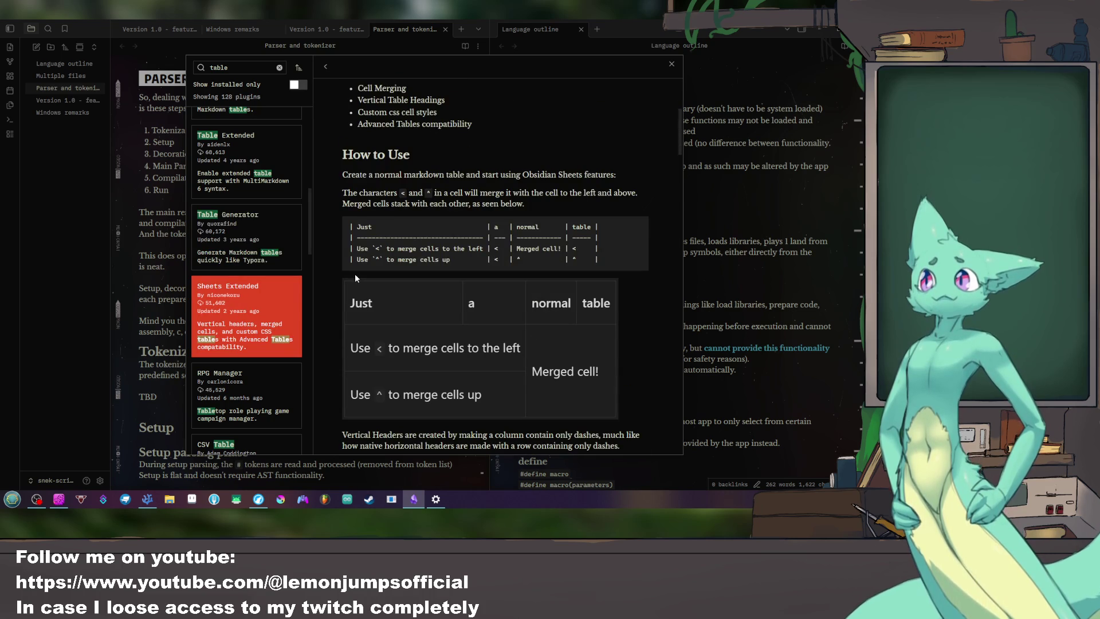
pyautogui.scroll(-1, 352, 277)
pyautogui.scroll(-5, 351, 274)
pyautogui.scroll(-5, 347, 272)
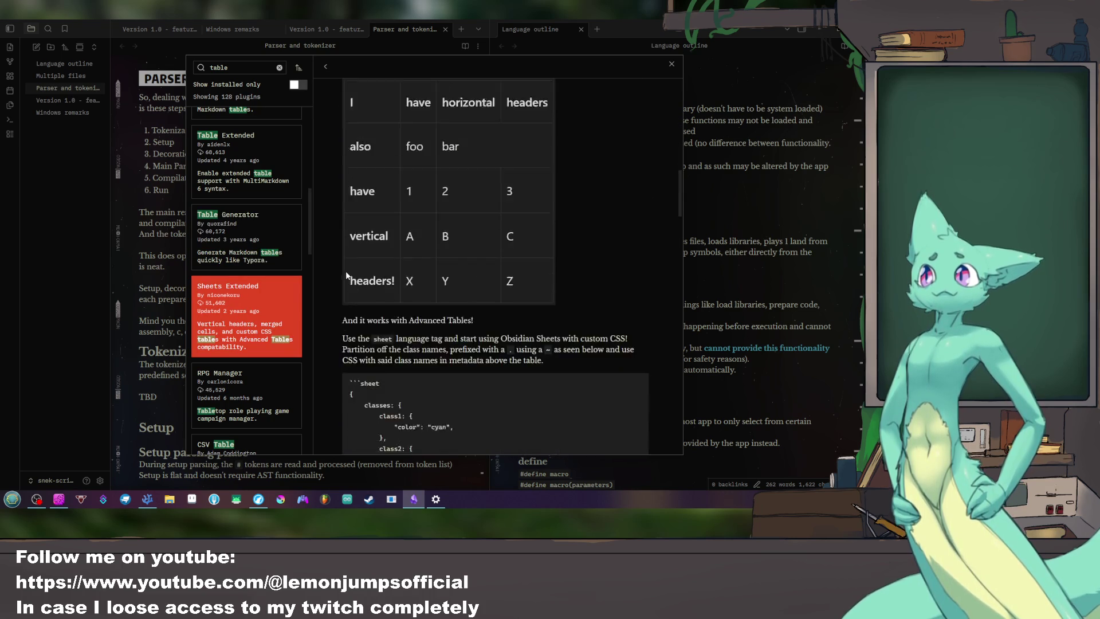
pyautogui.scroll(-5, 347, 271)
pyautogui.scroll(-3, 344, 271)
pyautogui.scroll(-1, 344, 271)
pyautogui.scroll(-1, 248, 384)
pyautogui.scroll(-2, 249, 225)
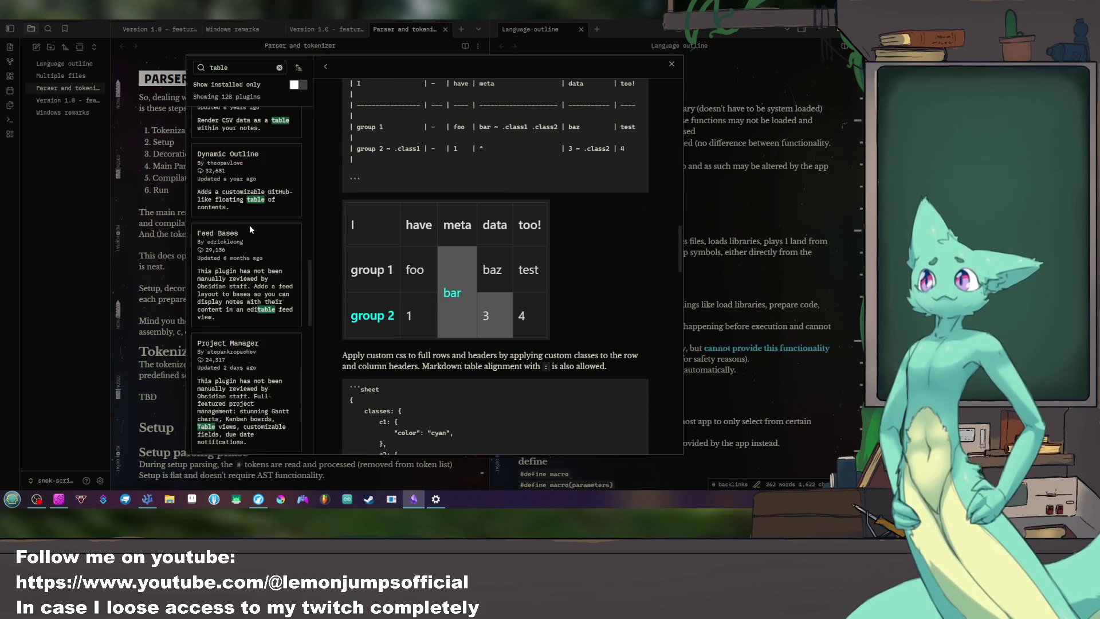
pyautogui.scroll(-3, 249, 225)
pyautogui.scroll(1, 258, 195)
pyautogui.scroll(2, 244, 239)
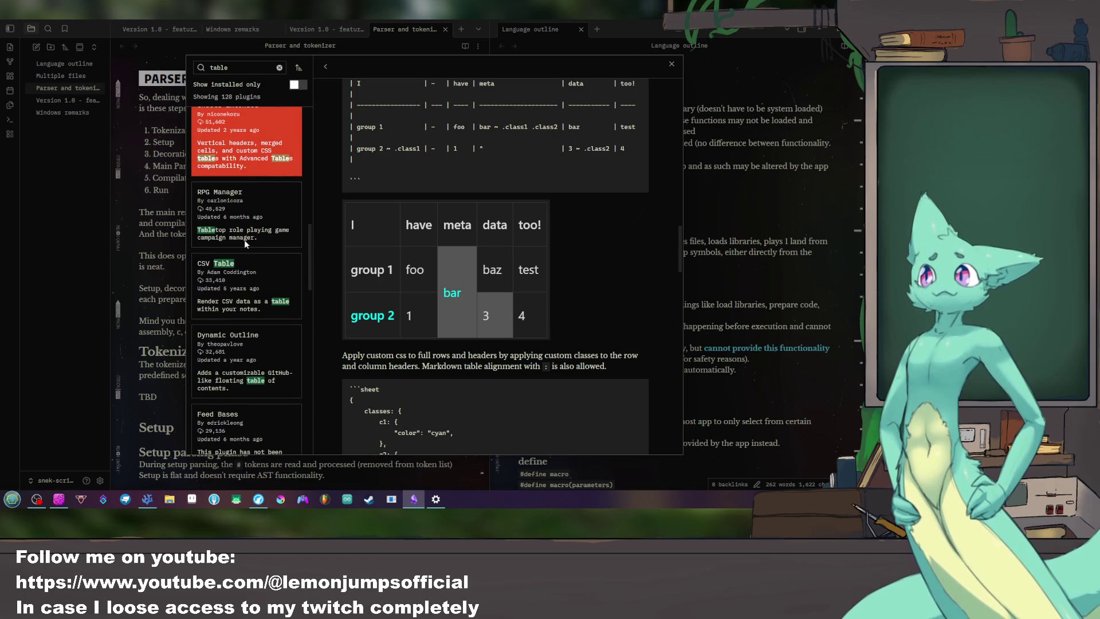
# Step: Review Dynamic Outline, Project Manager, CalcCraft, Simple Table Math, Table to CSV Exporter and others, ending on Enhanced tables
pyautogui.click(267, 360)
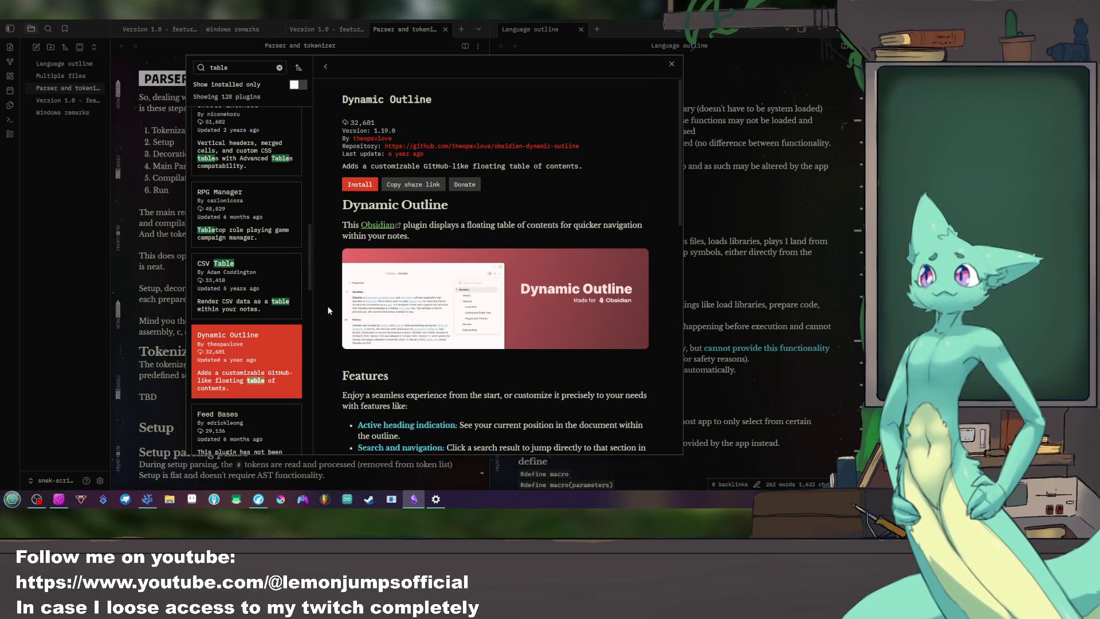
pyautogui.scroll(-2, 271, 311)
pyautogui.scroll(-1, 271, 311)
pyautogui.click(260, 263)
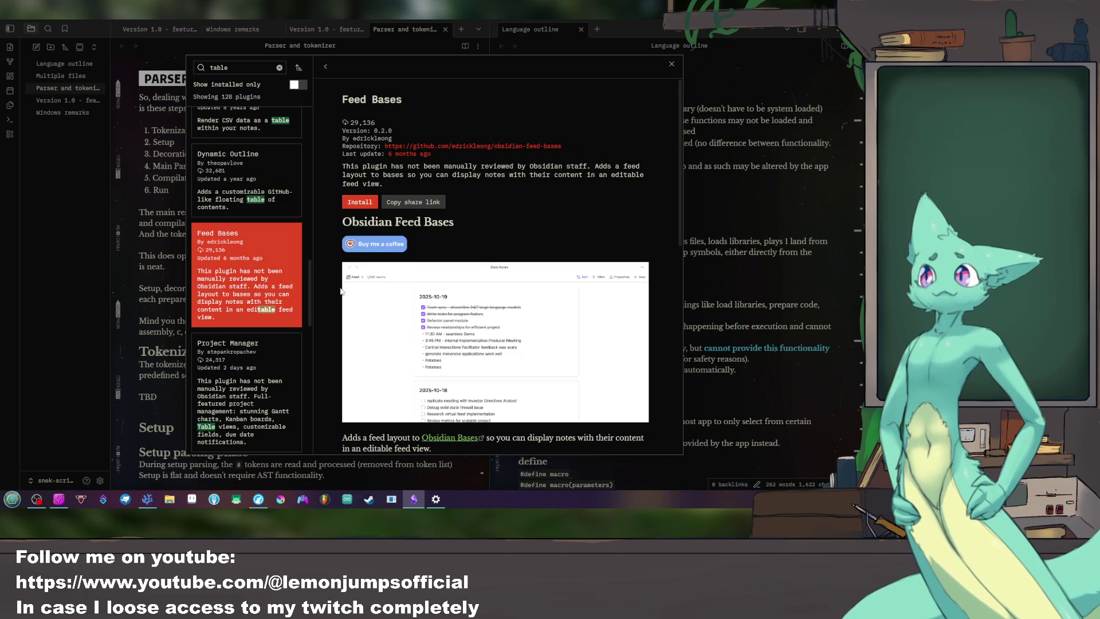
pyautogui.scroll(-2, 254, 282)
pyautogui.click(255, 281)
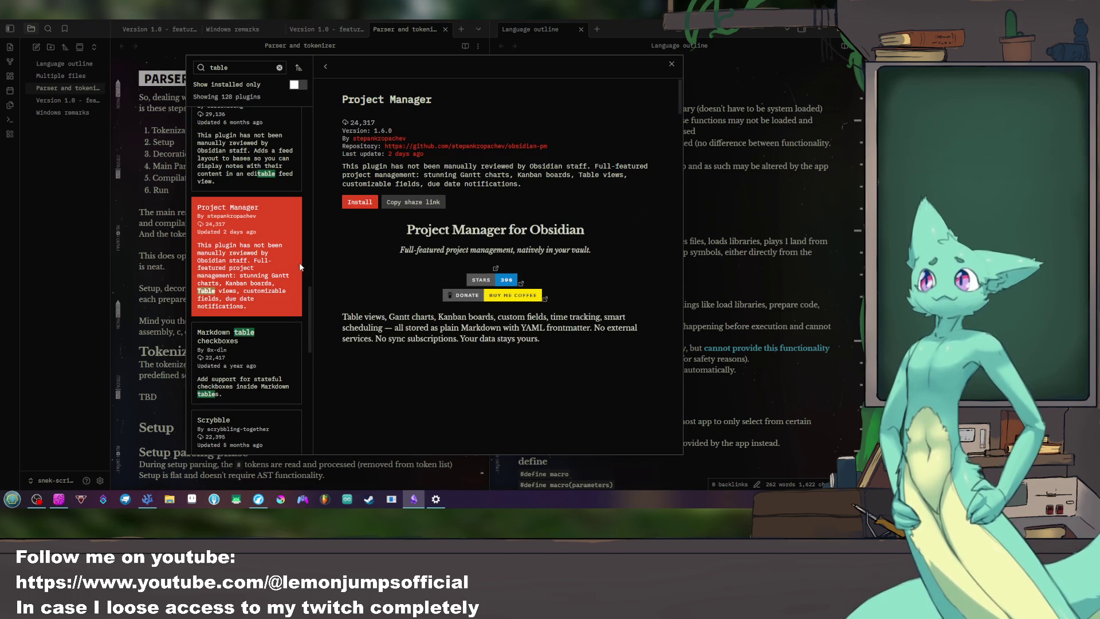
pyautogui.scroll(-2, 290, 261)
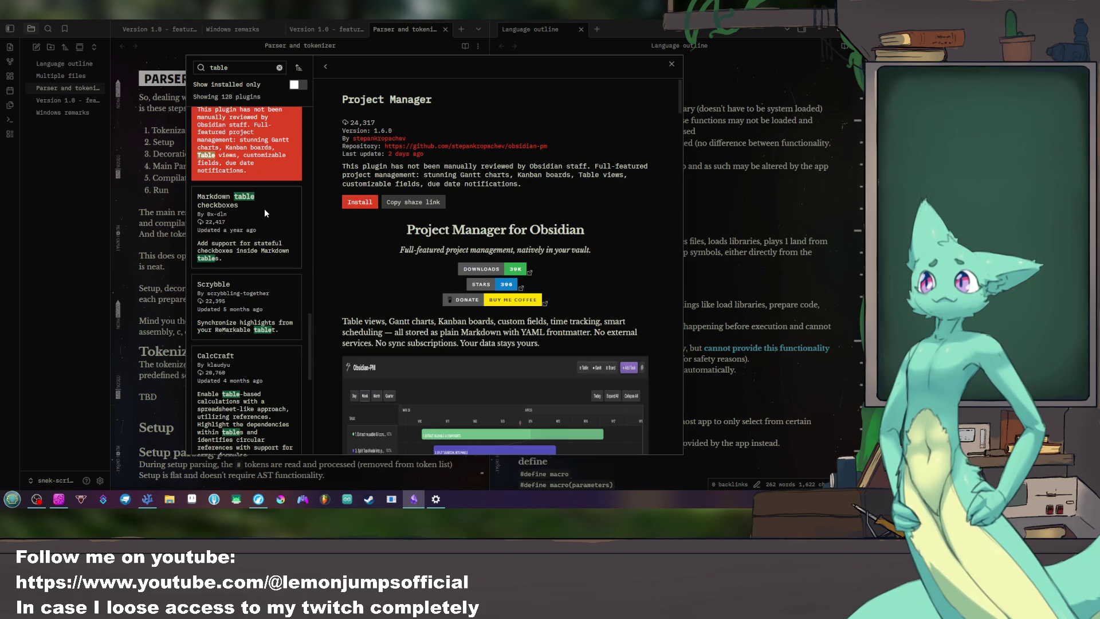
pyautogui.click(264, 209)
pyautogui.scroll(-2, 264, 209)
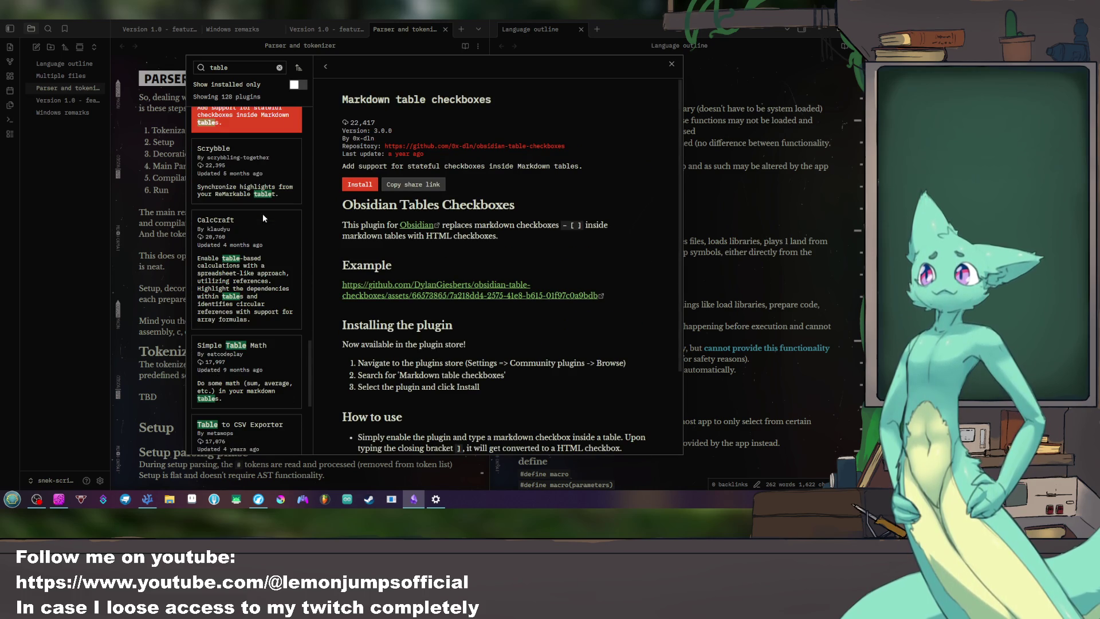
pyautogui.click(258, 147)
pyautogui.click(280, 255)
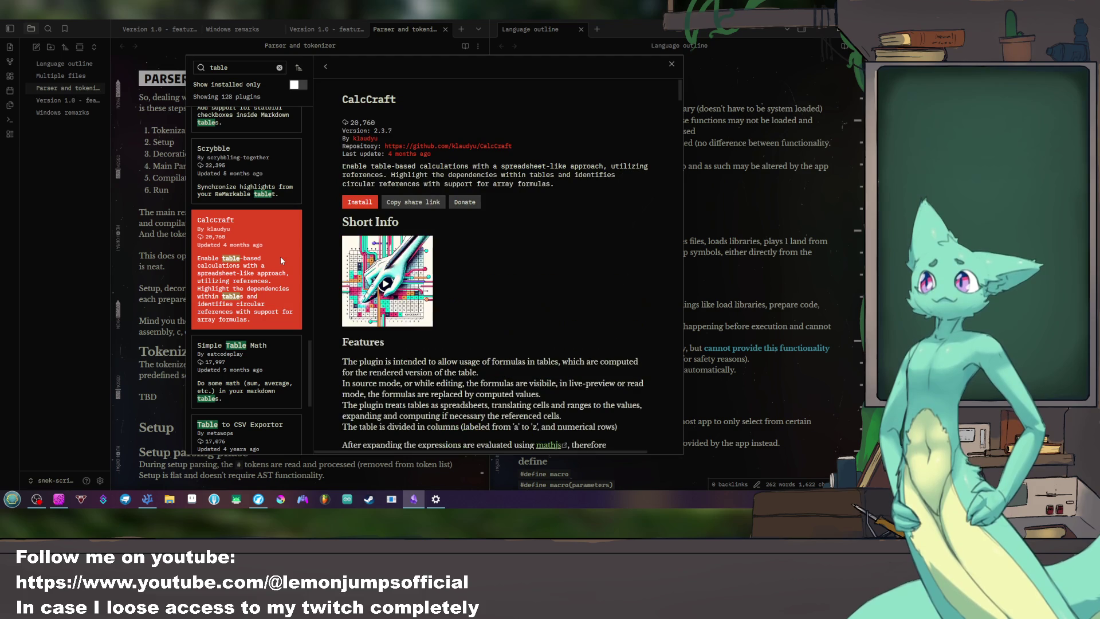
pyautogui.scroll(-3, 266, 214)
pyautogui.click(255, 170)
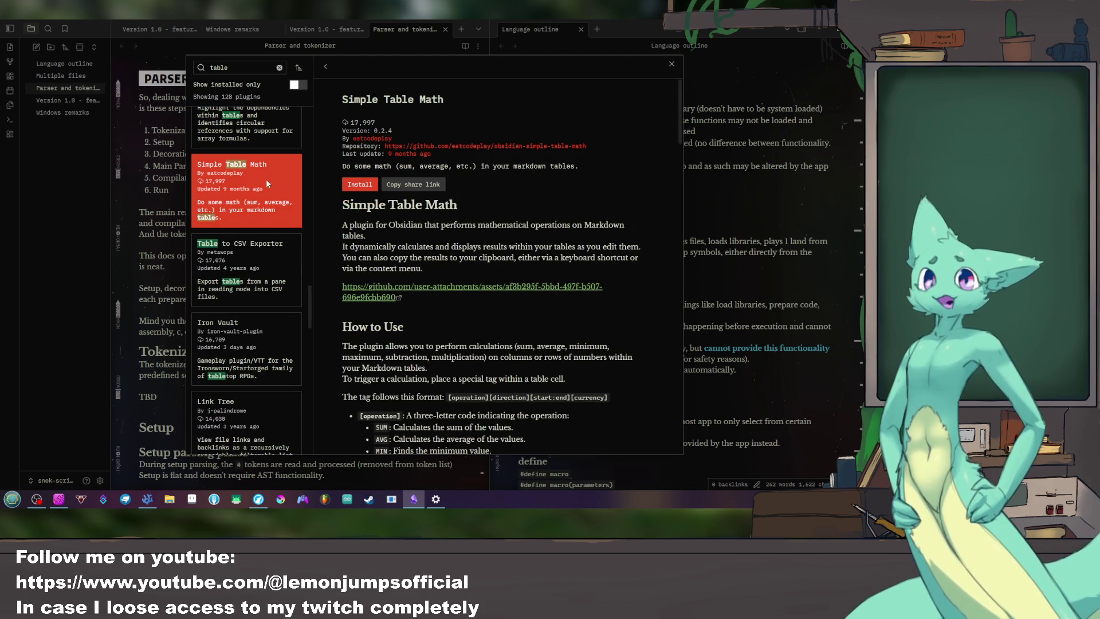
pyautogui.click(272, 282)
pyautogui.scroll(-3, 267, 277)
pyautogui.scroll(-2, 265, 277)
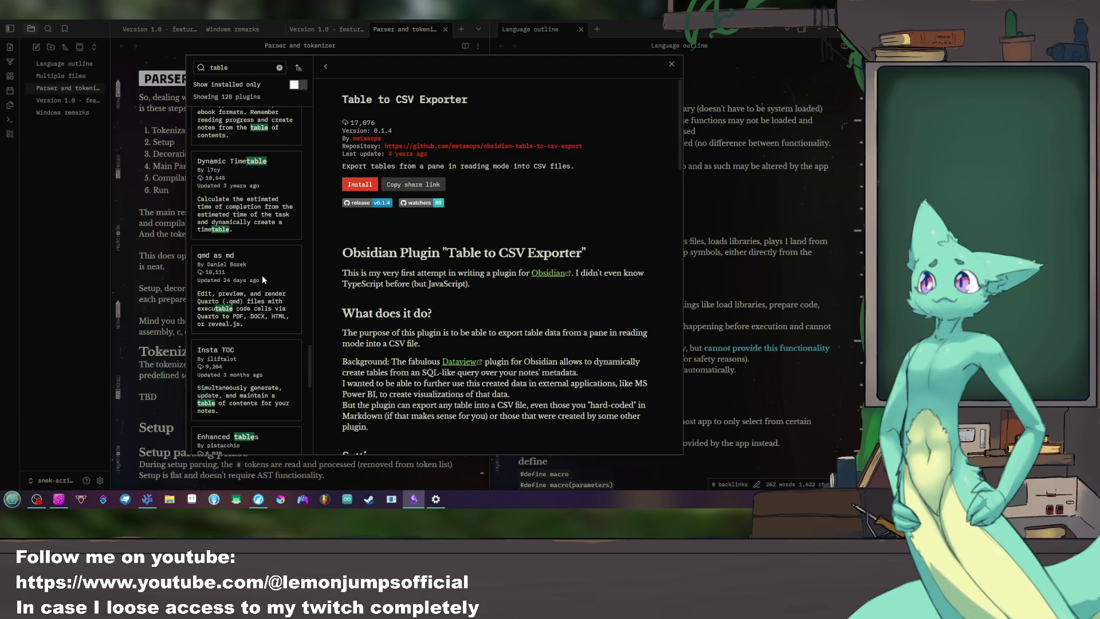
pyautogui.click(268, 188)
pyautogui.click(239, 70)
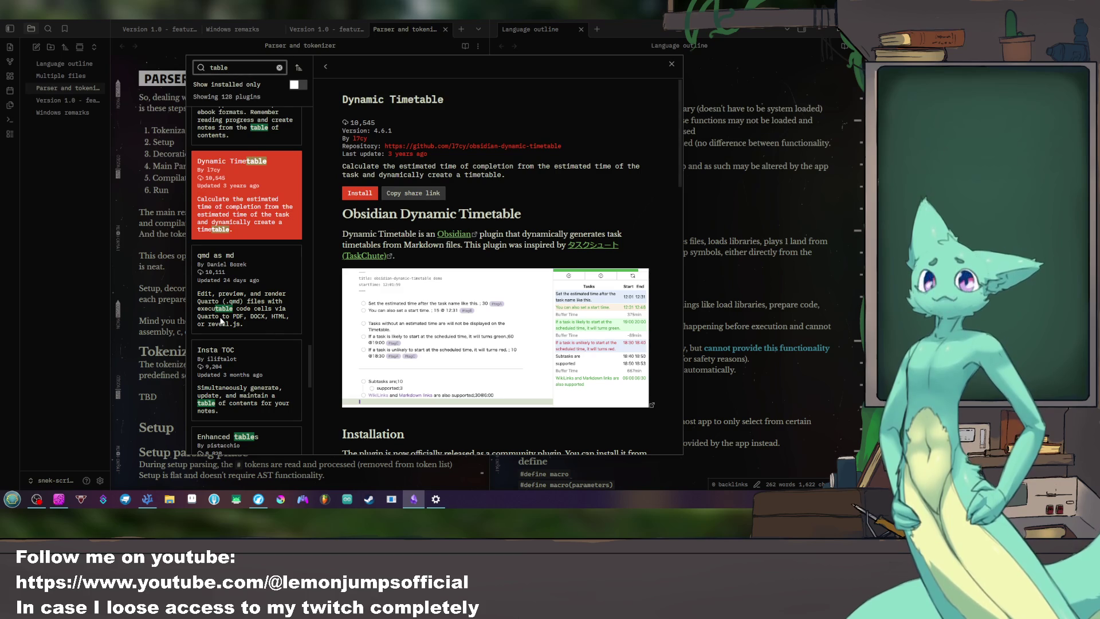
pyautogui.click(266, 434)
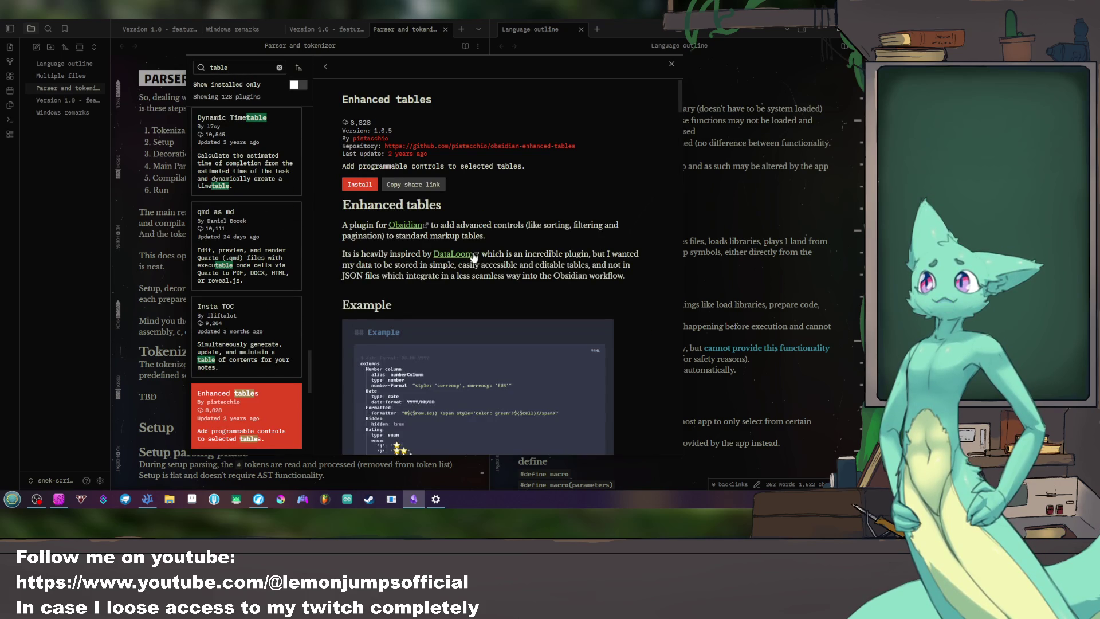
pyautogui.scroll(-1, 472, 248)
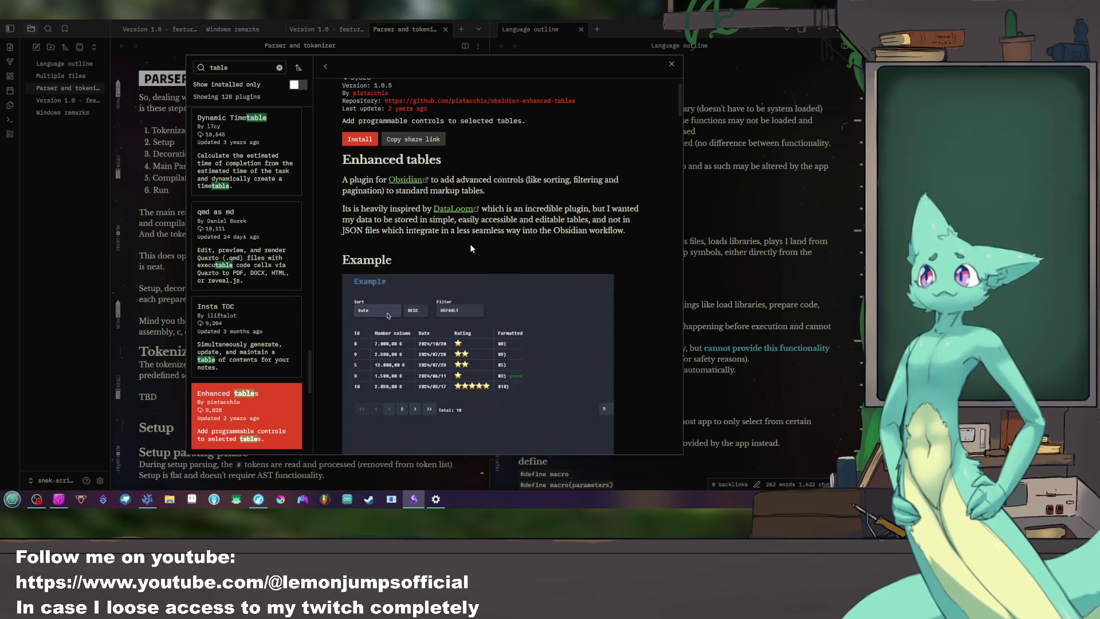
pyautogui.scroll(-2, 277, 290)
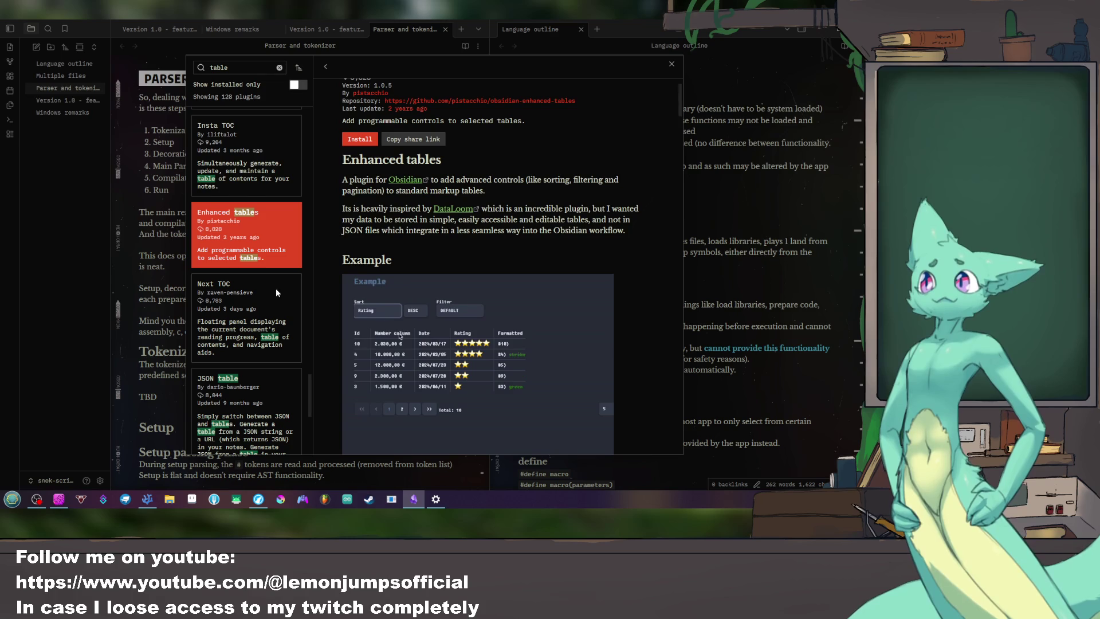
pyautogui.scroll(-3, 269, 275)
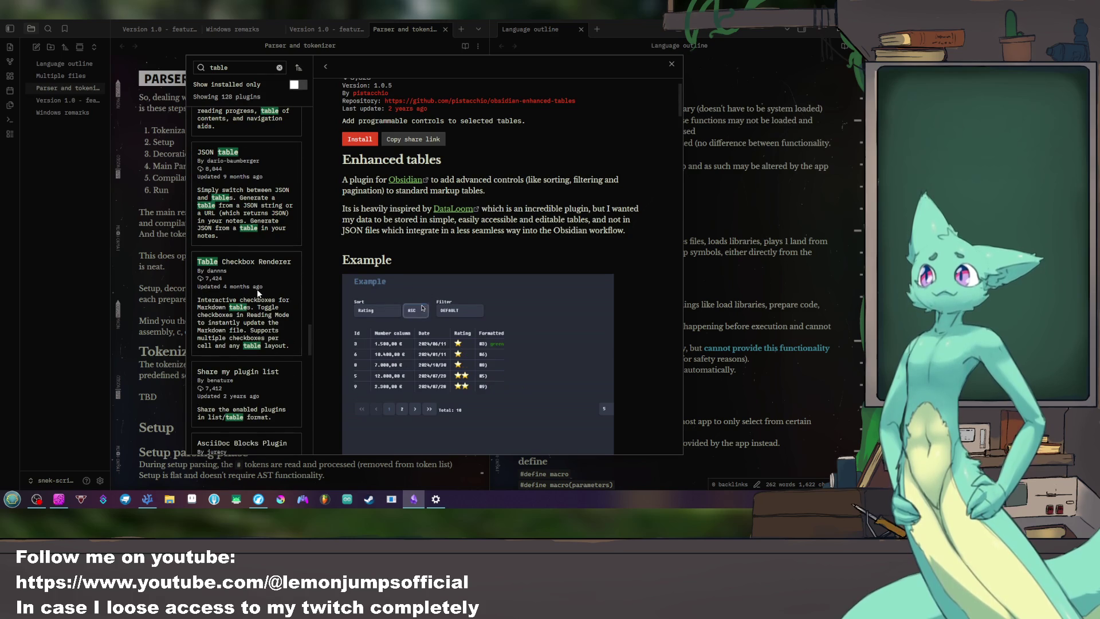
pyautogui.scroll(-2, 257, 289)
pyautogui.scroll(-2, 257, 288)
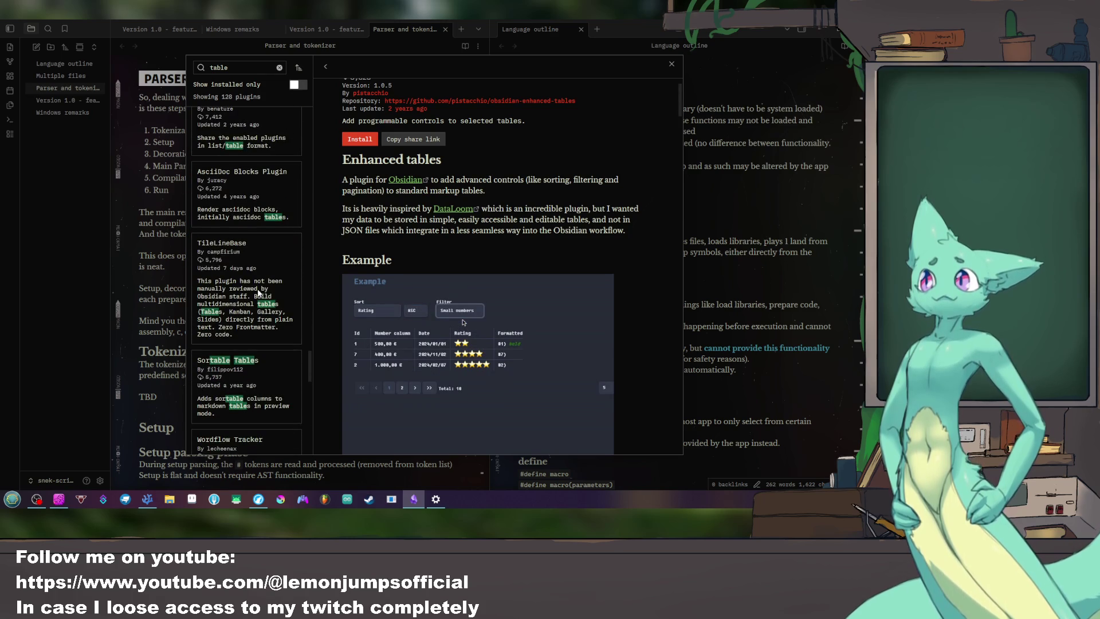
pyautogui.scroll(-2, 252, 227)
pyautogui.scroll(-2, 245, 138)
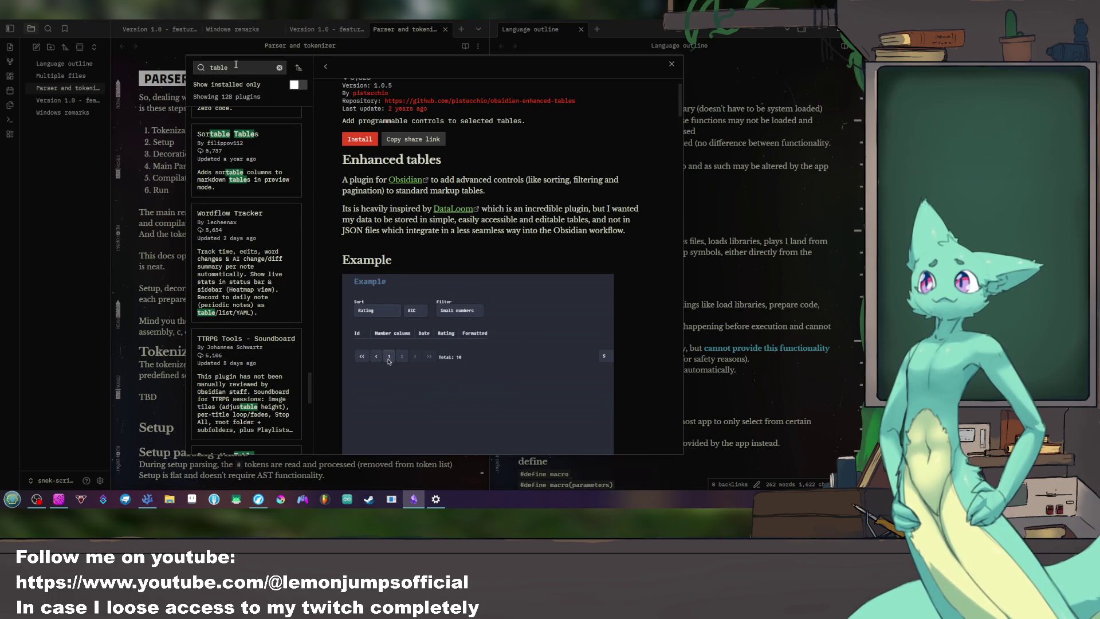
# Step: Refine the plugin search to 'table contro' and reload the Enhanced tables details
pyautogui.click(236, 66)
pyautogui.write('s')
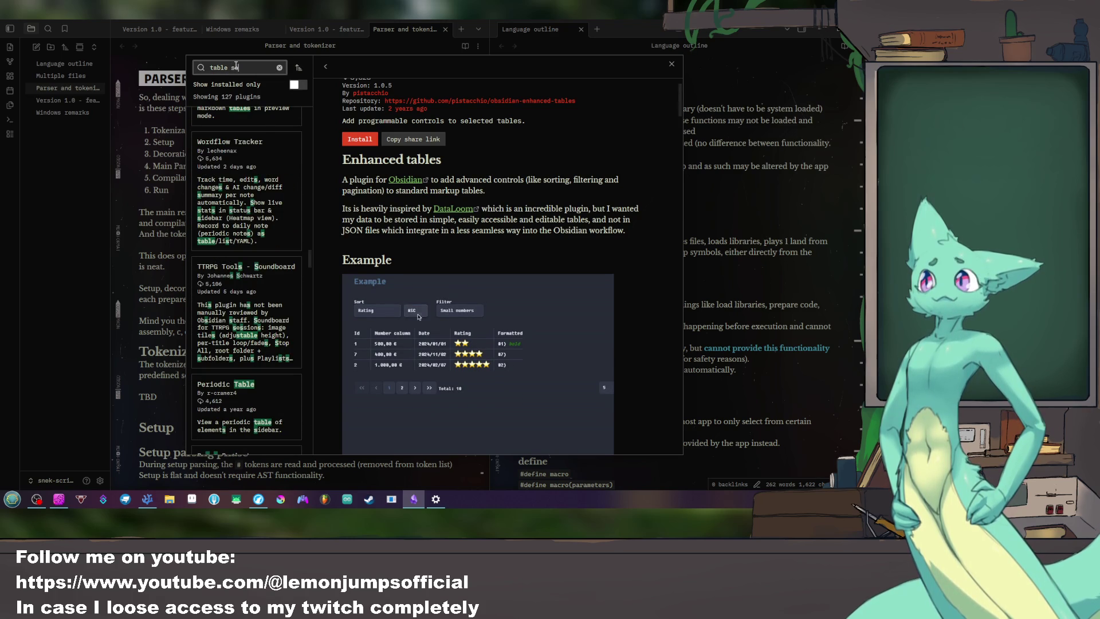
pyautogui.write('etting')
pyautogui.hotkey('ctrl', 'BackSpace')
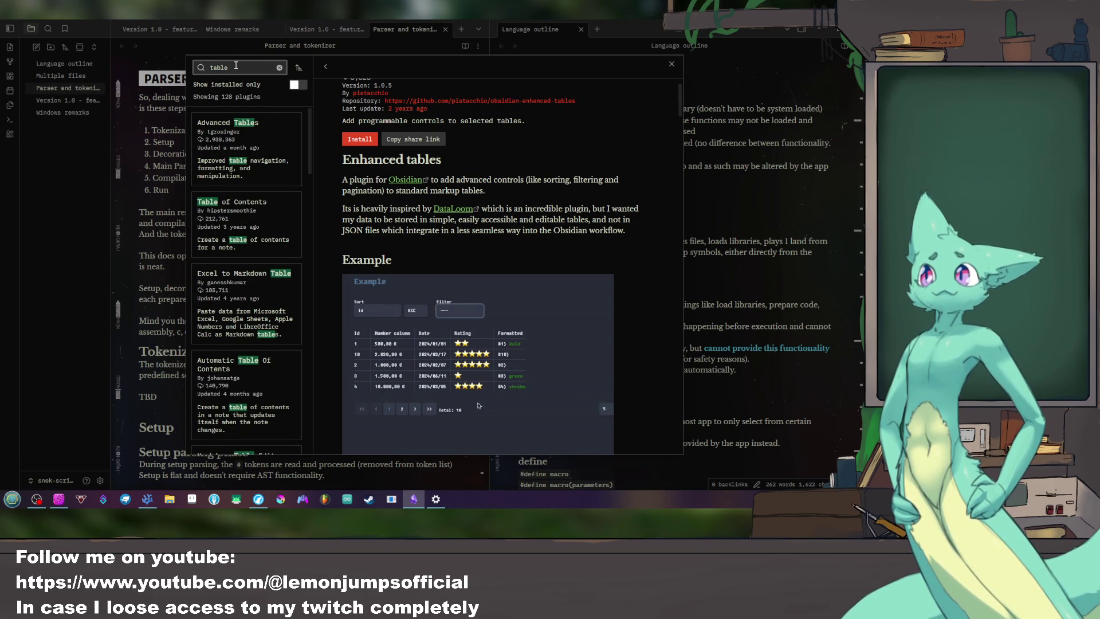
pyautogui.write('con')
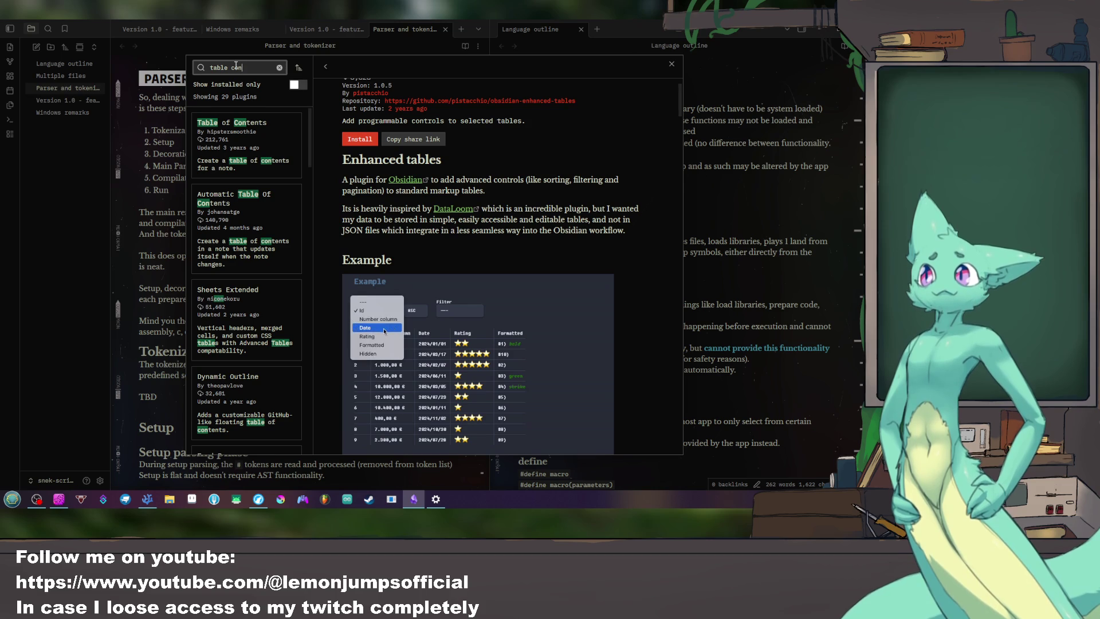
pyautogui.write('tro')
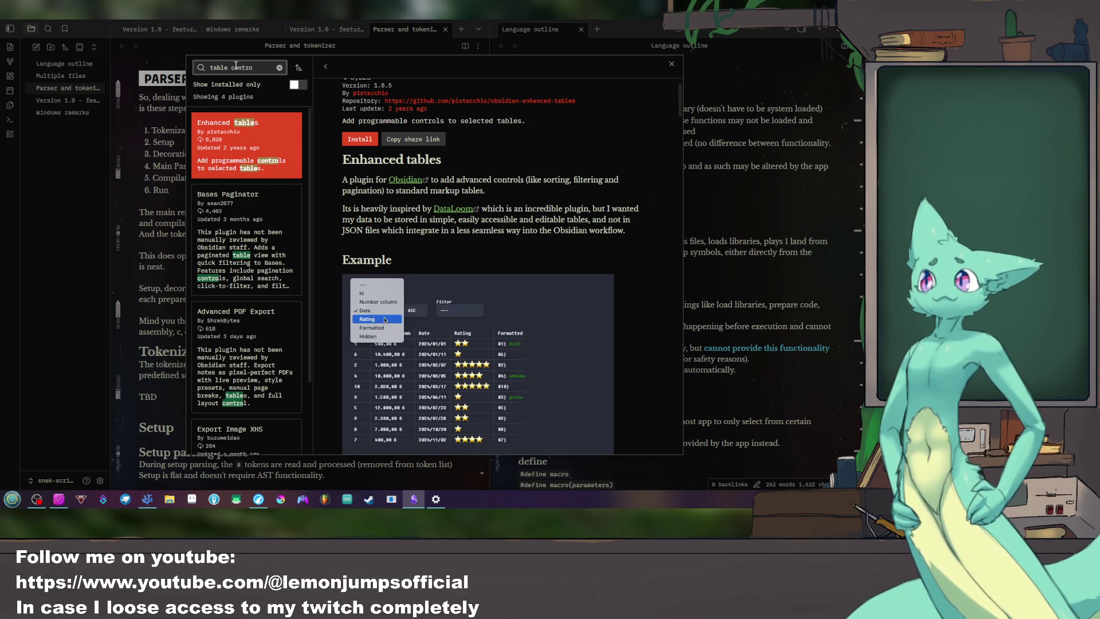
pyautogui.click(265, 140)
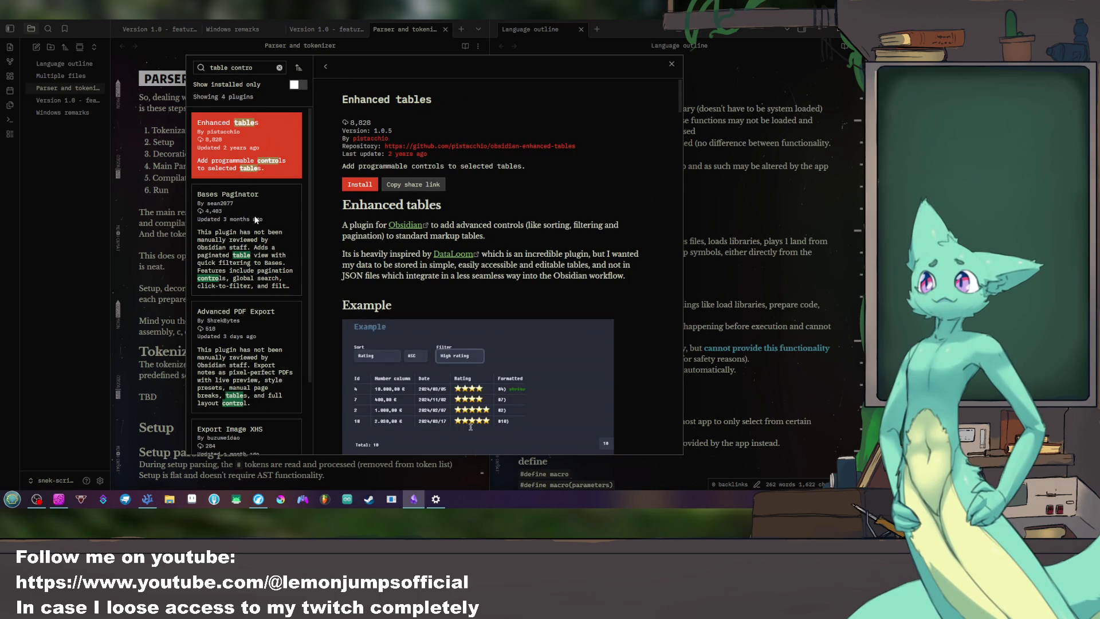
# Step: View Bases Paginator, Advanced PDF Export and Export Image XHS, then clear the search to list all 4,743 plugins
pyautogui.click(248, 238)
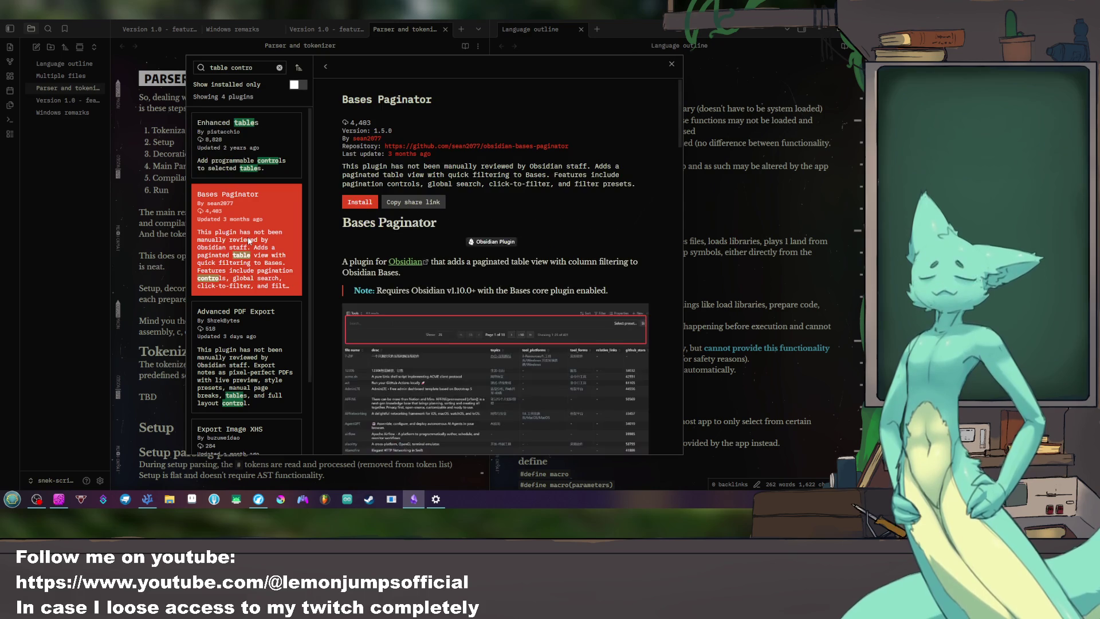
pyautogui.click(252, 338)
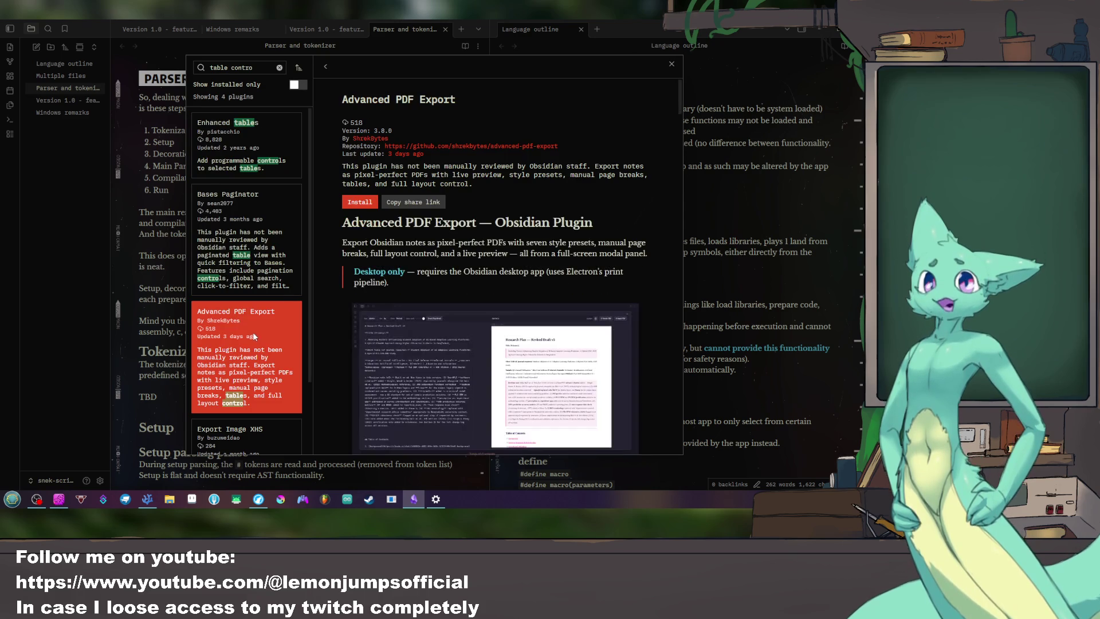
pyautogui.scroll(-1, 252, 335)
pyautogui.click(249, 347)
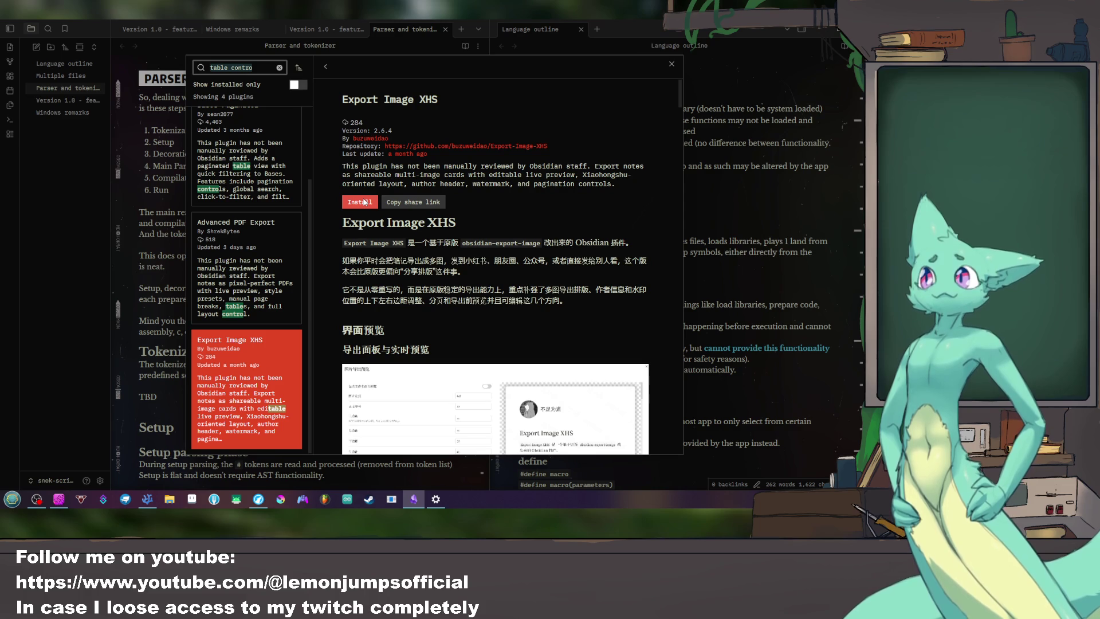
pyautogui.click(363, 203)
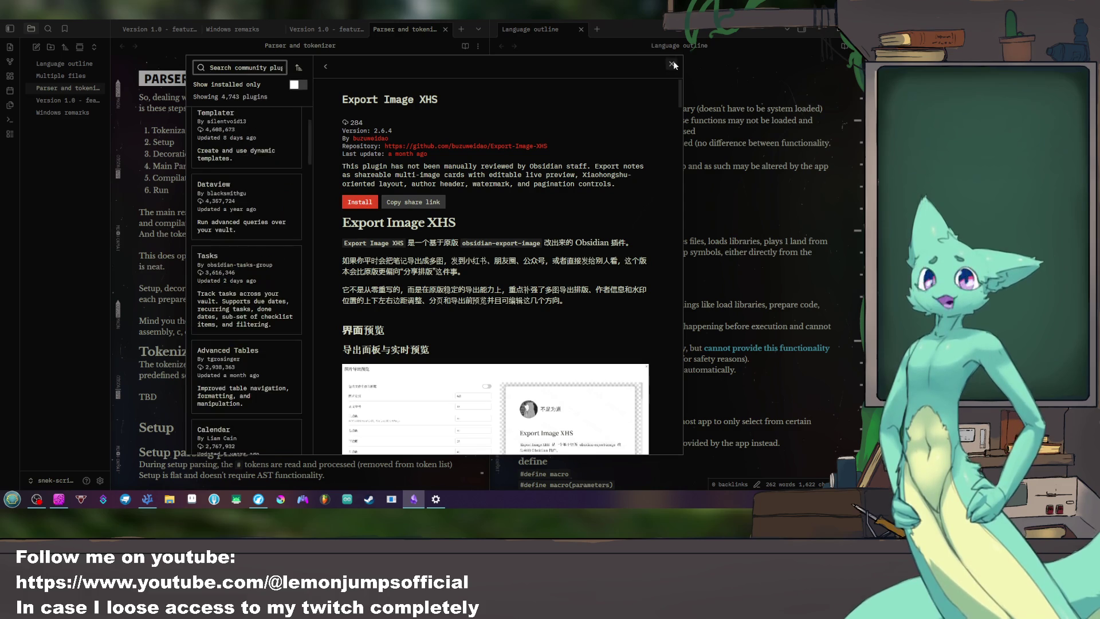
# Step: Close the plugin browser and Settings, then bring up the vault switcher list
pyautogui.click(671, 64)
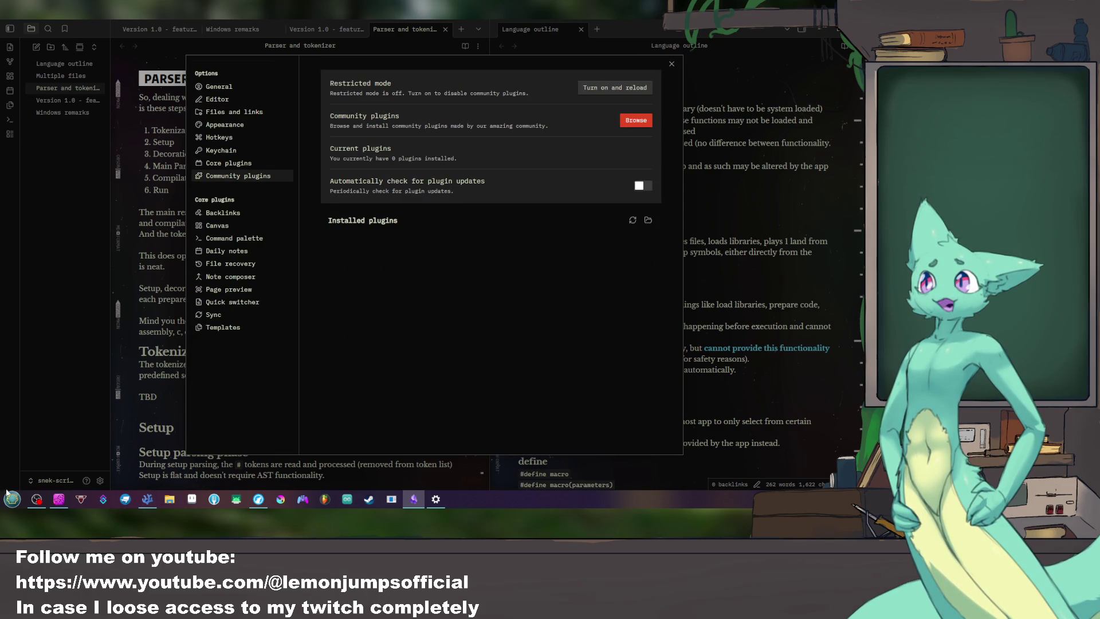
pyautogui.click(671, 64)
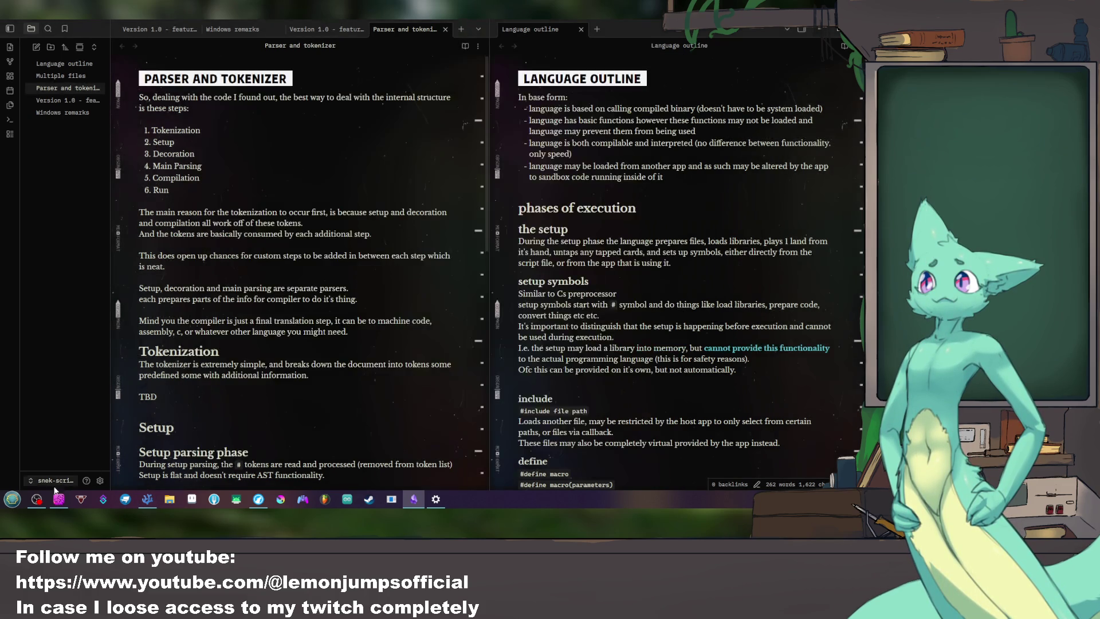
pyautogui.click(45, 480)
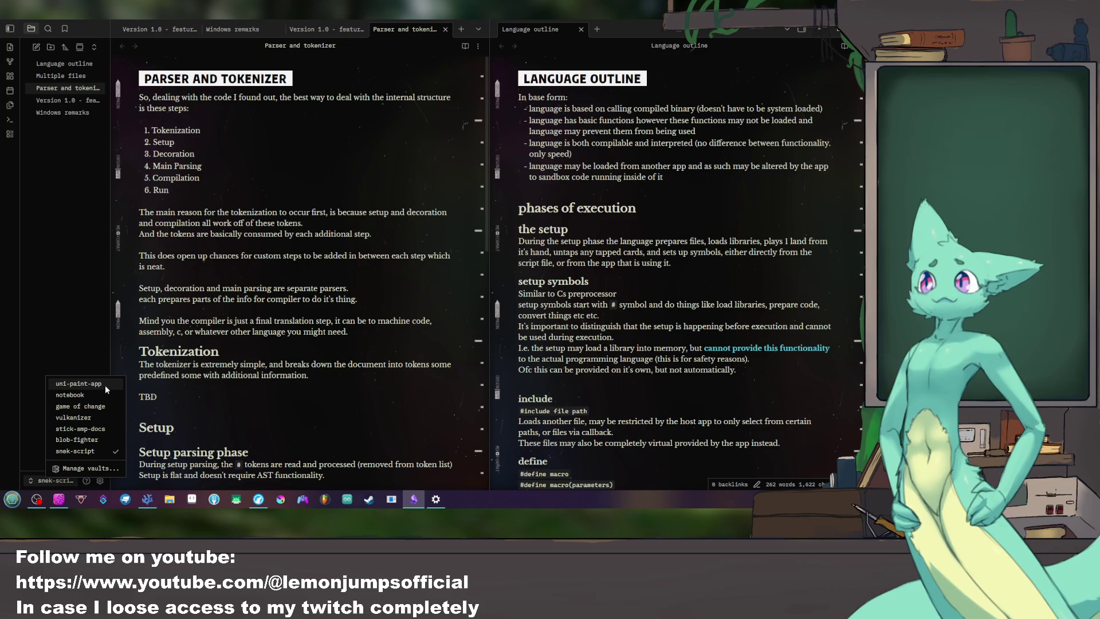
# Step: Switch to the blob-fighter vault and return to the snek-script vault
pyautogui.click(322, 388)
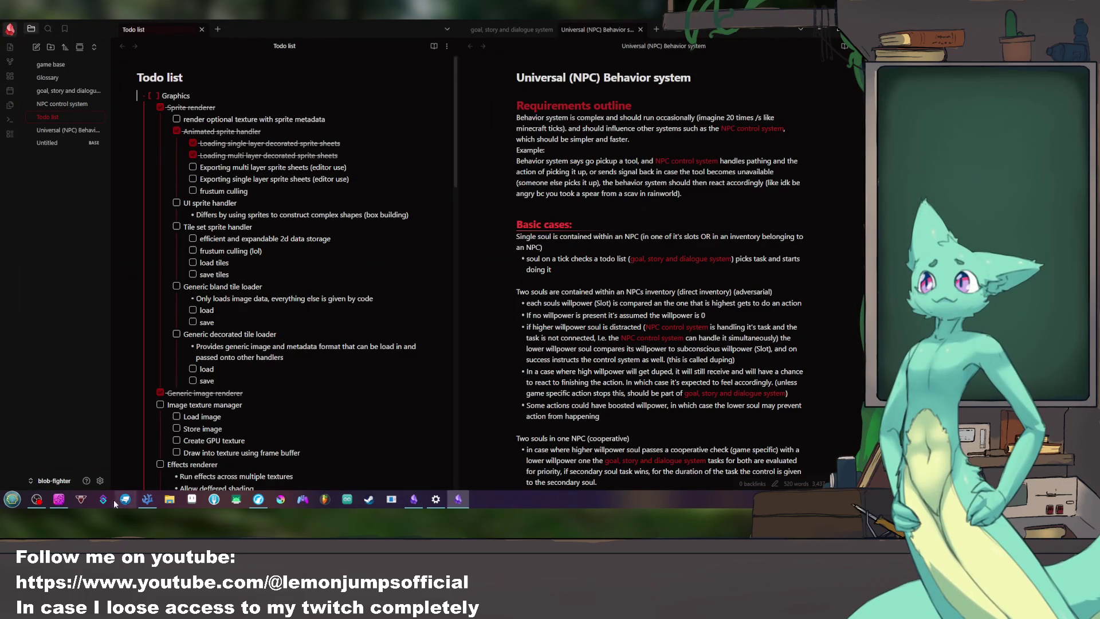
pyautogui.click(45, 483)
pyautogui.click(89, 435)
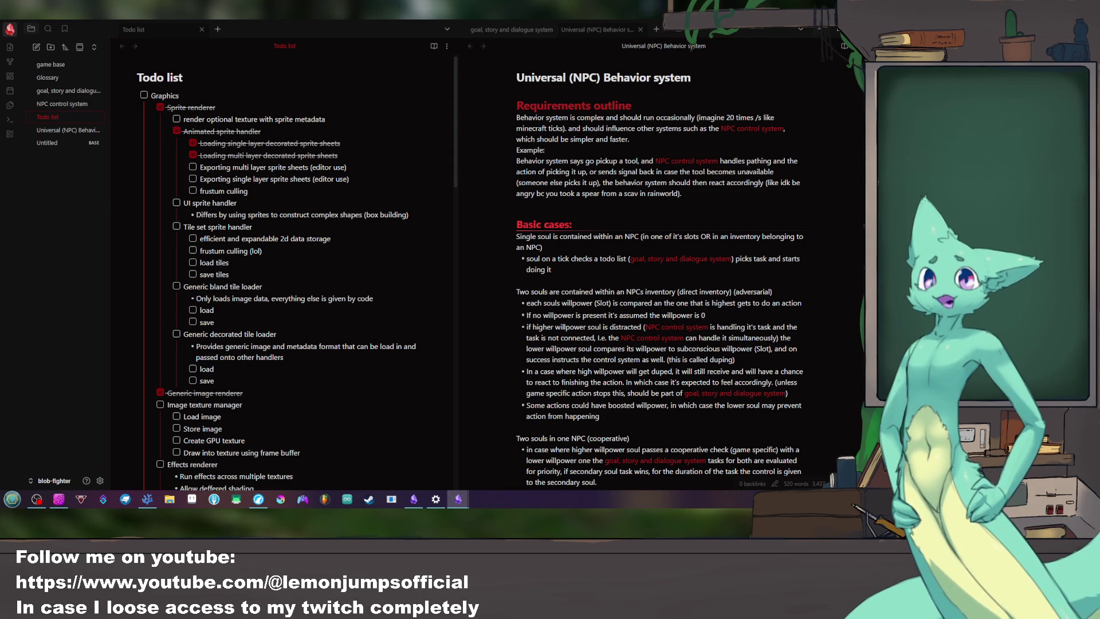
pyautogui.hotkey('alt', 'Tab')
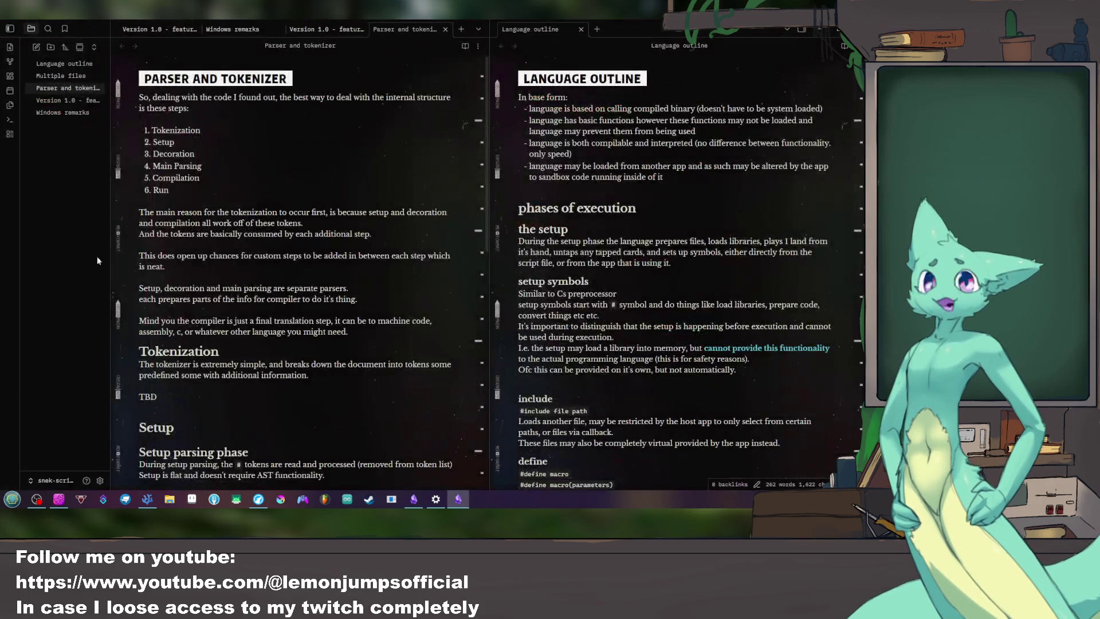
# Step: Reopen Settings at the General options showing version 1.12.7
pyautogui.click(100, 481)
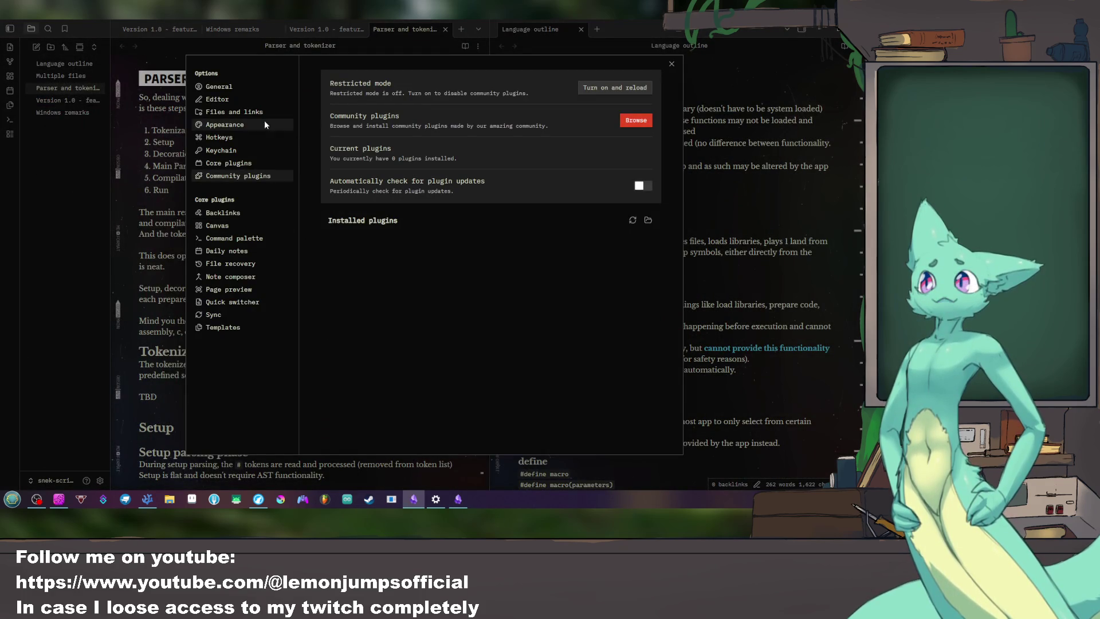
pyautogui.click(642, 89)
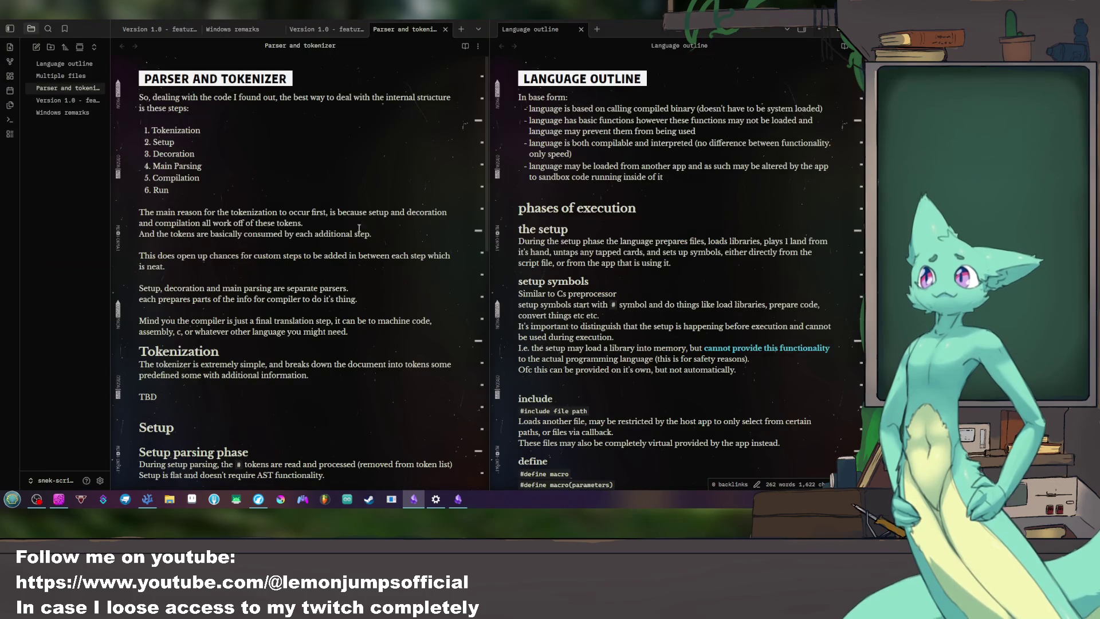
pyautogui.click(100, 480)
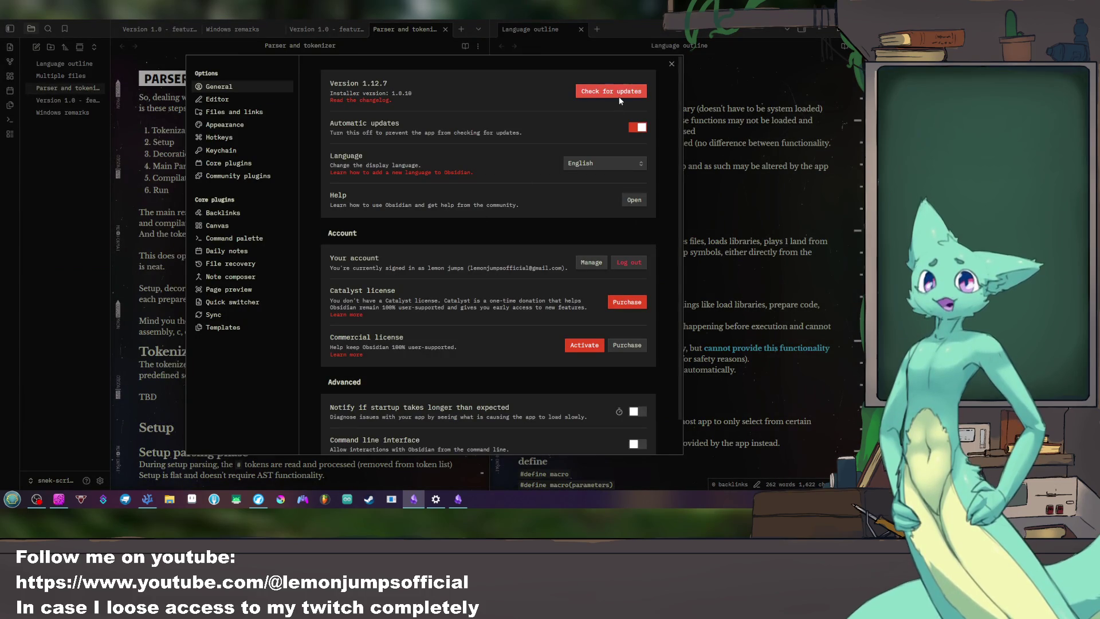
# Step: Turn off Restricted Mode in Community plugins and browse the plugin catalogue
pyautogui.click(229, 177)
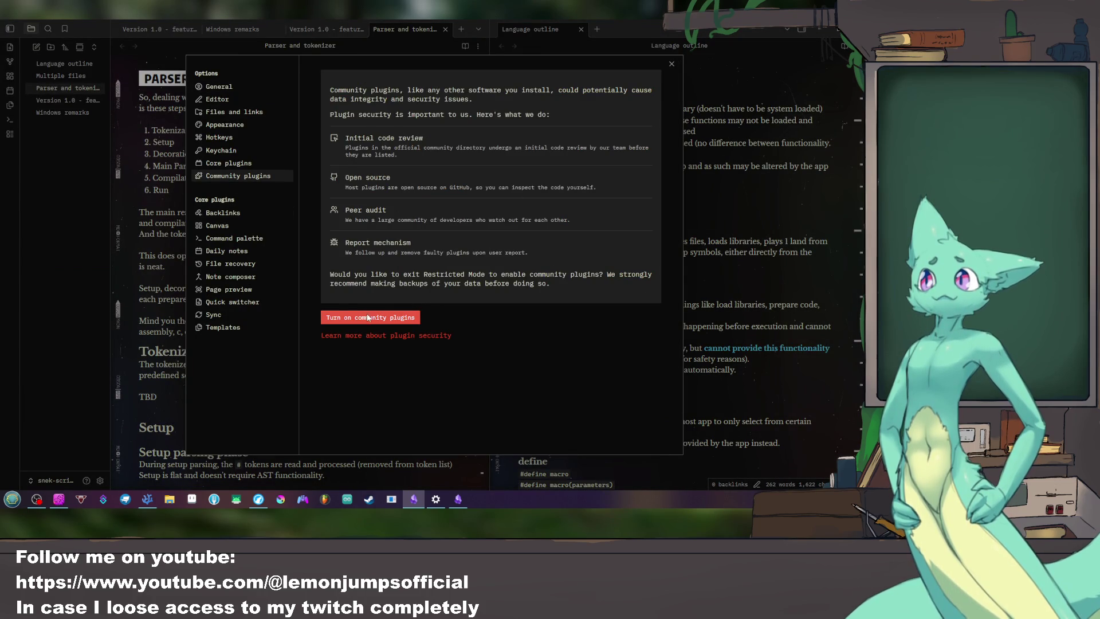
pyautogui.click(409, 317)
pyautogui.click(631, 121)
pyautogui.write('advanced')
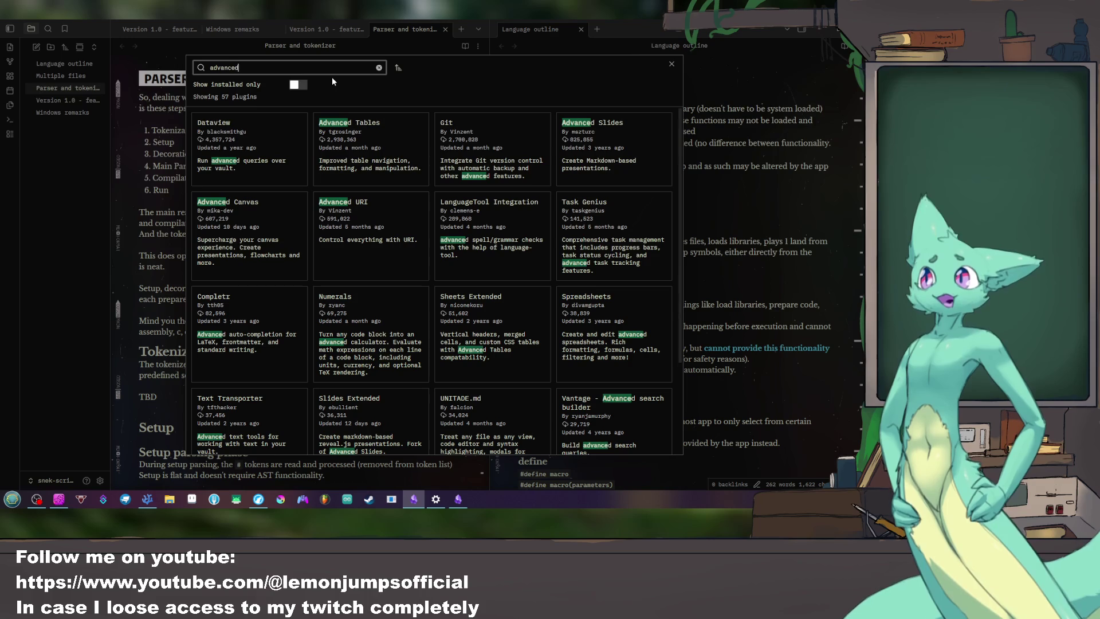
# Step: Install the Advanced Tables plugin and return to the notes with Settings closed
pyautogui.click(364, 153)
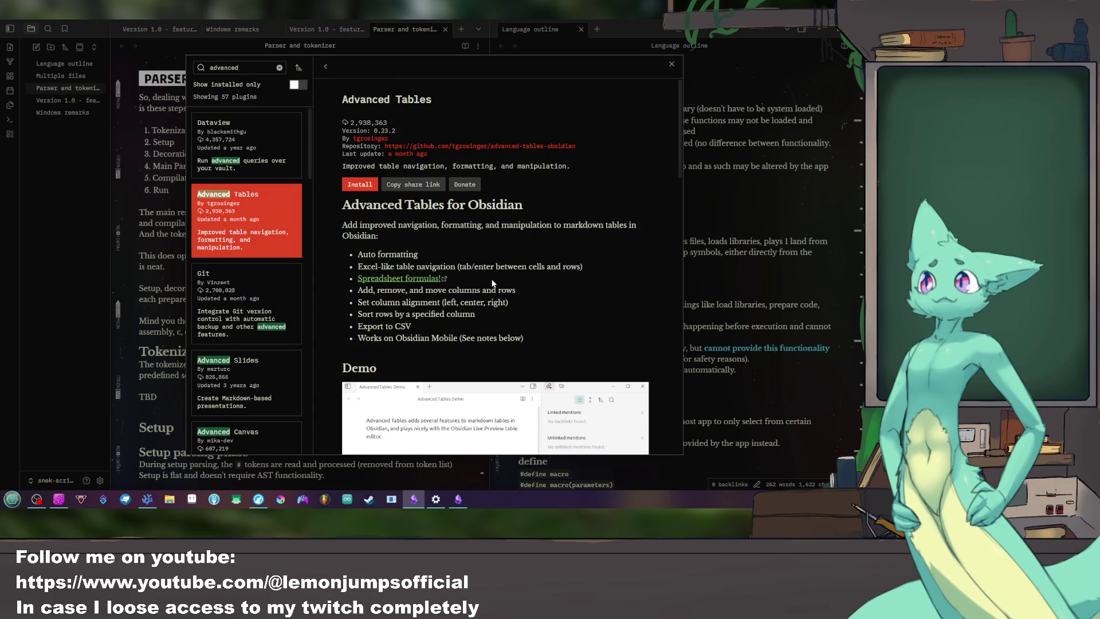
pyautogui.scroll(-1, 492, 274)
pyautogui.scroll(-4, 493, 278)
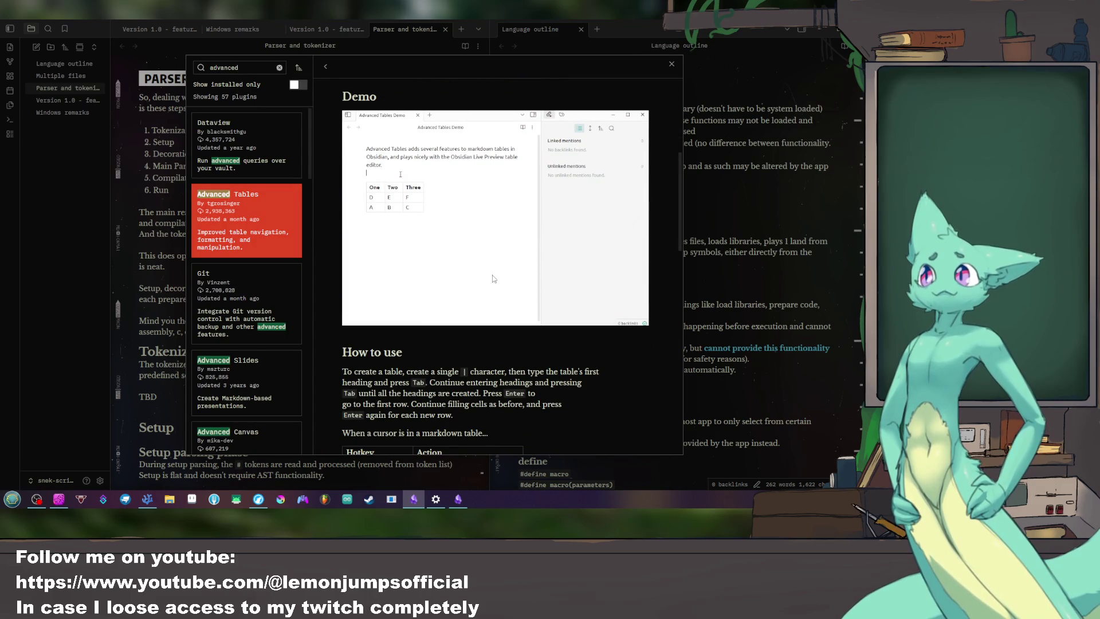
pyautogui.scroll(-2, 491, 279)
pyautogui.scroll(-4, 492, 276)
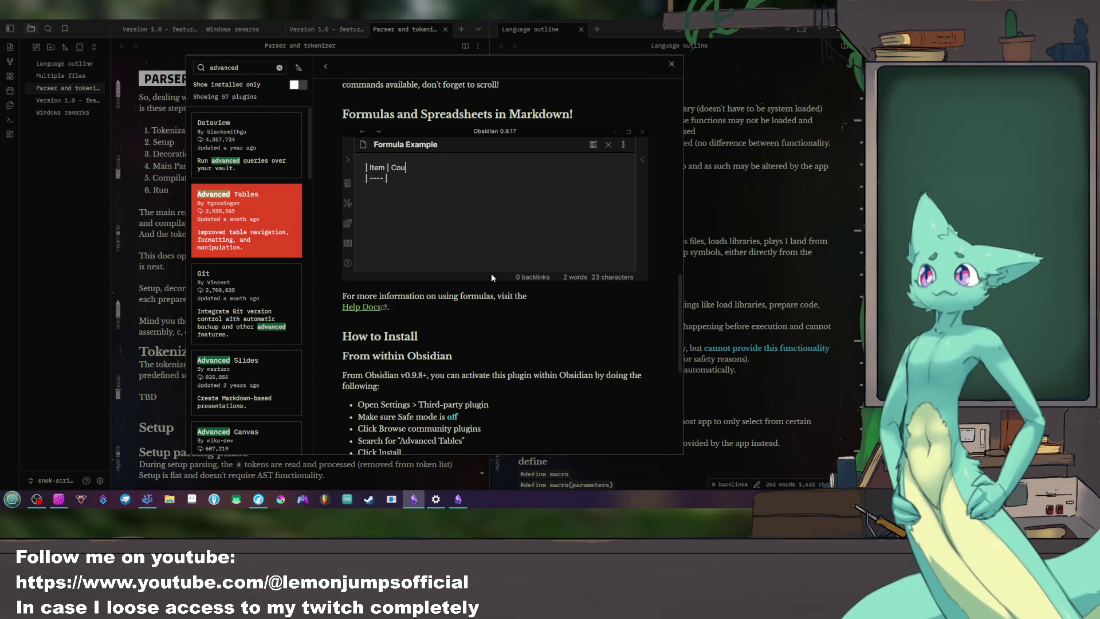
pyautogui.scroll(-3, 491, 273)
pyautogui.scroll(-1, 491, 274)
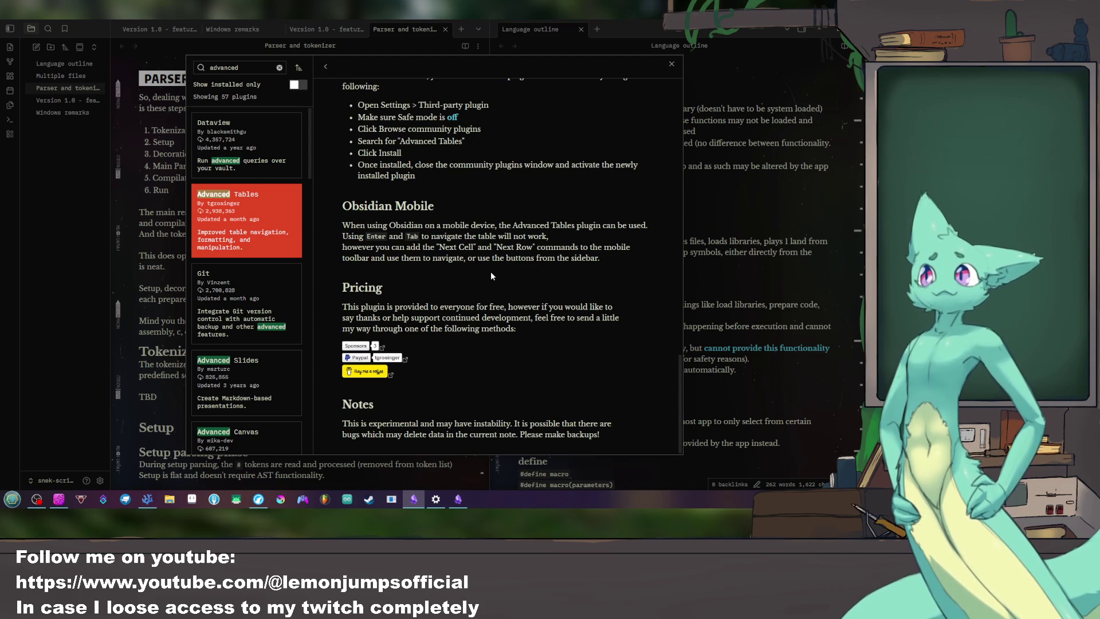
pyautogui.scroll(1, 491, 261)
pyautogui.scroll(3, 491, 262)
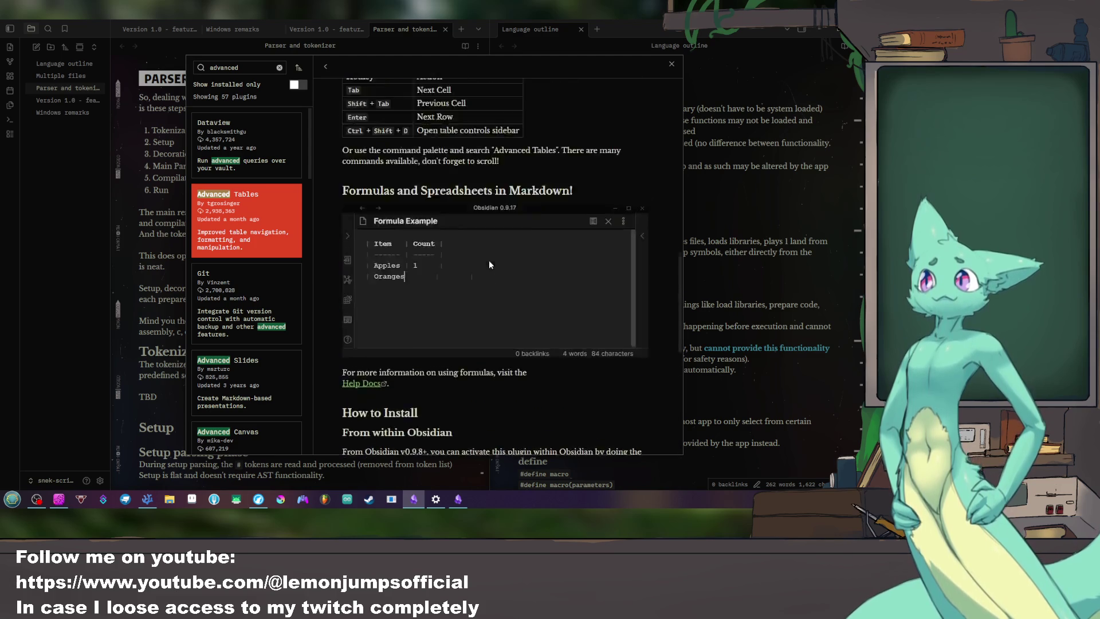
pyautogui.scroll(3, 489, 260)
pyautogui.scroll(2, 489, 258)
pyautogui.click(358, 186)
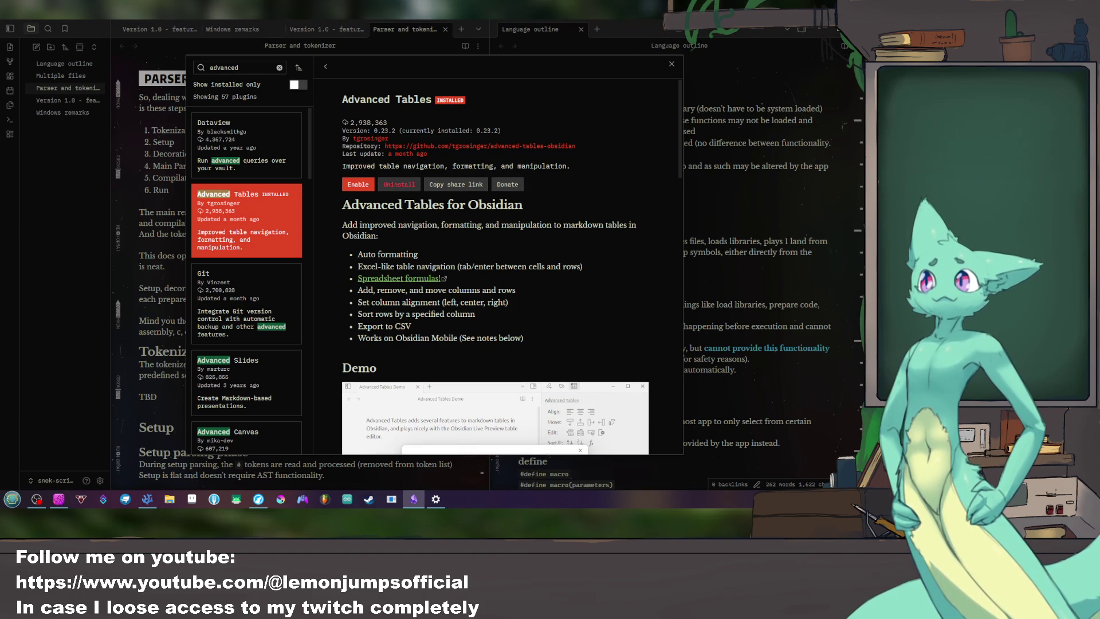
pyautogui.click(673, 66)
pyautogui.click(672, 65)
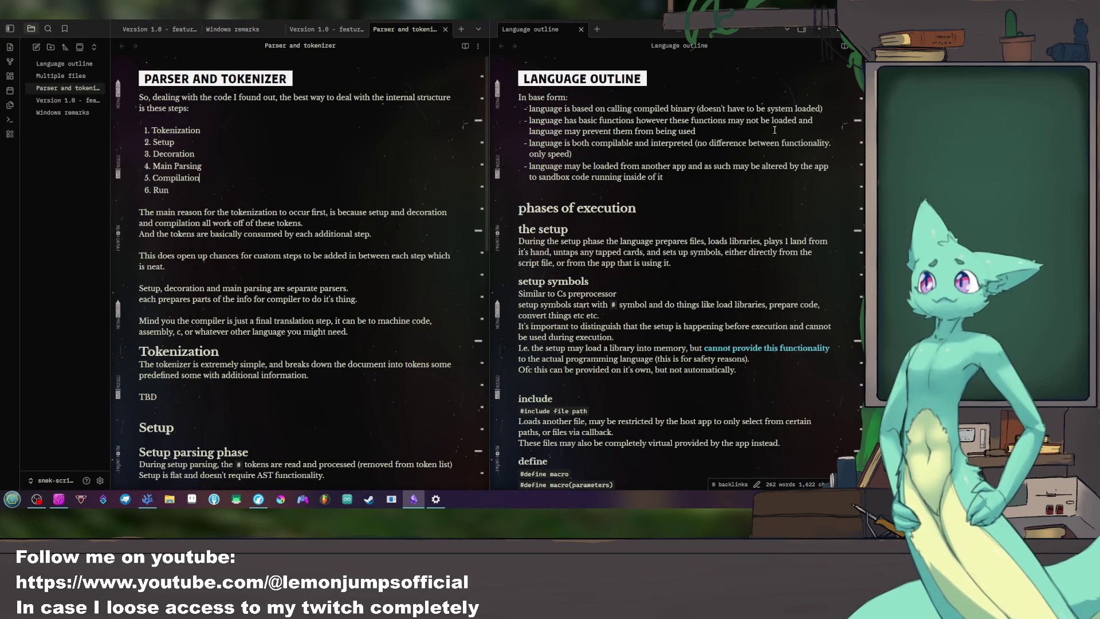
pyautogui.scroll(-5, 308, 205)
pyautogui.scroll(-4, 258, 211)
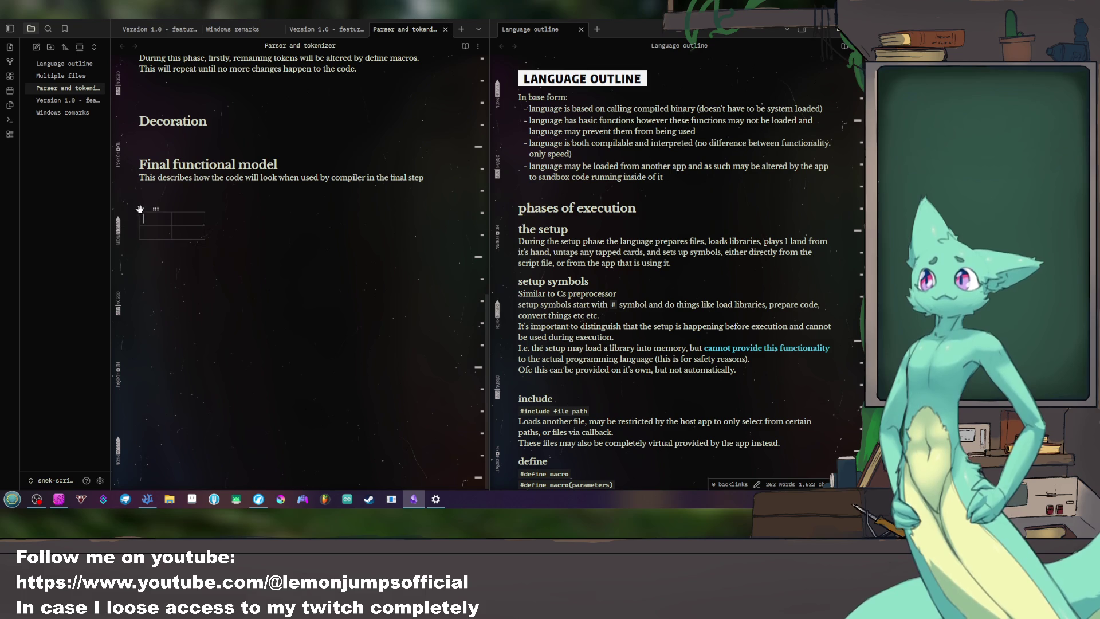
# Step: Place the caret in the empty table and check the note pane's More options menu
pyautogui.click(163, 232)
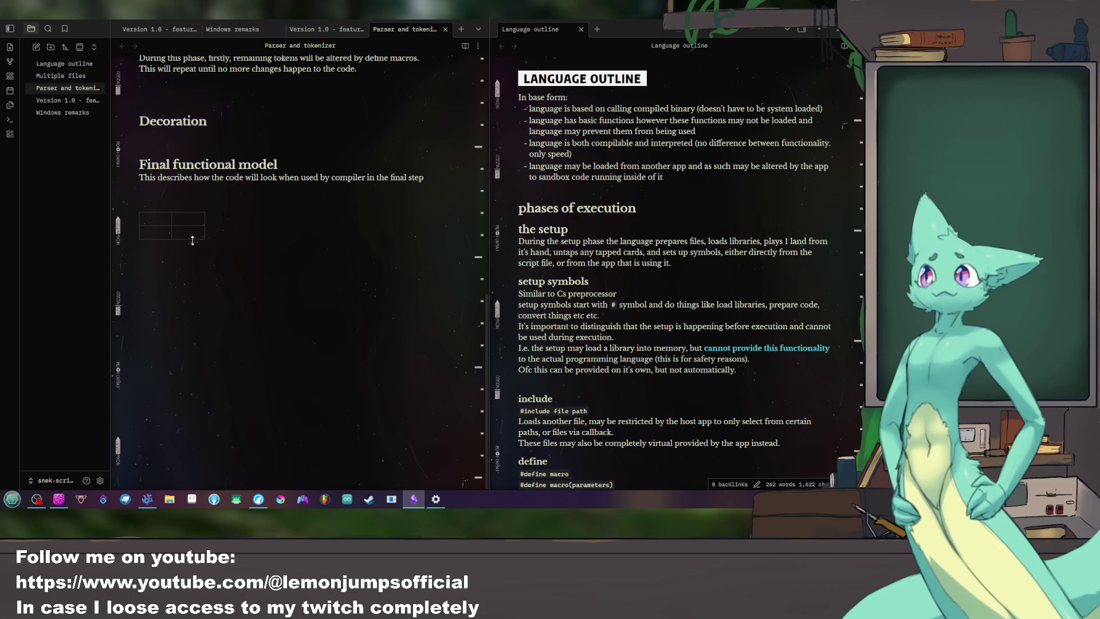
pyautogui.moveTo(196, 241)
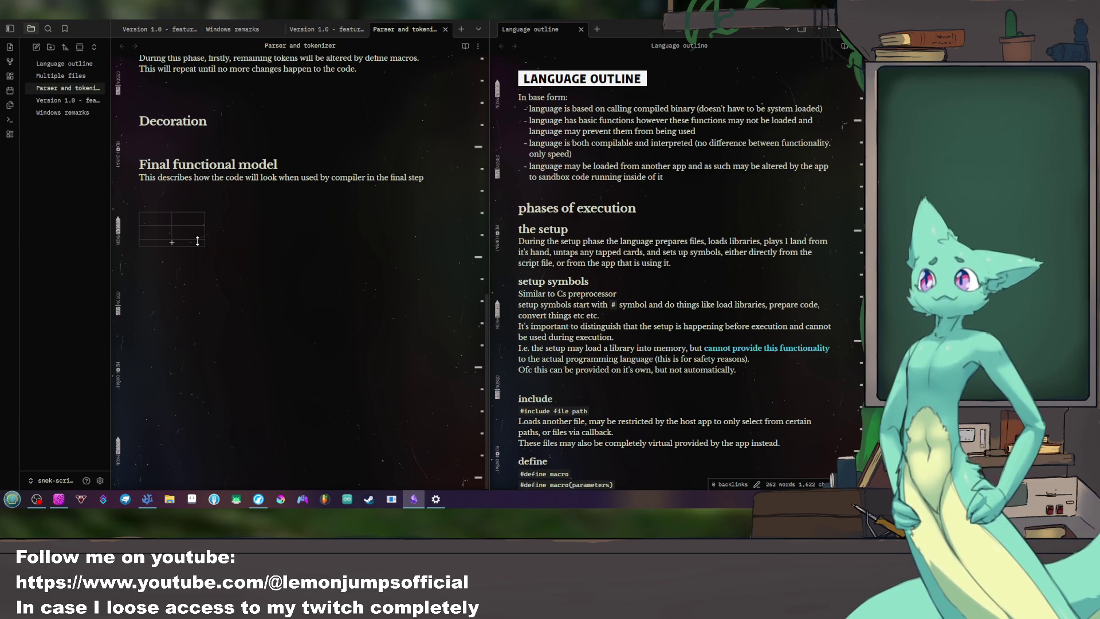
pyautogui.click(479, 46)
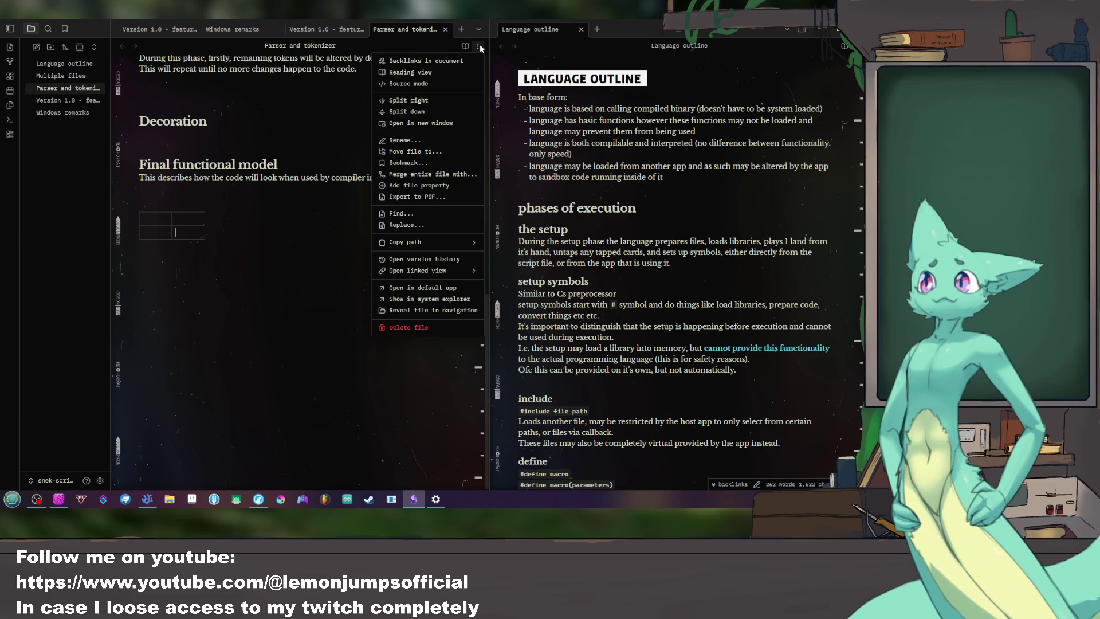
pyautogui.press('Escape')
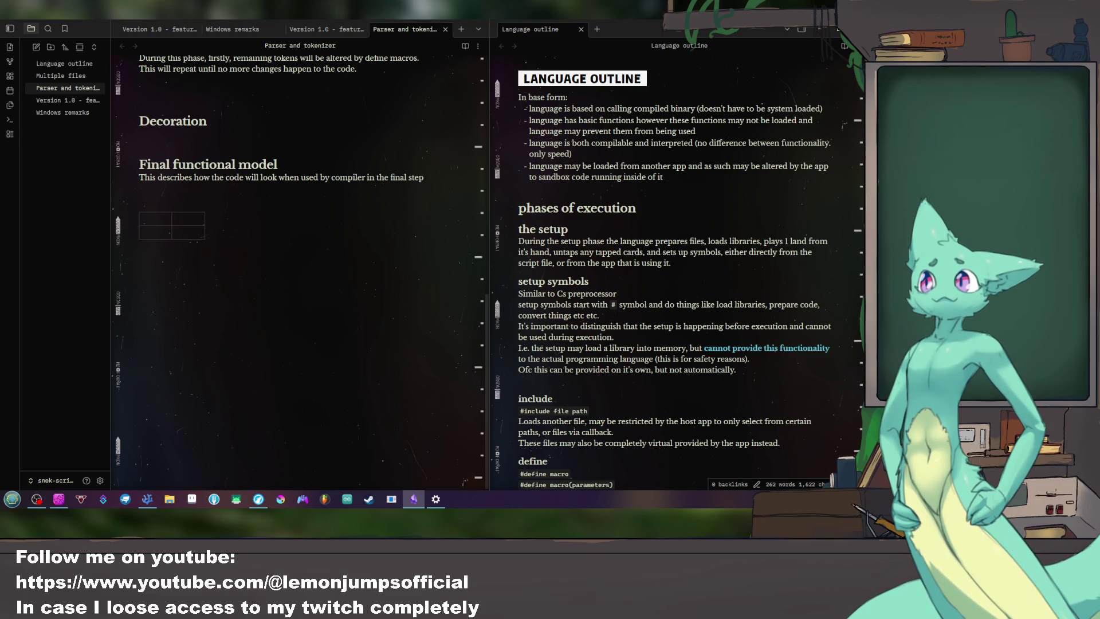
# Step: Open another vault in a new window and show the right sidebar with the backlinks panel
pyautogui.click(58, 482)
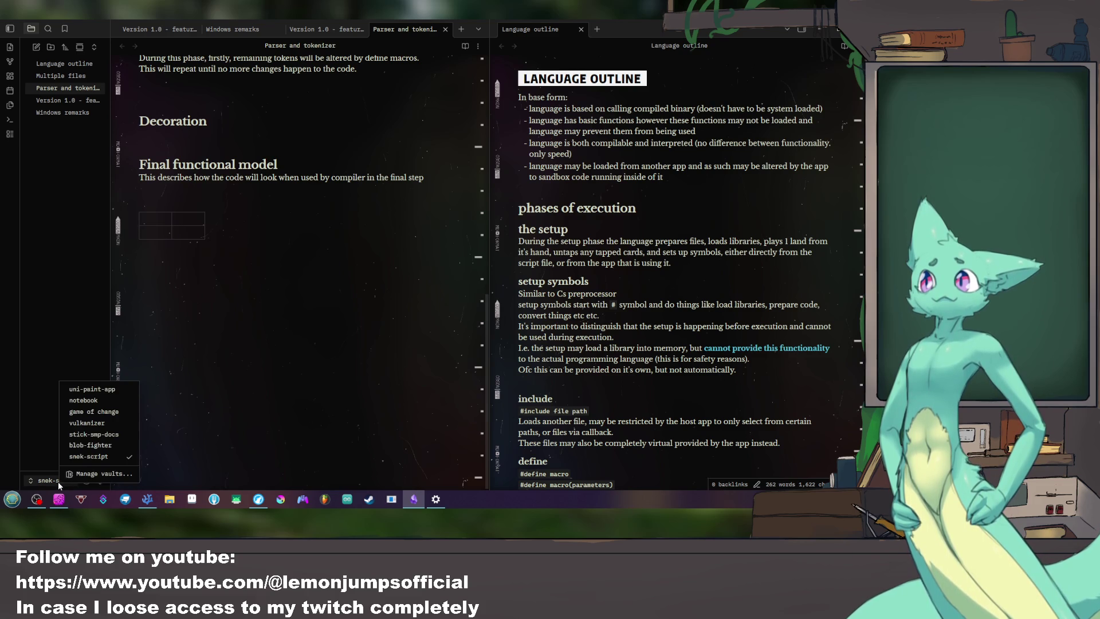
pyautogui.click(118, 434)
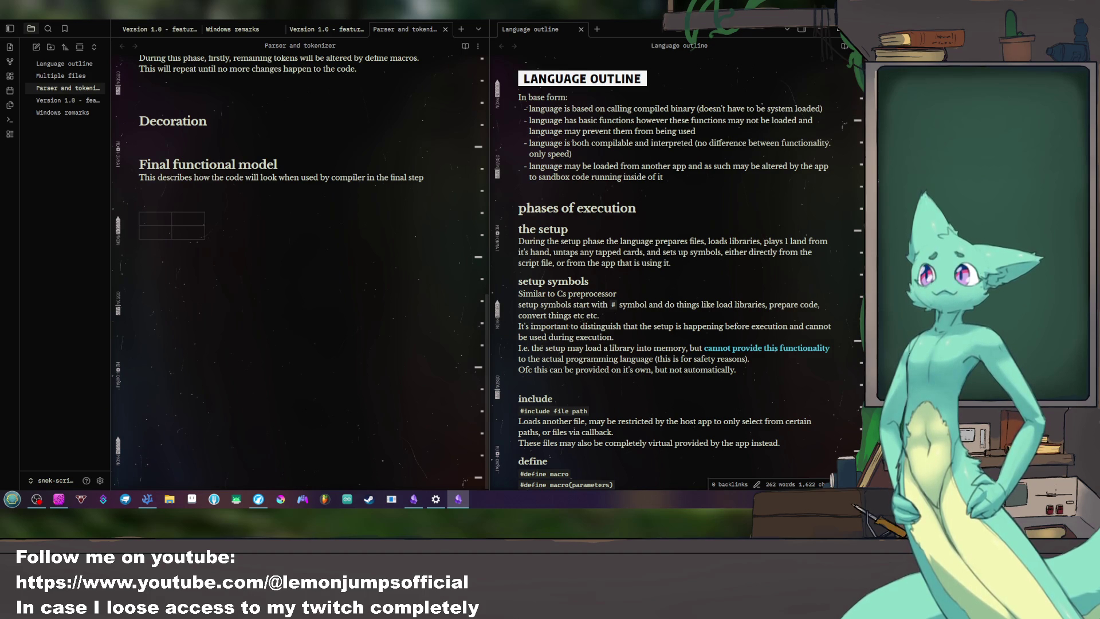
pyautogui.click(800, 27)
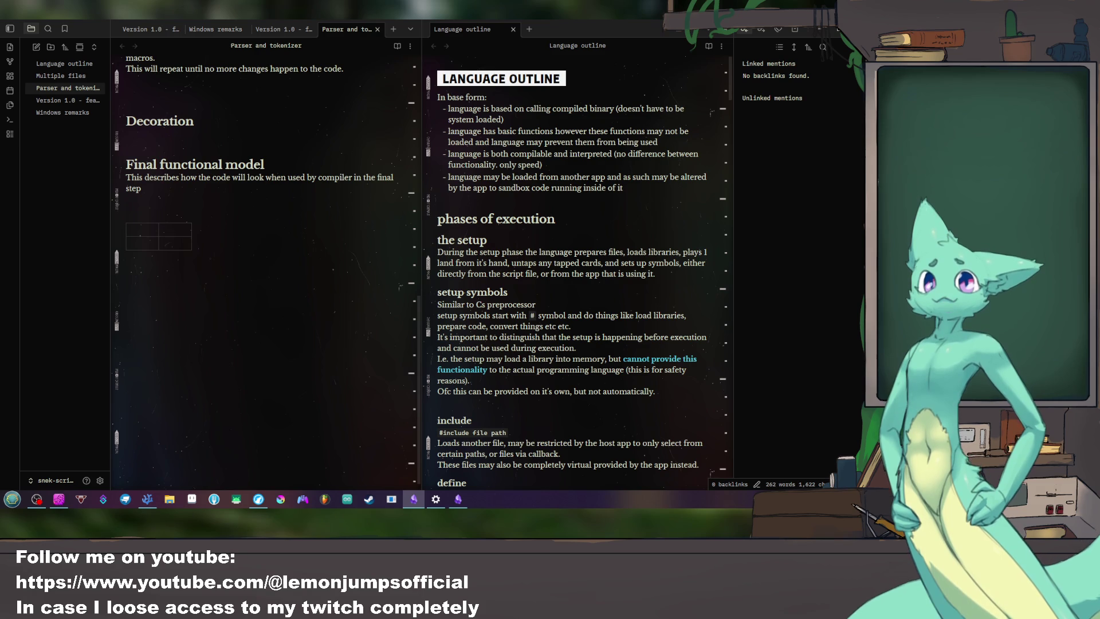
pyautogui.rightClick(10, 146)
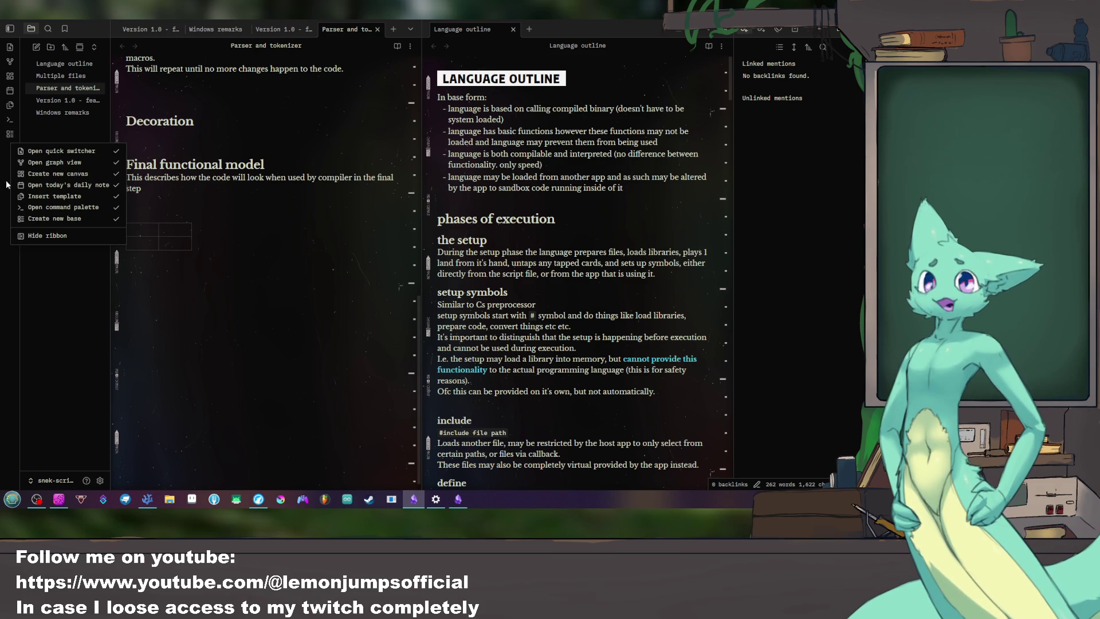
pyautogui.click(12, 280)
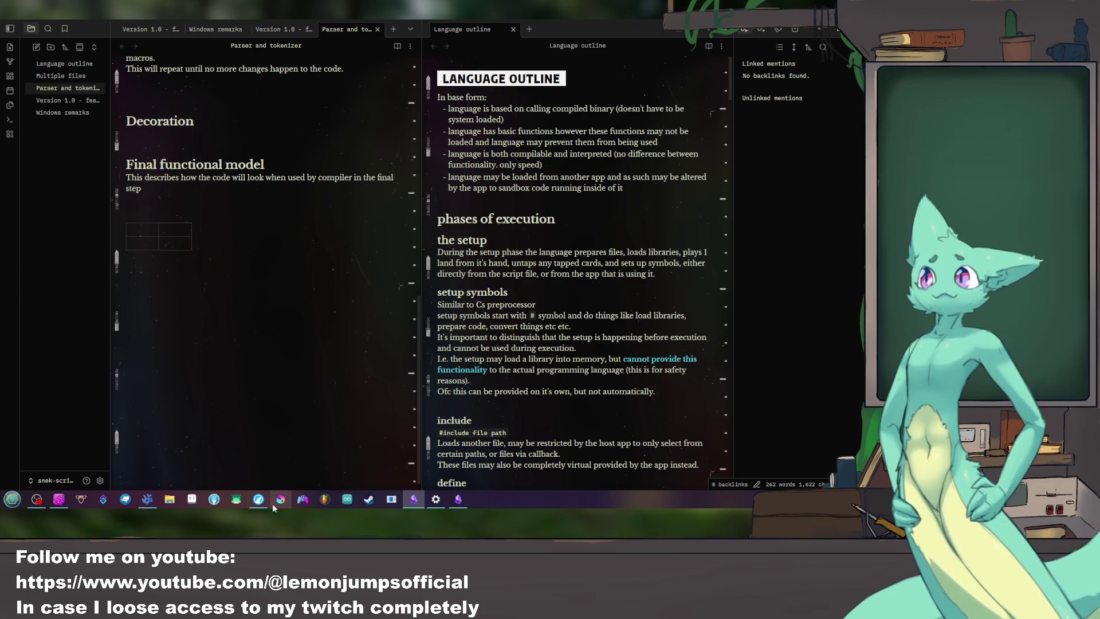
# Step: Search Startpage in a new Firefox tab for 'advanced tables toolbar missing'
pyautogui.click(258, 498)
pyautogui.click(281, 28)
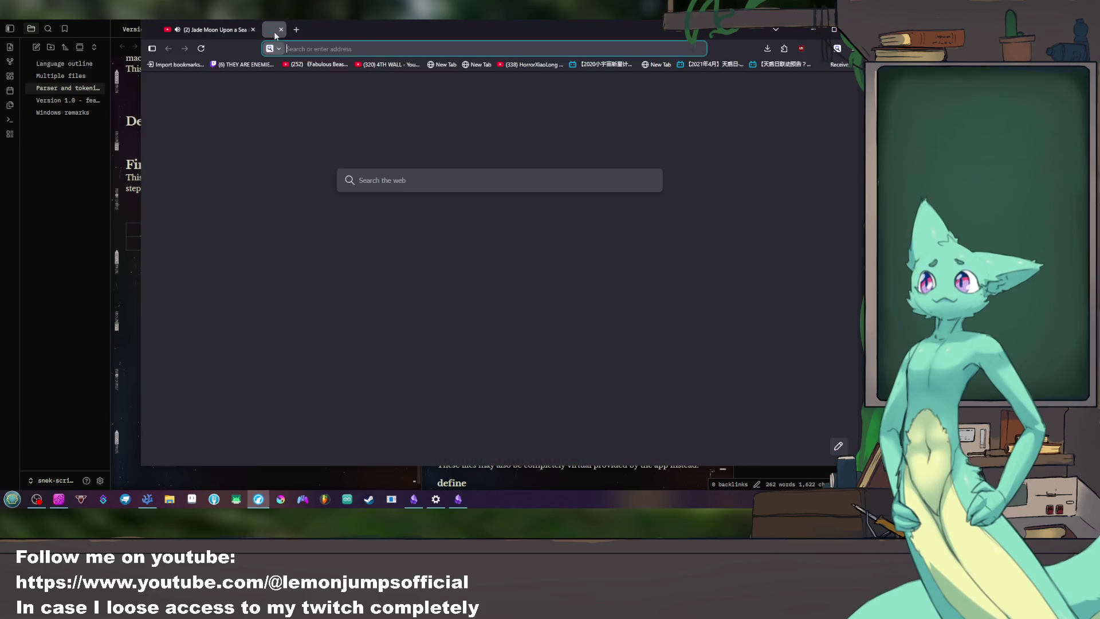
pyautogui.write('advan ced')
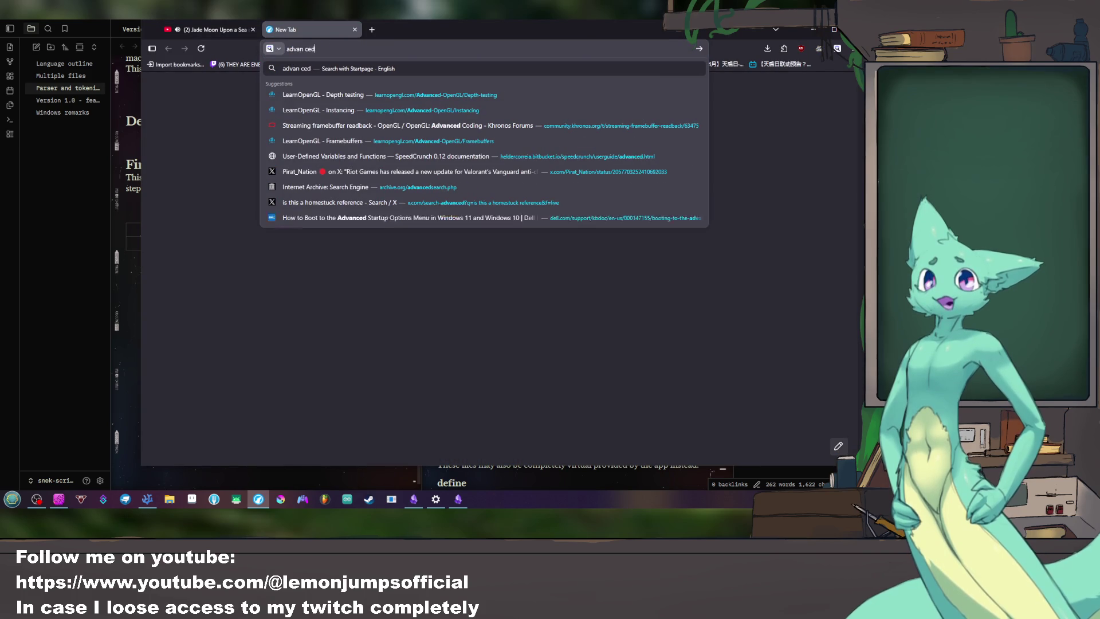
pyautogui.press('BackSpace')
pyautogui.press('BackSpace')
pyautogui.press('BackSpace')
pyautogui.press('BackSpace')
pyautogui.write('ced table')
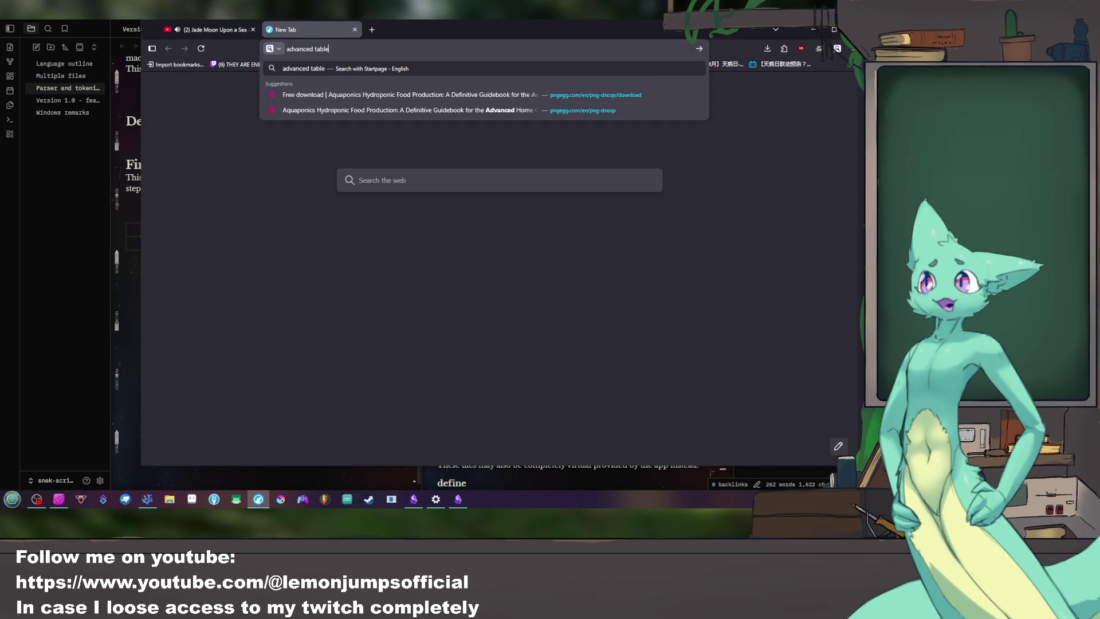
pyautogui.write('s toolbar missing')
pyautogui.press('Return')
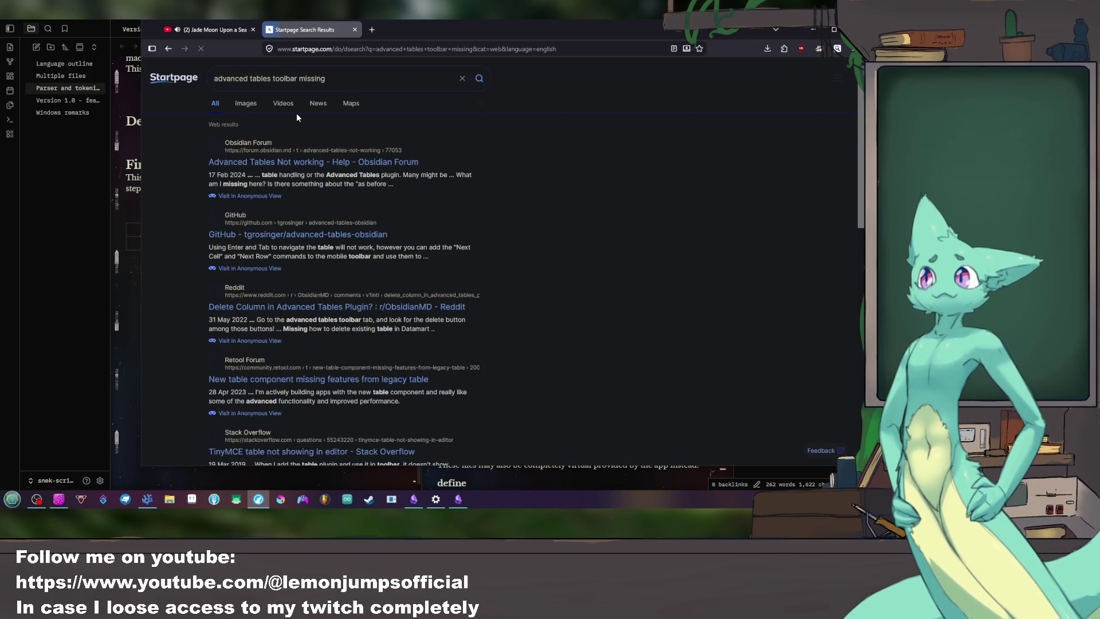
# Step: Open the 'Advanced Tables Not working' forum thread and return to the notes window
pyautogui.click(333, 176)
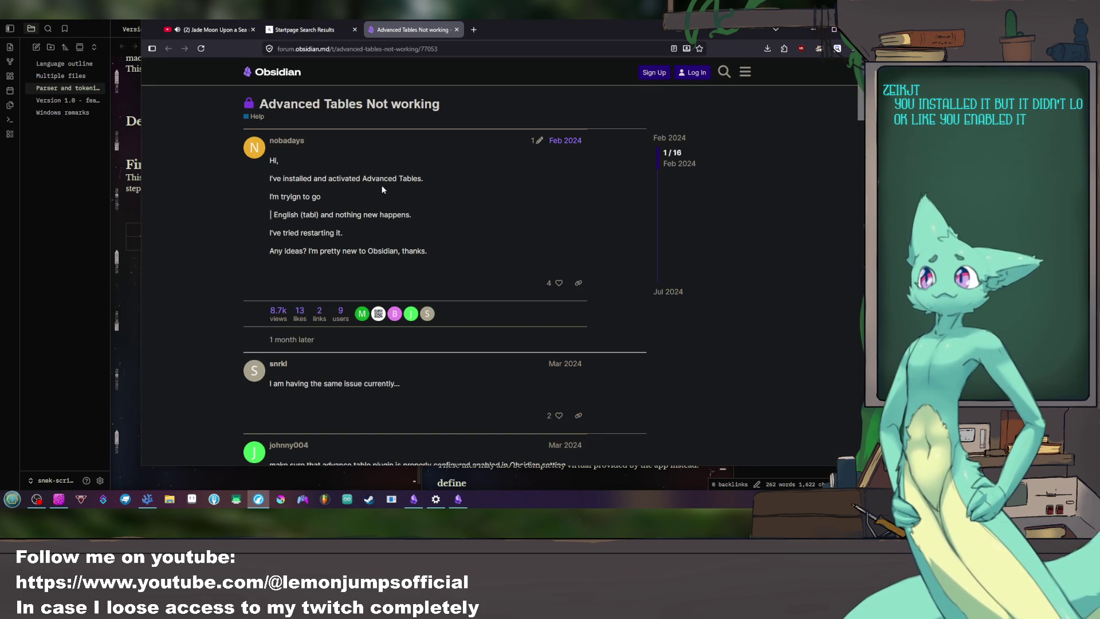
pyautogui.click(71, 179)
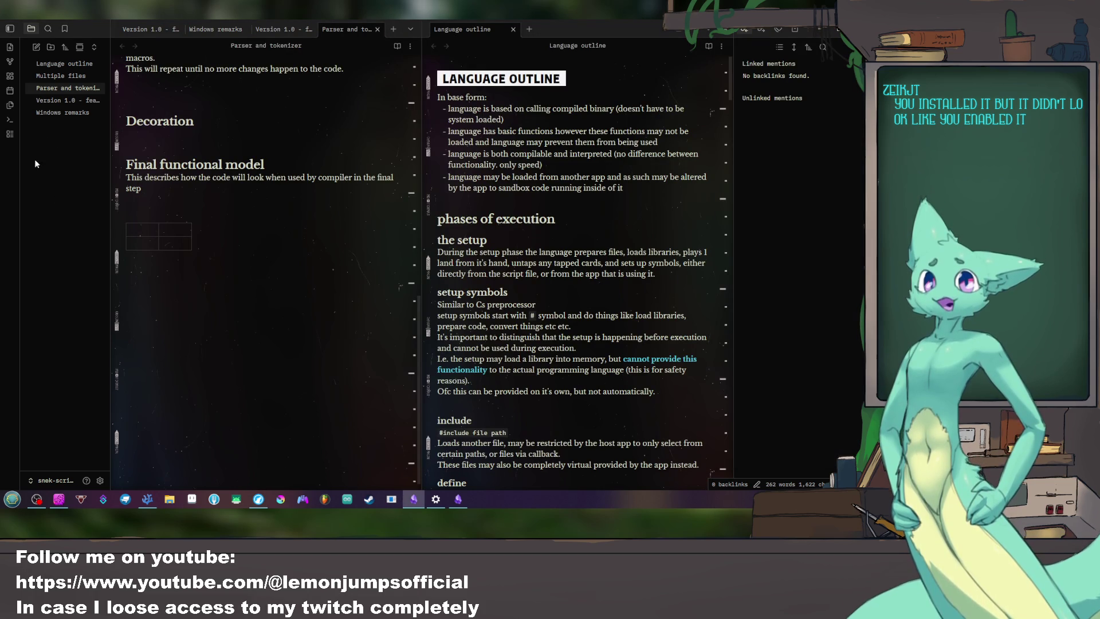
# Step: Enable Advanced Tables in Community plugins and show its toolbar in the right sidebar
pyautogui.click(101, 480)
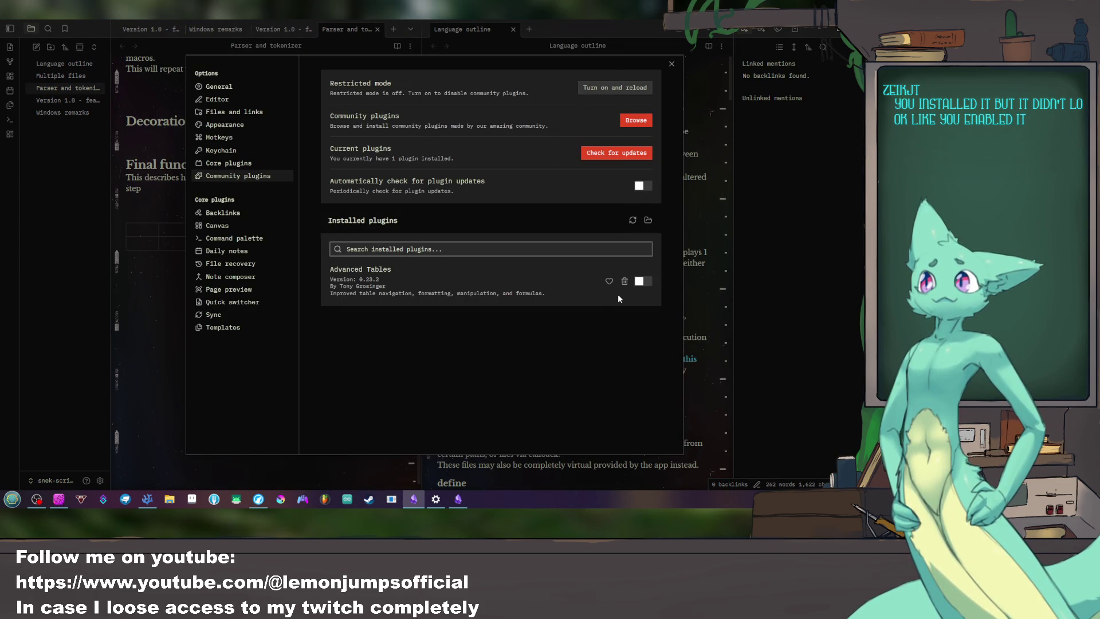
pyautogui.click(640, 281)
pyautogui.press('Escape')
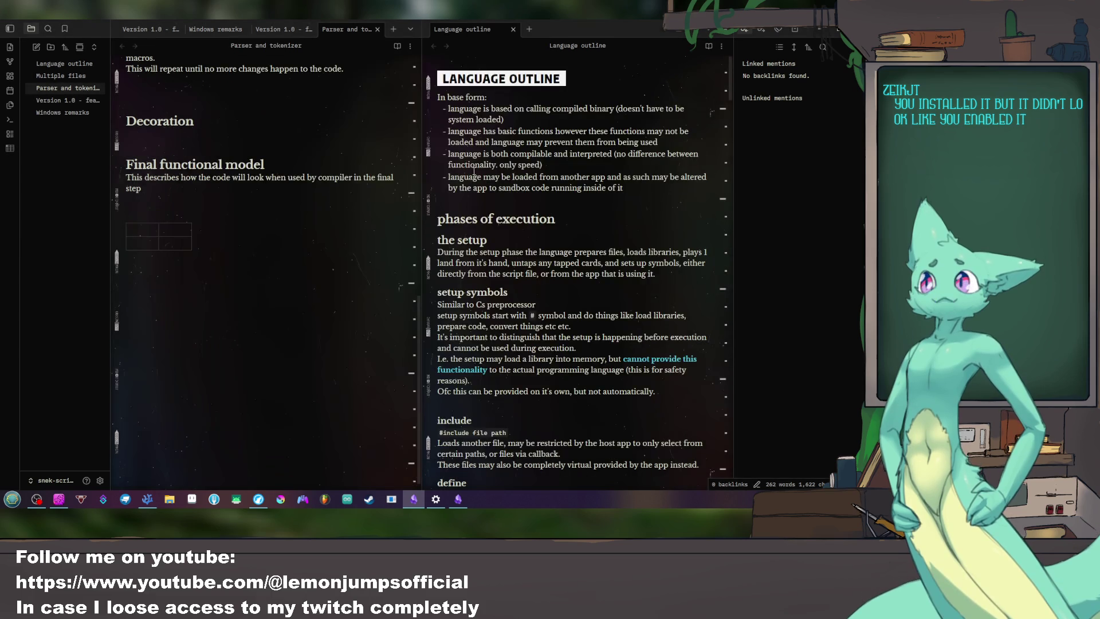
pyautogui.click(10, 147)
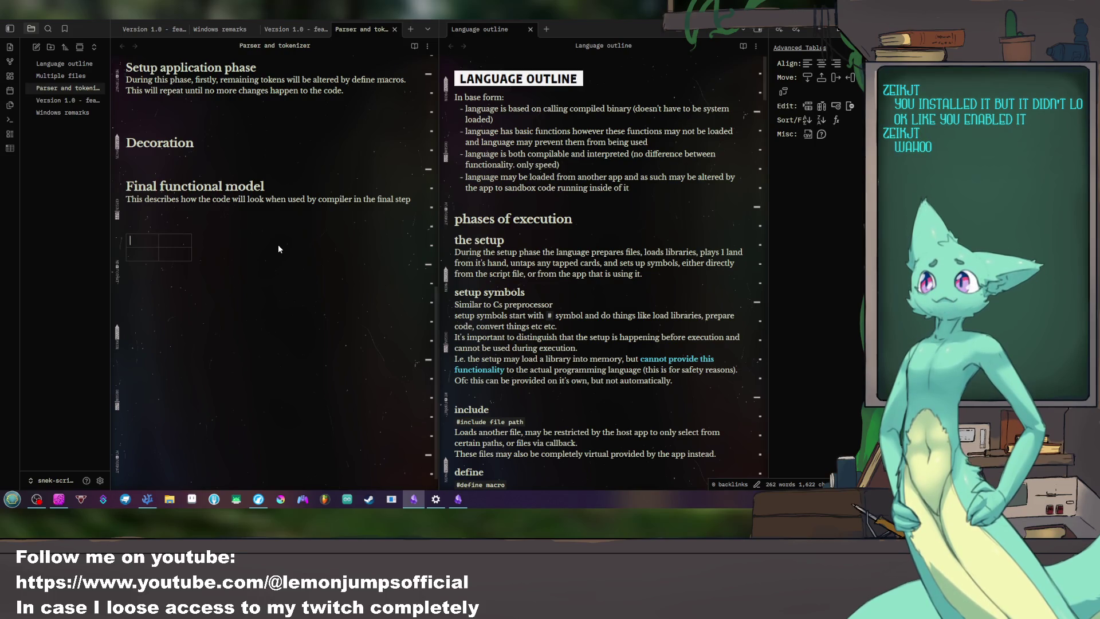
pyautogui.write('Name ')
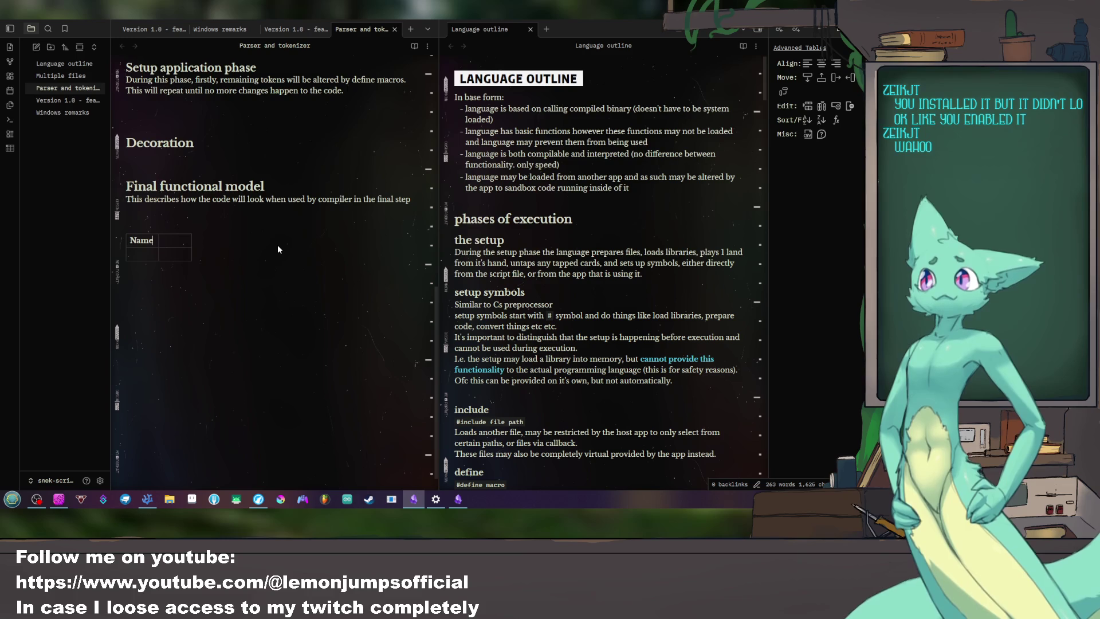
pyautogui.write('Data')
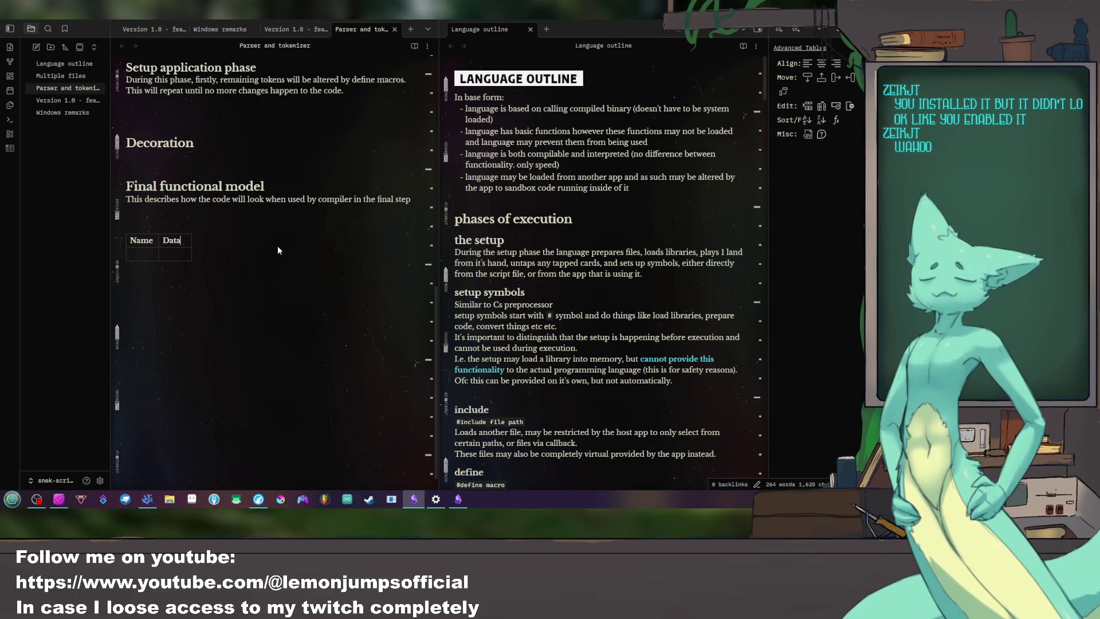
# Step: Correct 'AnOutline:' to 'An outline:' on the line above the table
pyautogui.press('Up')
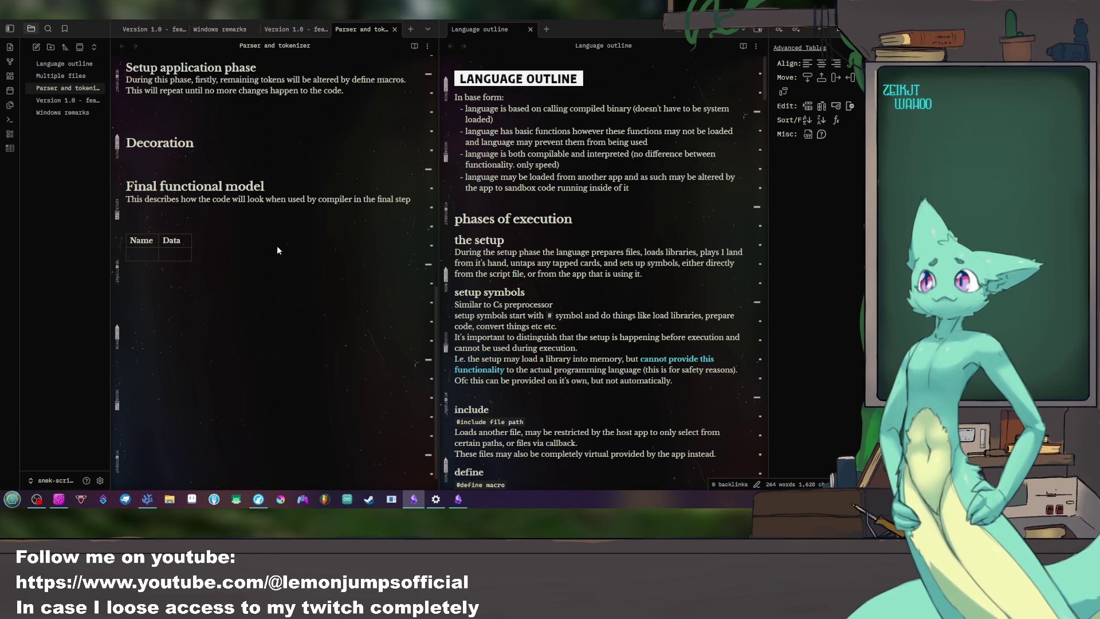
pyautogui.write('An')
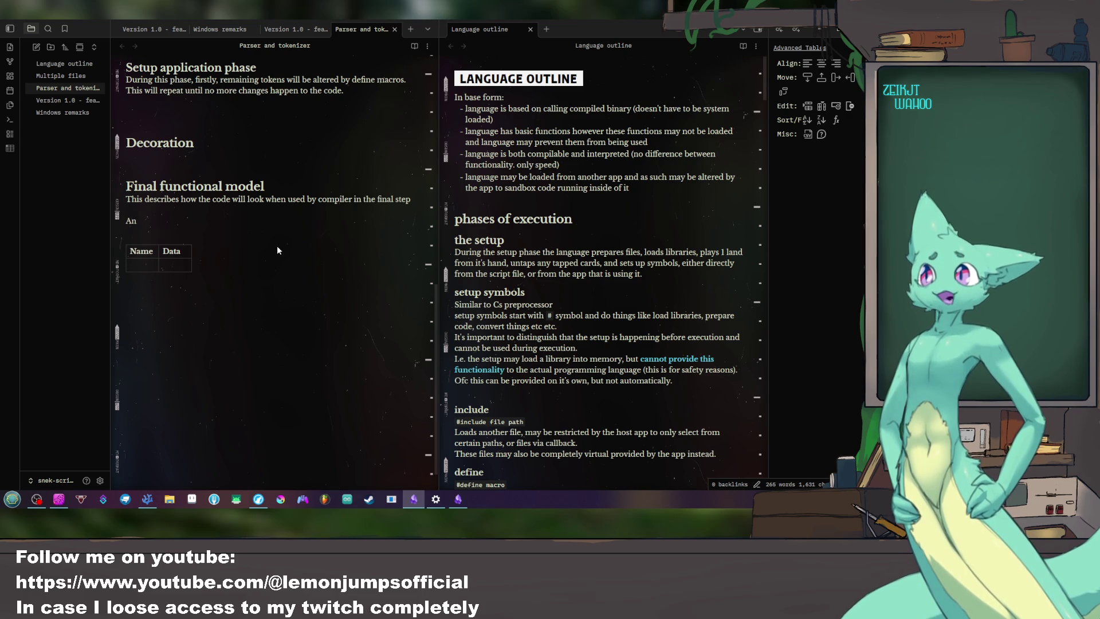
pyautogui.write('Outline:')
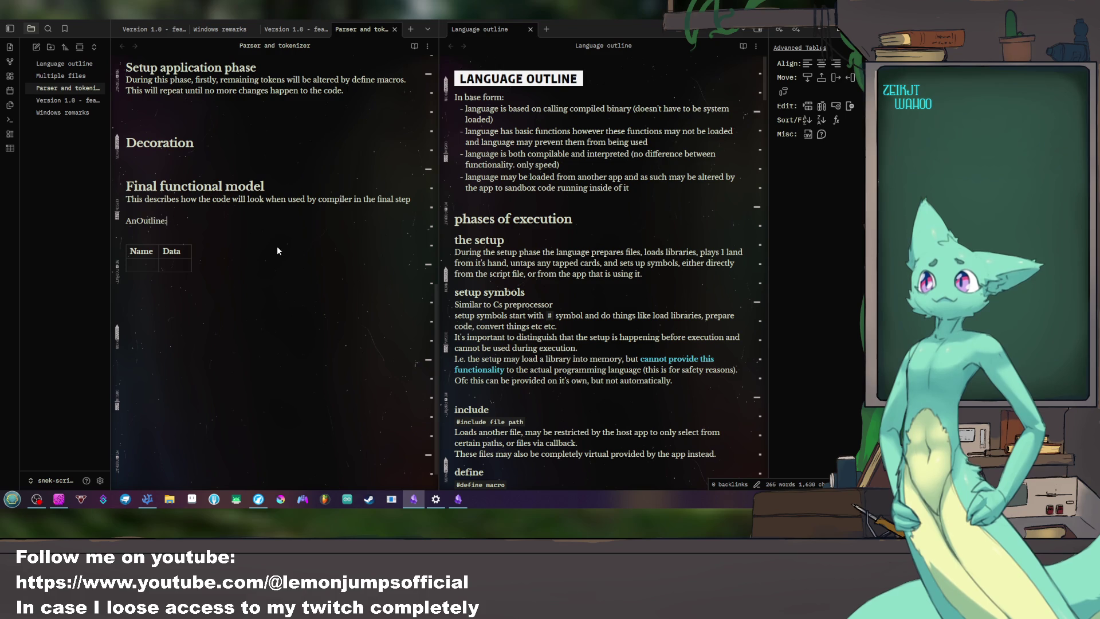
pyautogui.press('Left')
pyautogui.press('Left')
pyautogui.press('Left')
pyautogui.press('BackSpace')
pyautogui.write('o')
pyautogui.press('Down')
pyautogui.press('Down')
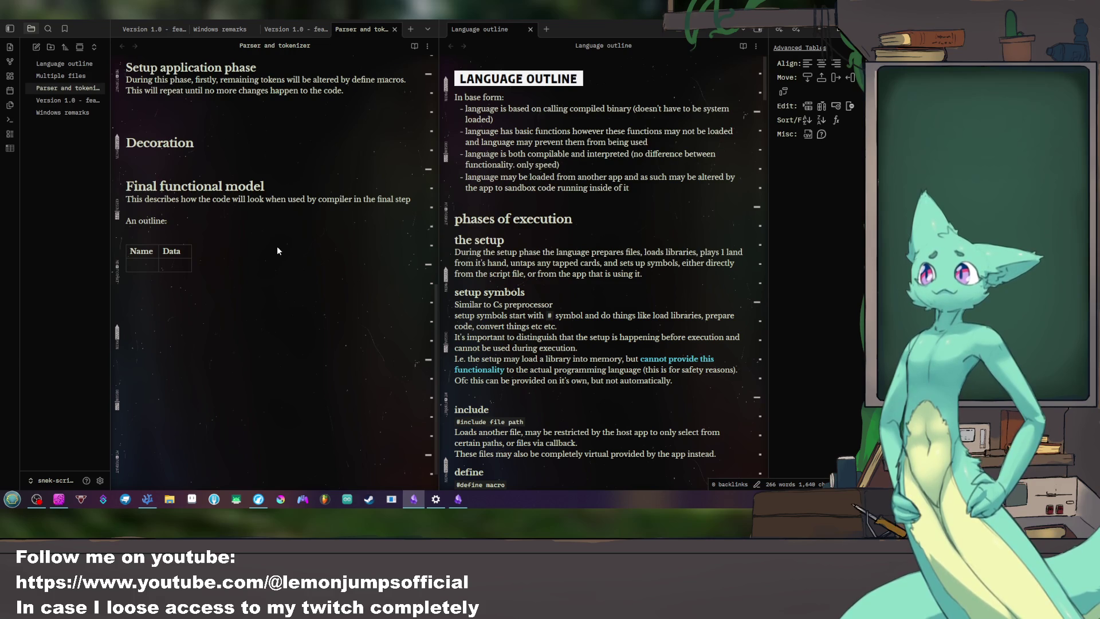
pyautogui.write('functionContents')
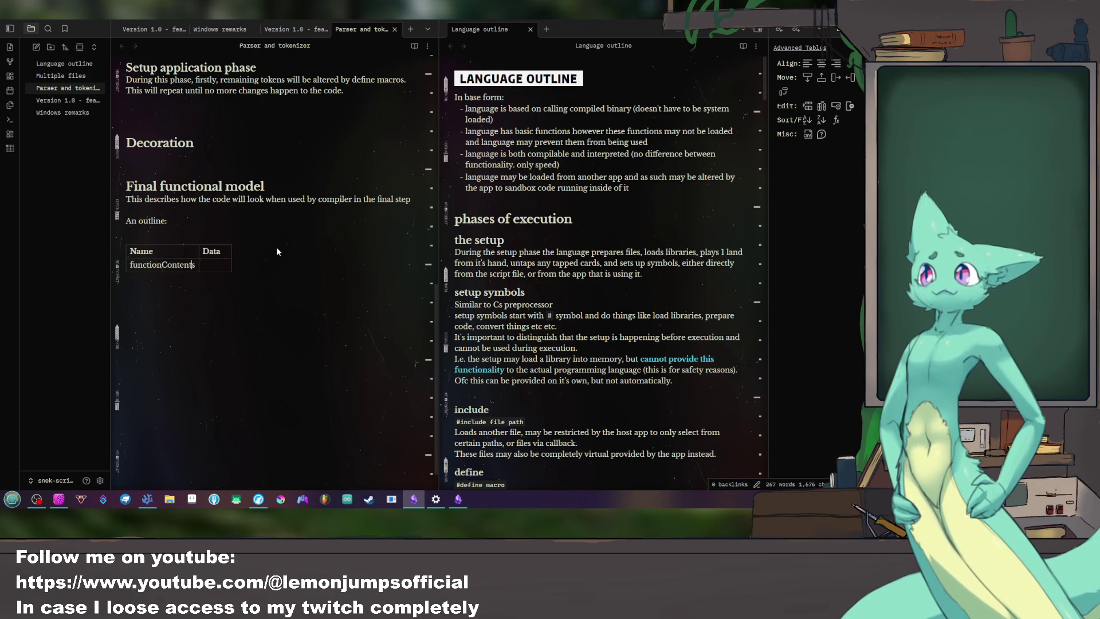
# Step: Fill the table rows with function contents entries, adding a row and column
pyautogui.press('BackSpace')
pyautogui.write('c')
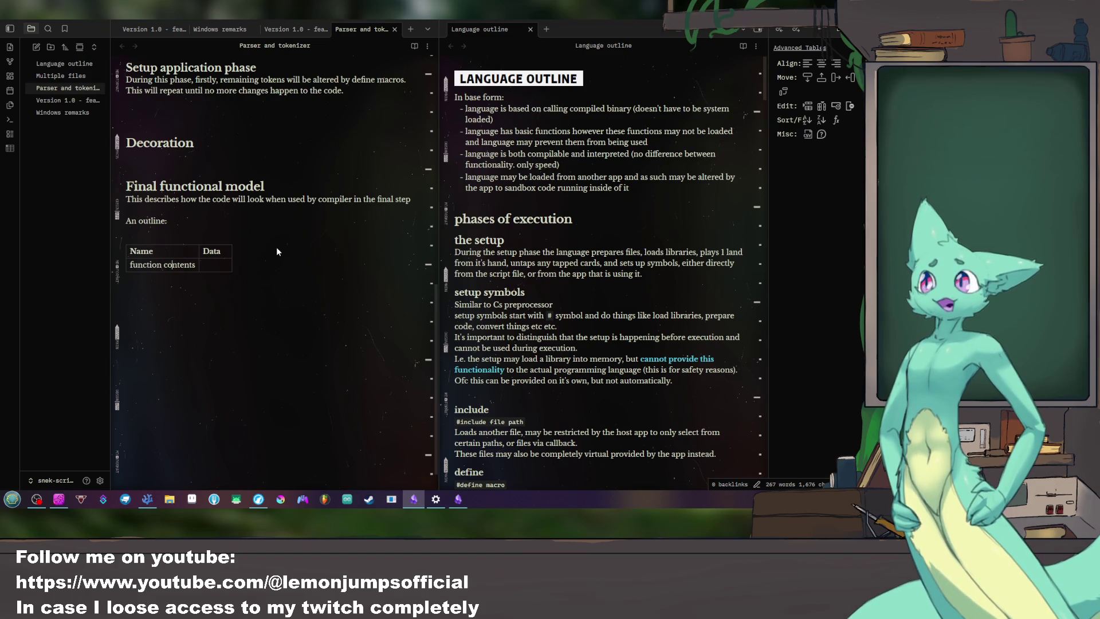
pyautogui.press('Tab')
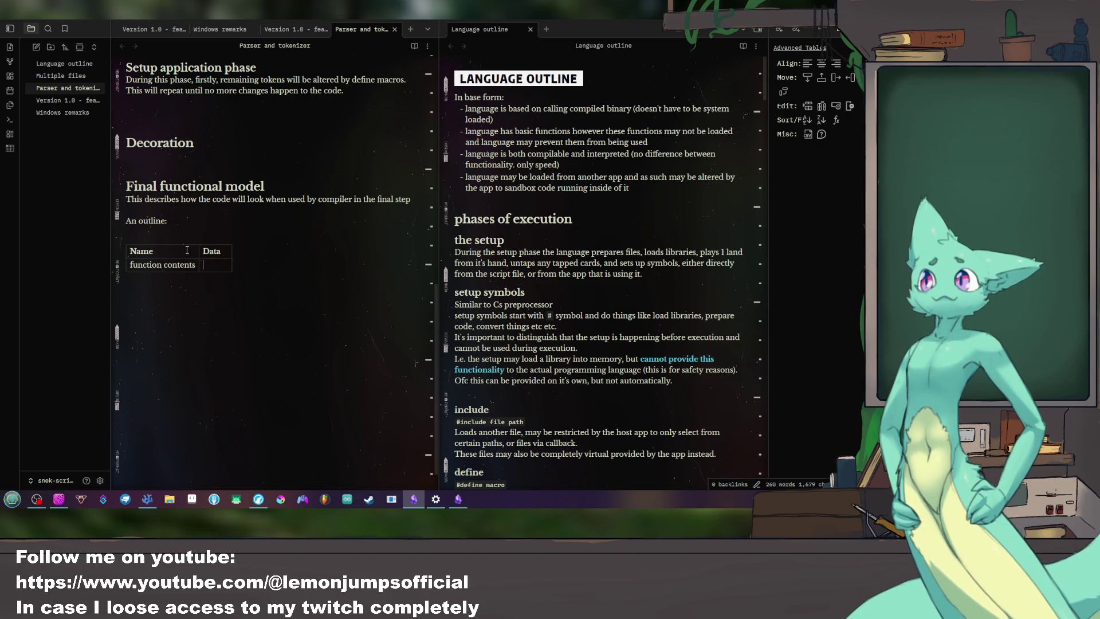
pyautogui.click(807, 106)
pyautogui.hotkey('ctrl', 'z')
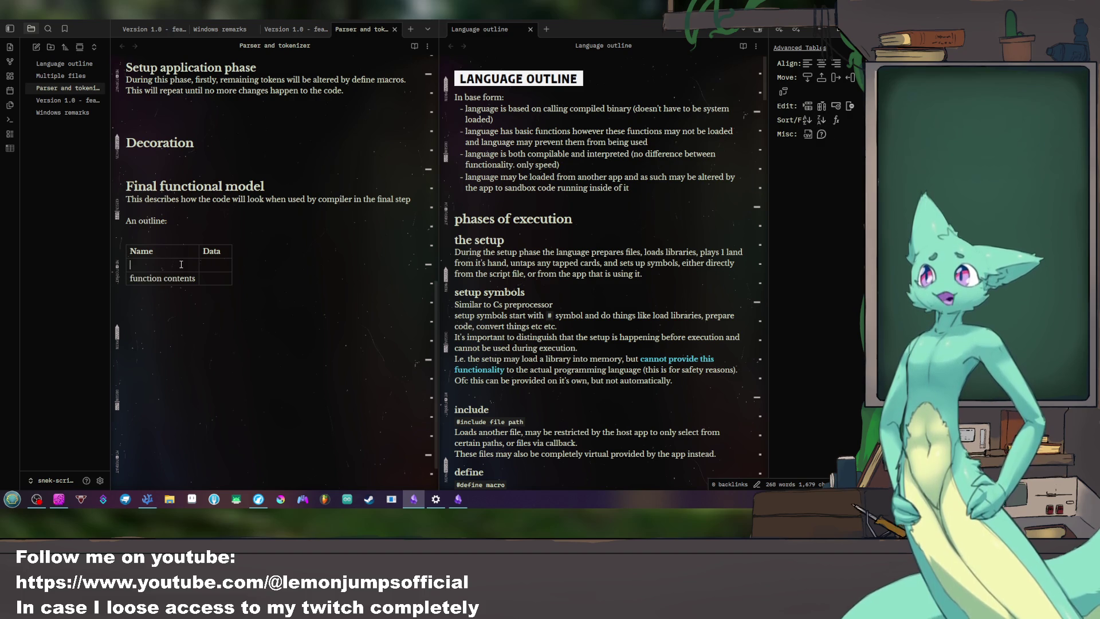
pyautogui.write('function names')
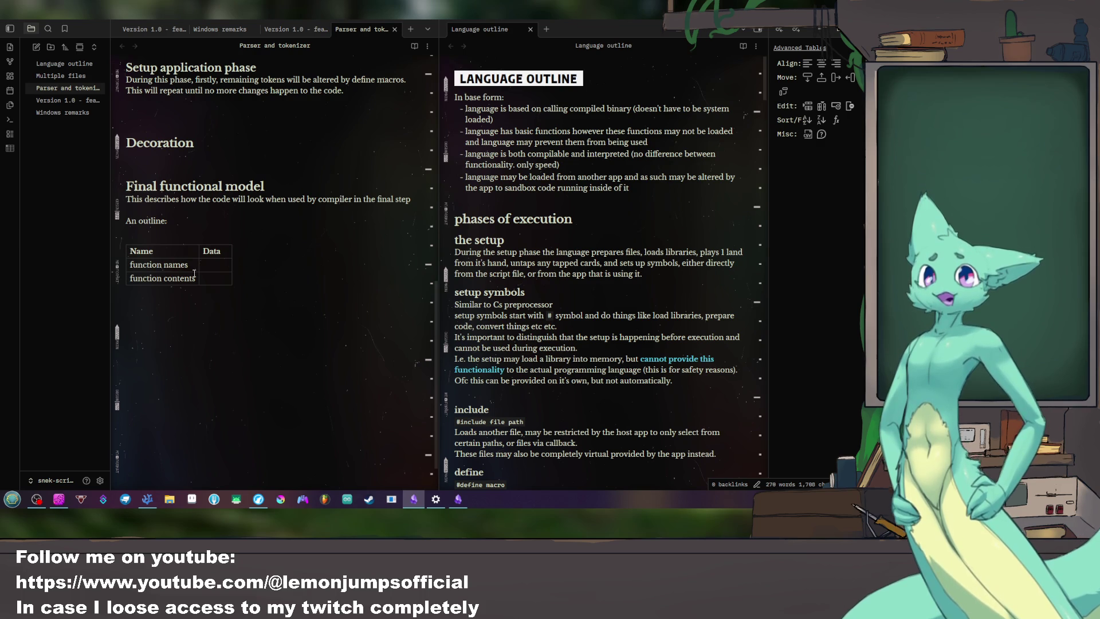
pyautogui.press('Tab')
# Step: Delete the draft Name/Data table and its leftover empty lines
pyautogui.click(146, 236)
pyautogui.press('BackSpace')
pyautogui.hotkey('shift', 'Up')
pyautogui.press('BackSpace')
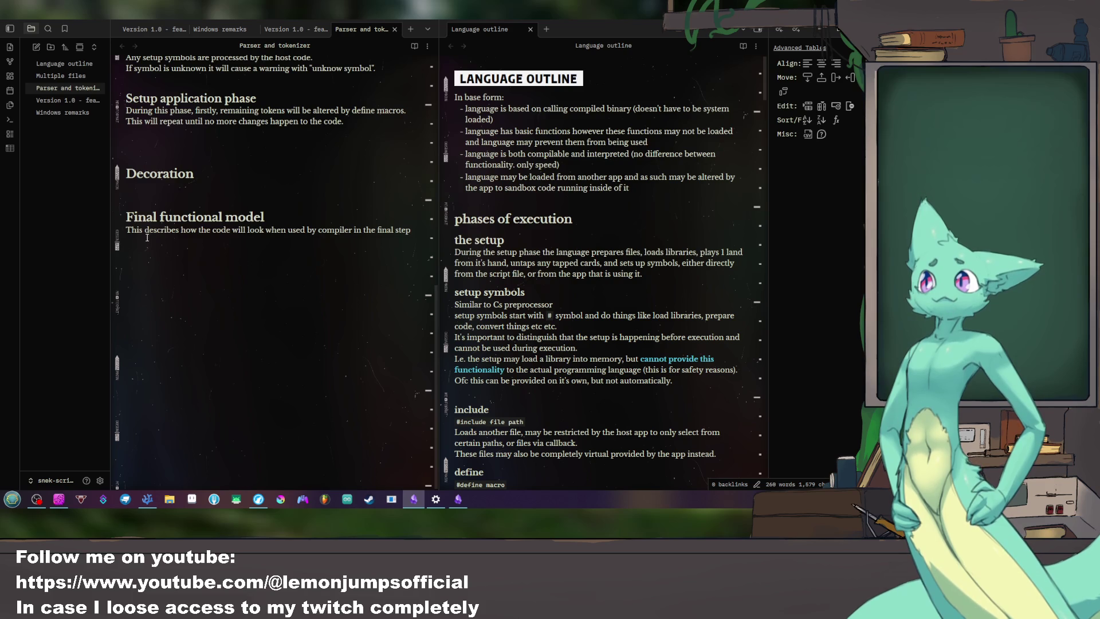
pyautogui.write('-')
# Step: Write 'Outline:' with bullets 'Function names' and 'Function contents' beneath it
pyautogui.press('BackSpace')
pyautogui.write('Function co')
pyautogui.click(147, 238)
pyautogui.press('Return')
pyautogui.write('Outline:')
pyautogui.press('Down')
pyautogui.press('End')
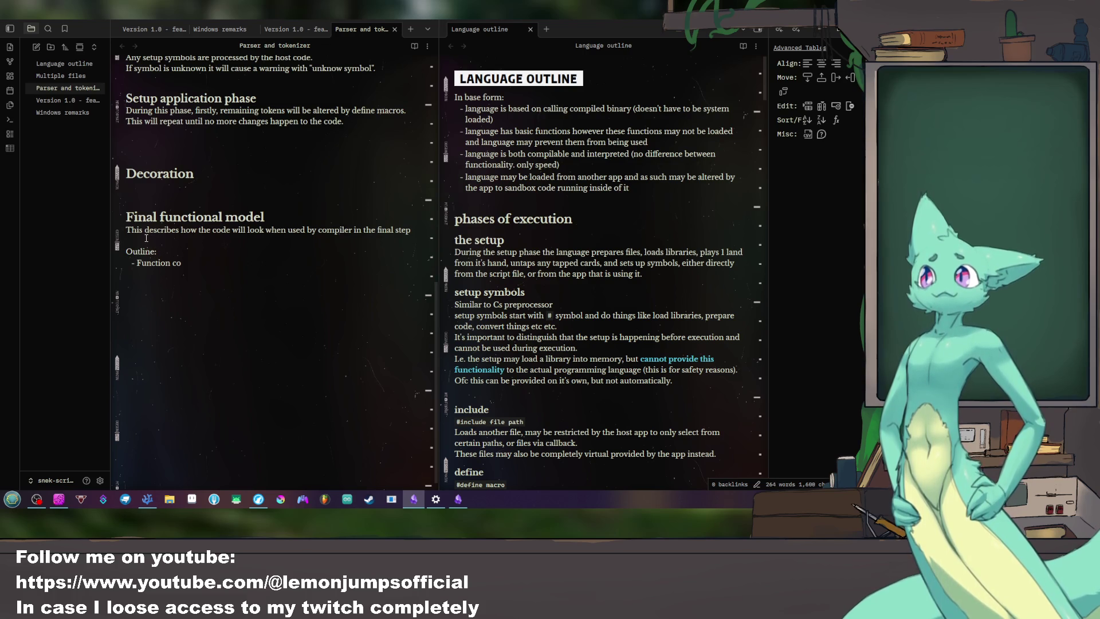
pyautogui.write('ntetn')
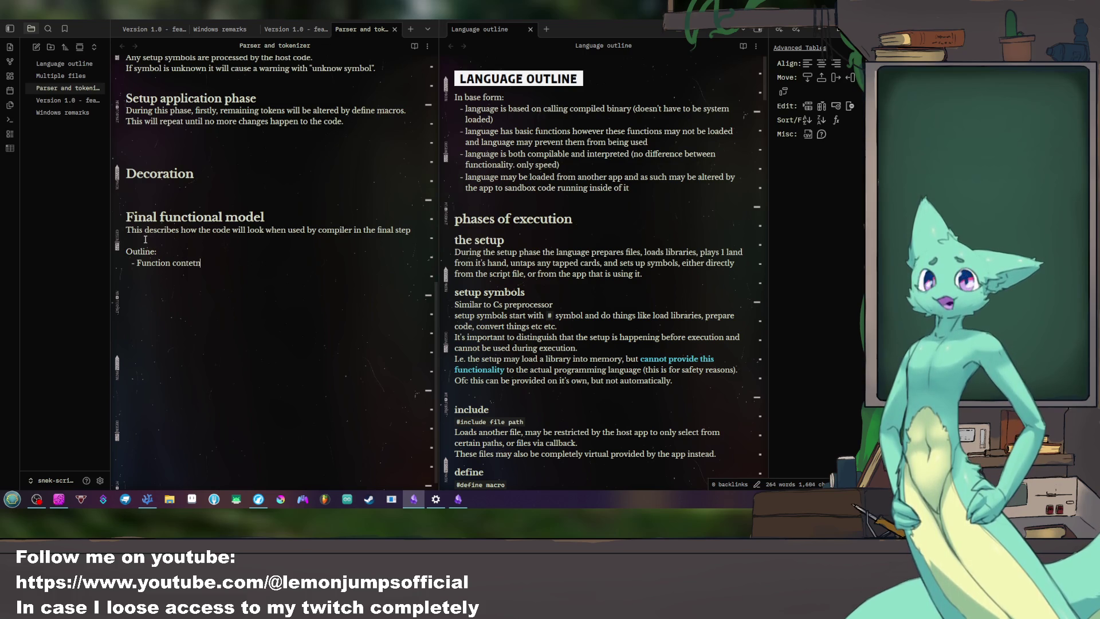
pyautogui.press('BackSpace')
pyautogui.press('BackSpace')
pyautogui.write('nts')
pyautogui.press('Return')
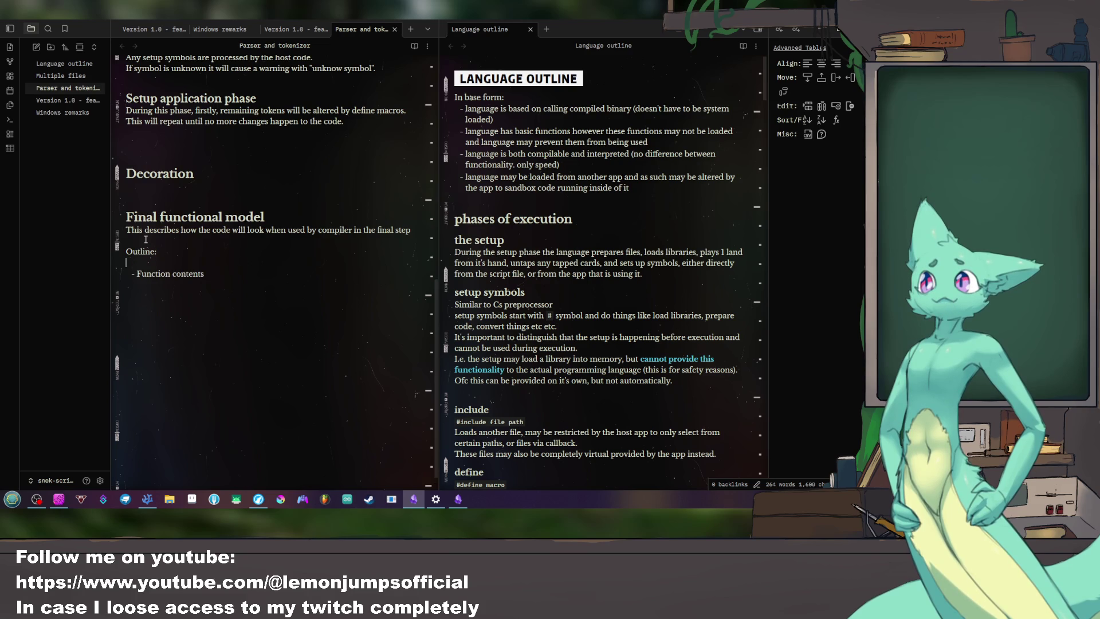
pyautogui.write('- Function names')
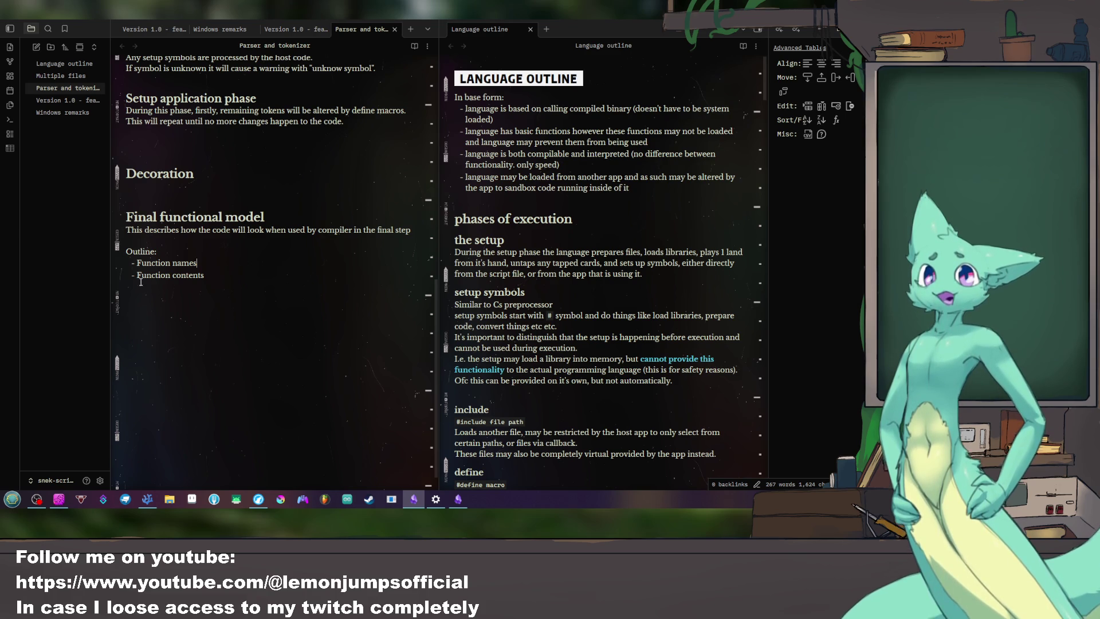
pyautogui.scroll(-3, 568, 301)
pyautogui.scroll(-3, 568, 301)
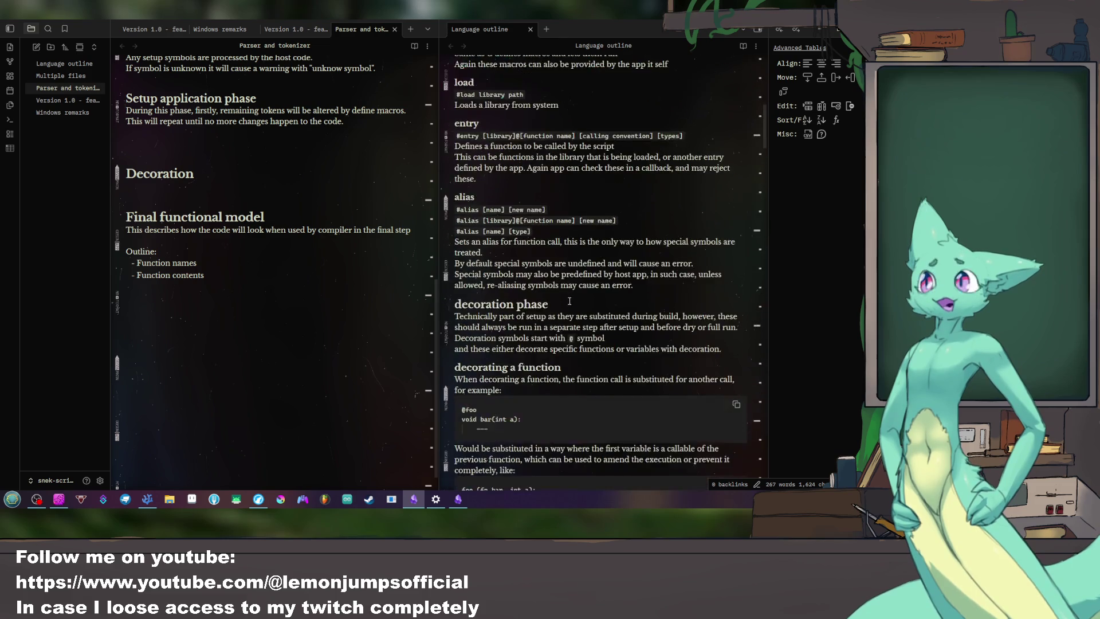
pyautogui.scroll(-5, 568, 301)
pyautogui.scroll(-5, 568, 301)
pyautogui.scroll(-5, 568, 301)
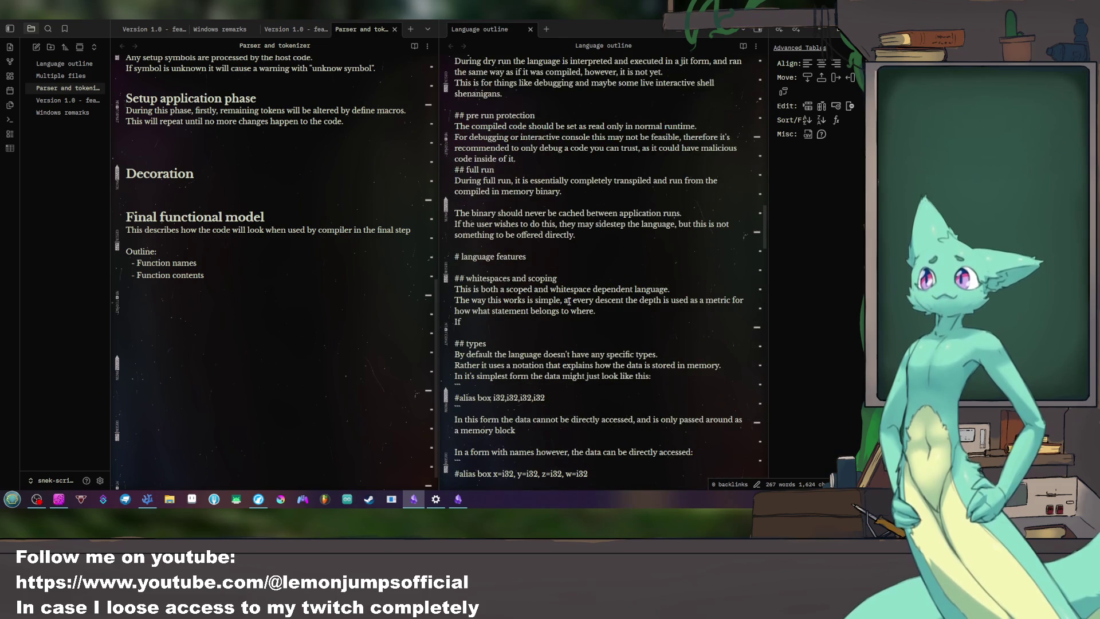
pyautogui.scroll(-3, 568, 301)
# Step: Add the indented sub-bullet 'contains string of function' under Function names
pyautogui.moveTo(224, 273); pyautogui.dragTo(134, 259)
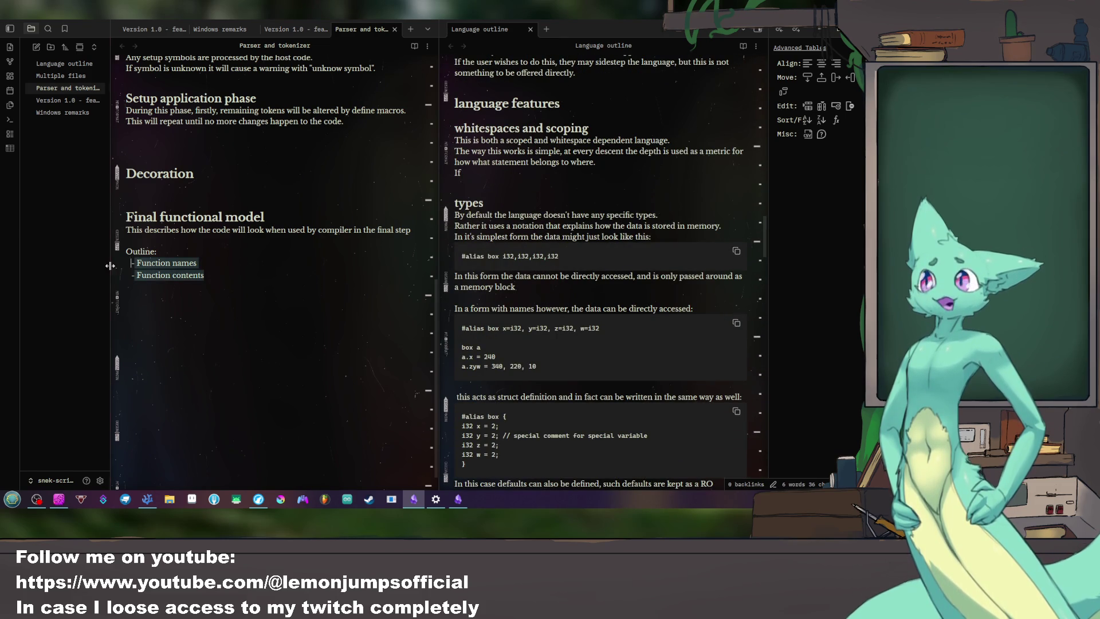
pyautogui.click(224, 271)
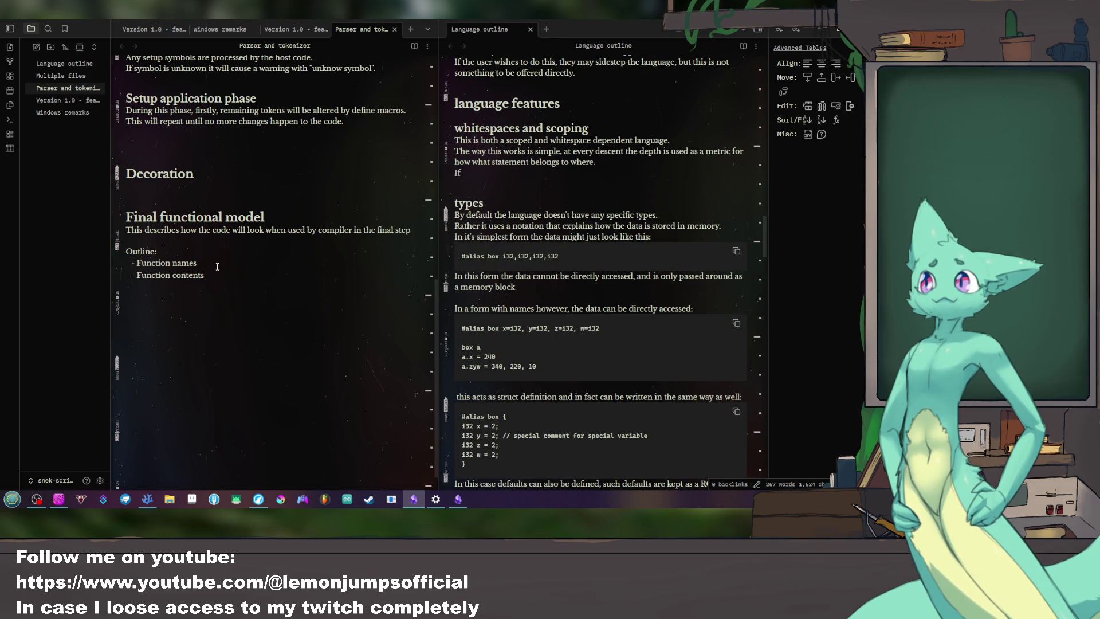
pyautogui.press('Return')
pyautogui.press('Tab')
pyautogui.write('ontaints ing')
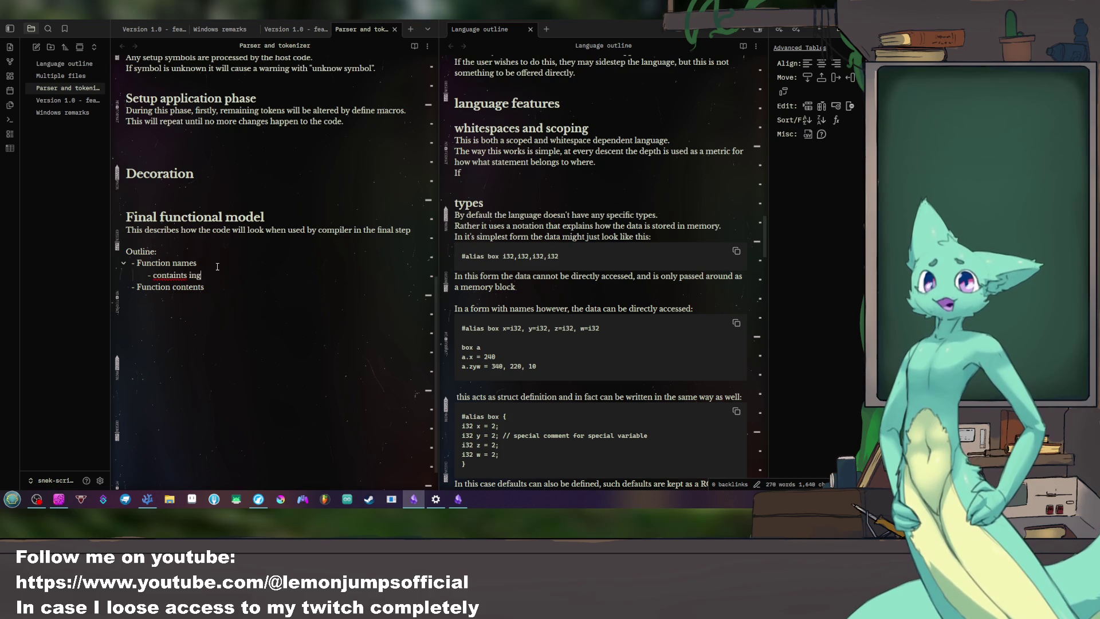
pyautogui.press('BackSpace')
pyautogui.press('BackSpace')
pyautogui.press('BackSpace')
pyautogui.write('string of function')
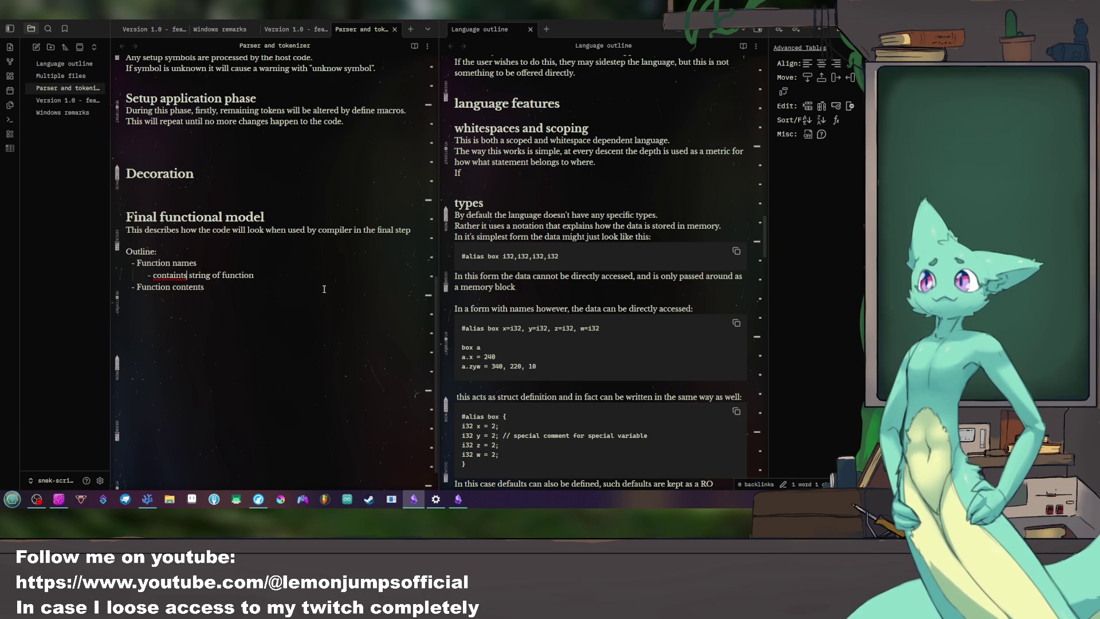
pyautogui.press('BackSpace')
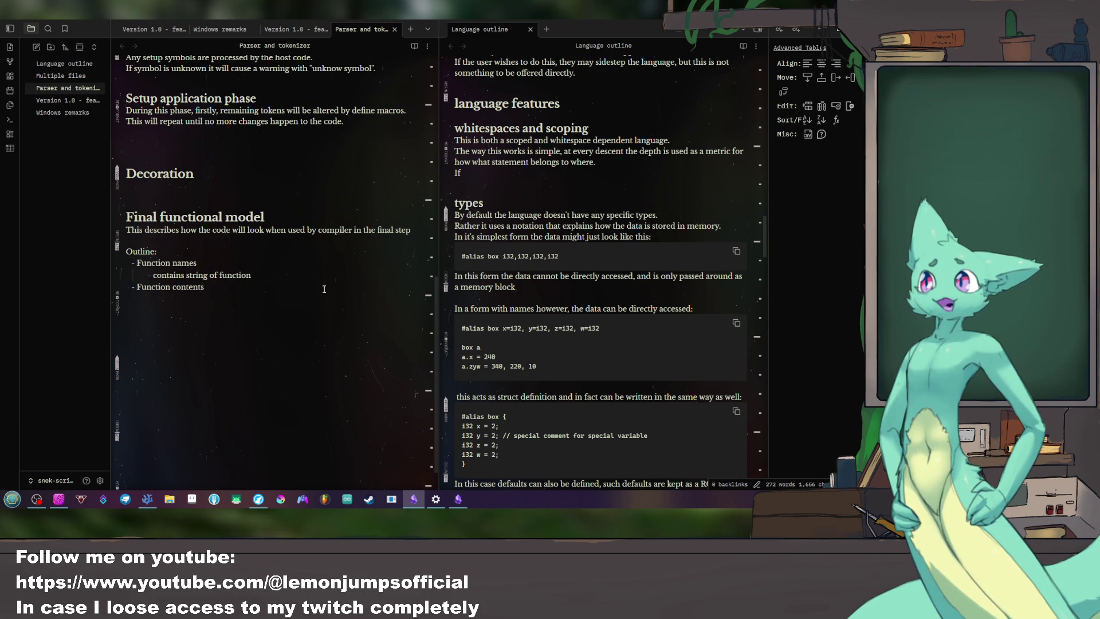
pyautogui.write('s')
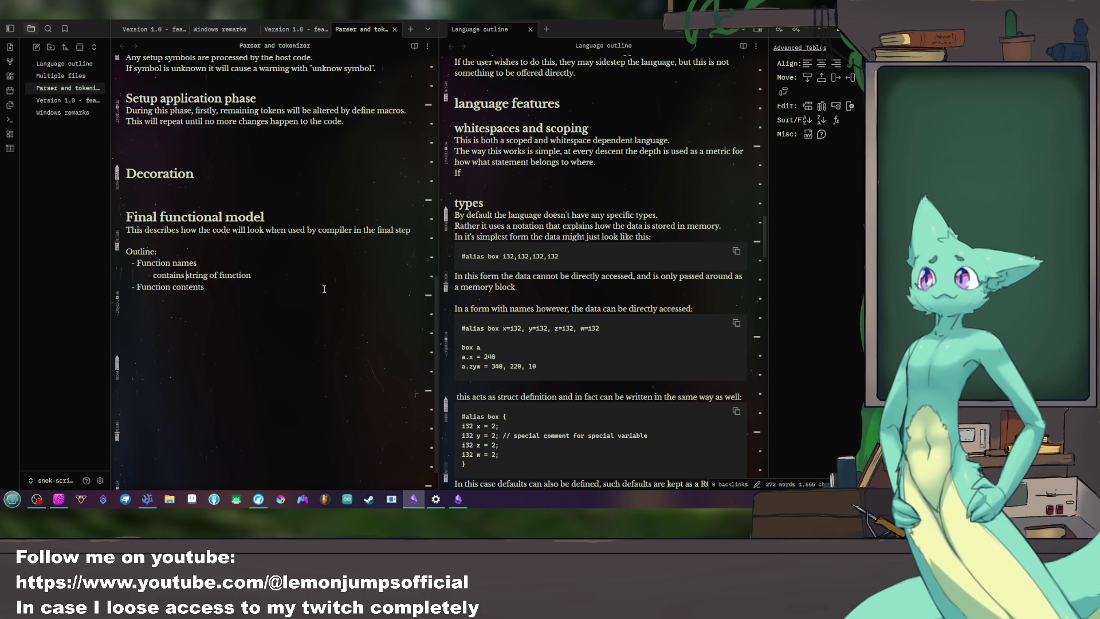
# Step: Reword the sub-bullet to 'contains string with function name, id and function type'
pyautogui.press('Right')
pyautogui.press('Right')
pyautogui.press('Right')
pyautogui.hotkey('shift', 'Right')
pyautogui.hotkey('shift', 'Right')
pyautogui.hotkey('shift', 'Right')
pyautogui.hotkey('shift', 'Right')
pyautogui.hotkey('shift', 'Right')
pyautogui.hotkey('shift', 'Right')
pyautogui.hotkey('shift', 'Right')
pyautogui.hotkey('shift', 'Right')
pyautogui.write('with function name and id')
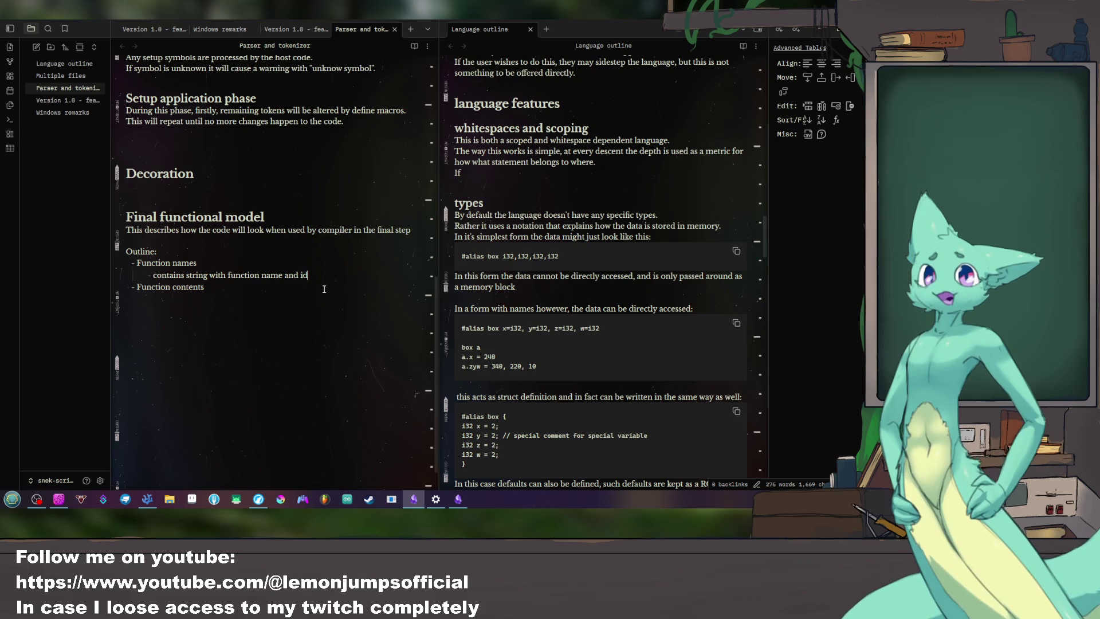
pyautogui.press('Return')
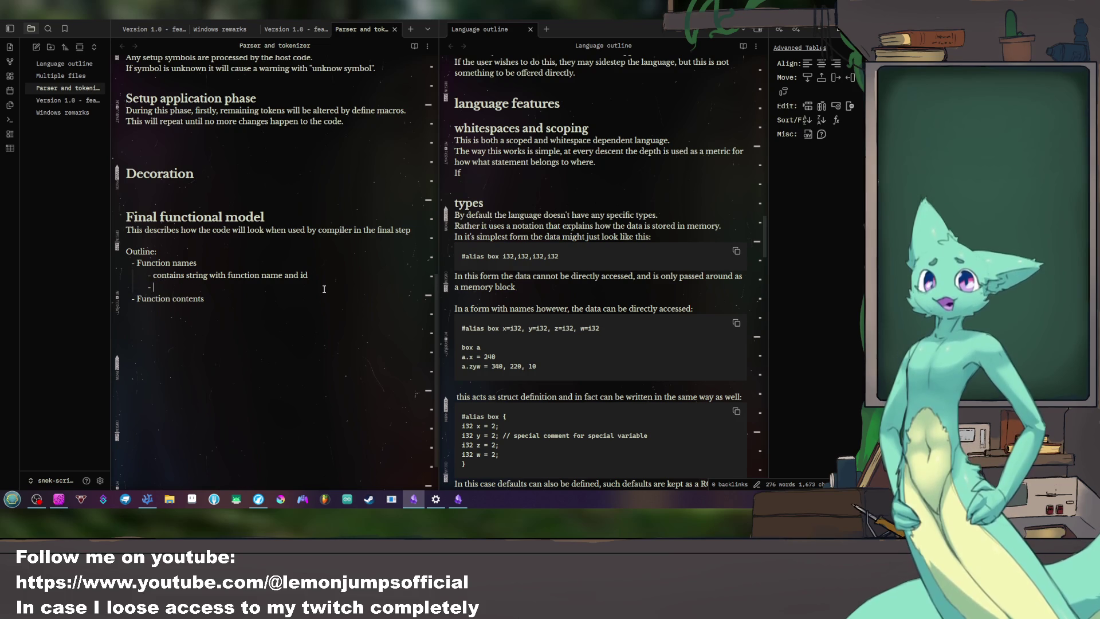
pyautogui.press('BackSpace')
pyautogui.press('BackSpace')
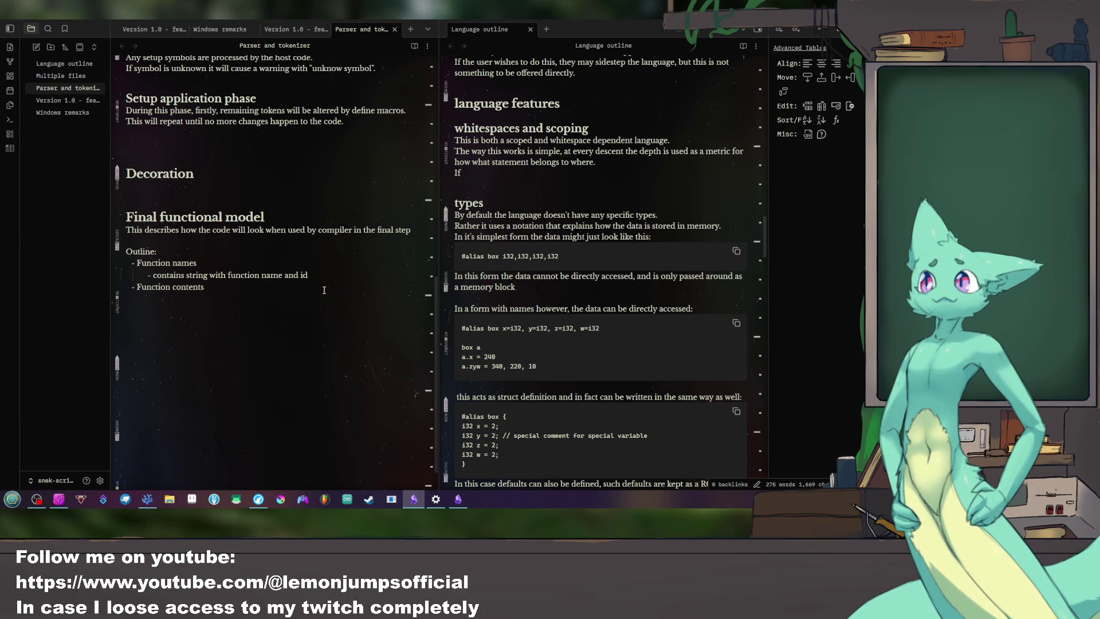
pyautogui.press('Return')
pyautogui.press('BackSpace')
pyautogui.press('BackSpace')
pyautogui.press('BackSpace')
pyautogui.press('BackSpace')
pyautogui.press('BackSpace')
pyautogui.press('BackSpace')
pyautogui.press('BackSpace')
pyautogui.write('id and function type')
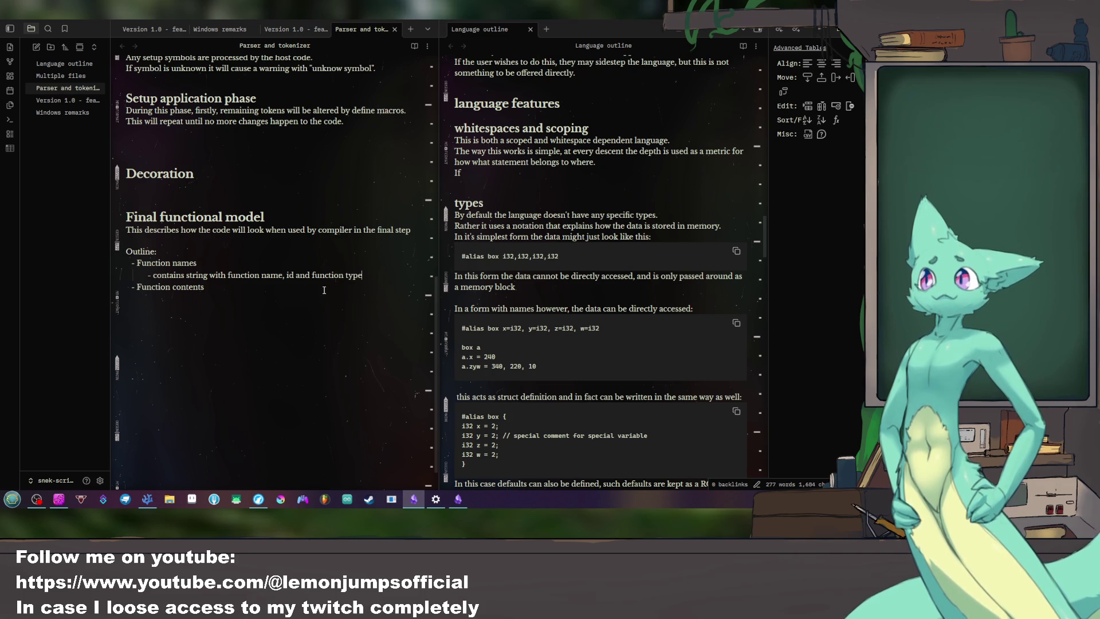
# Step: Add a sub-bullet listing function types: function or external / library call
pyautogui.press('Return')
pyautogui.write('function type can be')
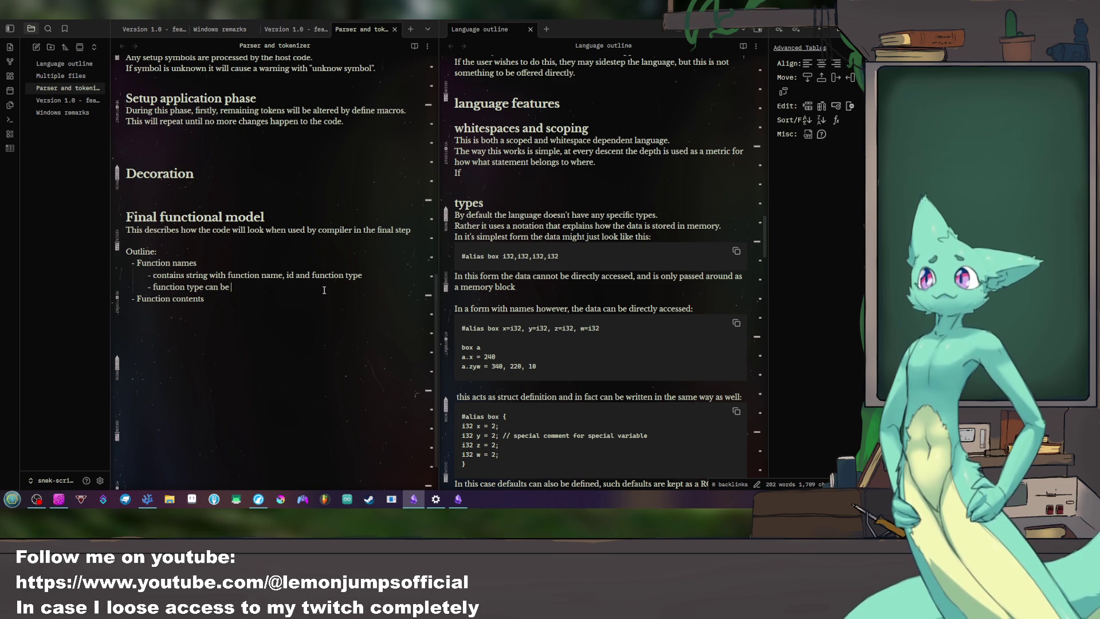
pyautogui.write(' function,')
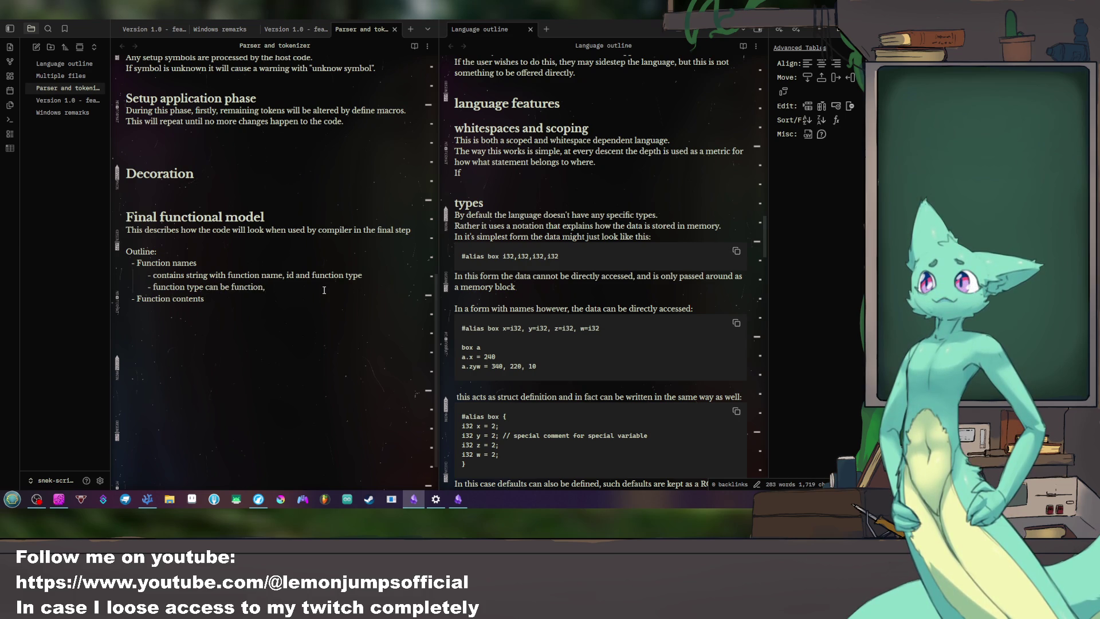
pyautogui.write(' external')
pyautogui.write(' call')
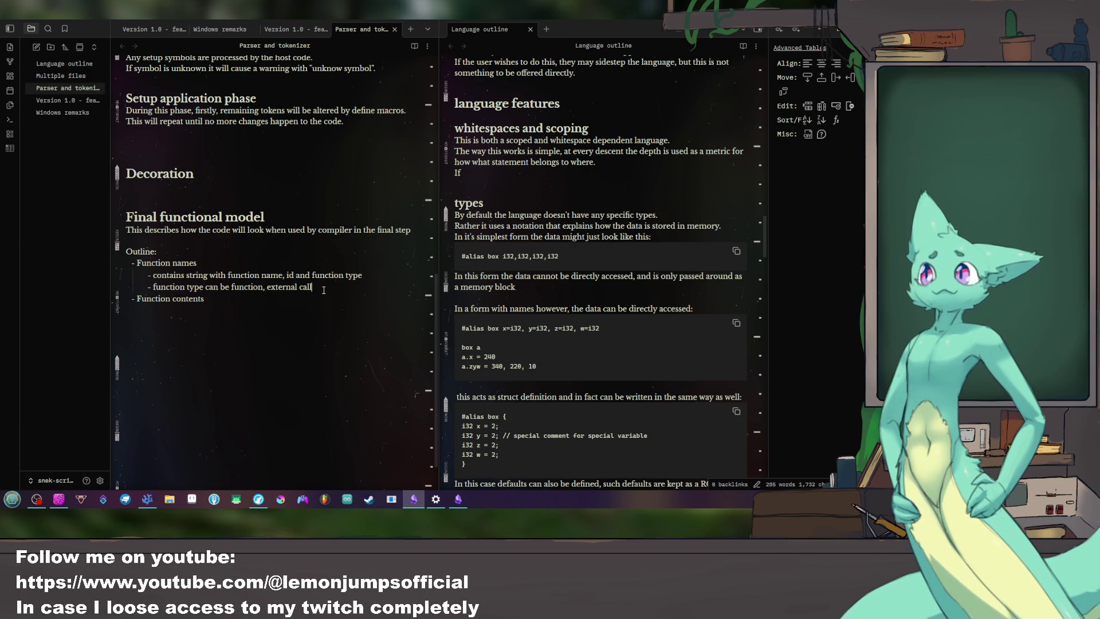
pyautogui.press('BackSpace')
pyautogui.press('BackSpace')
pyautogui.press('BackSpace')
pyautogui.press('BackSpace')
pyautogui.press('BackSpace')
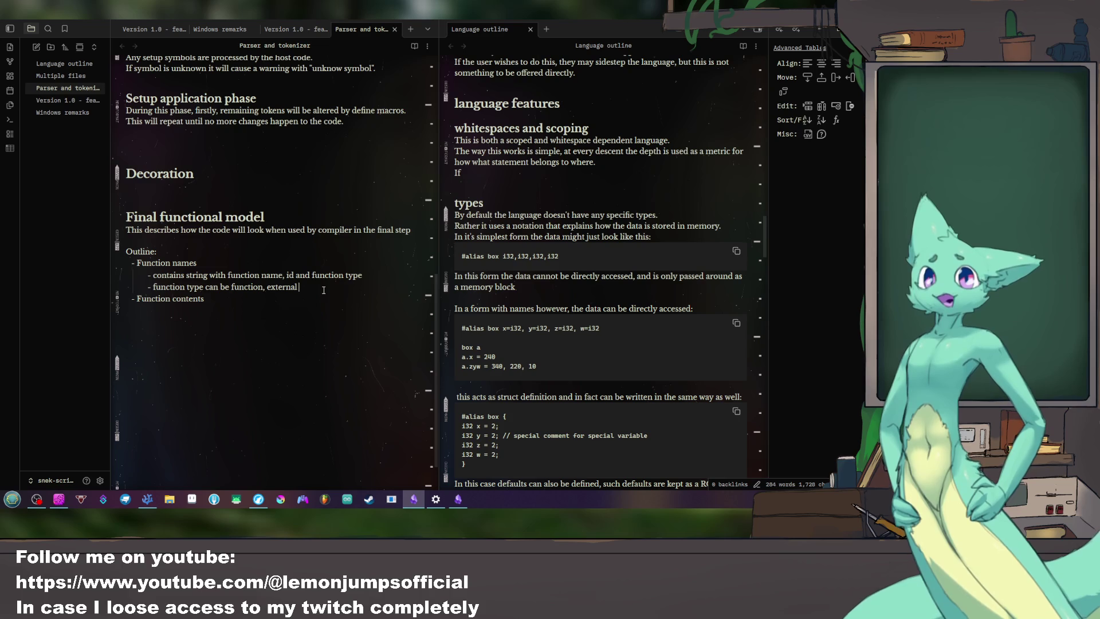
pyautogui.write('/ Iibrary')
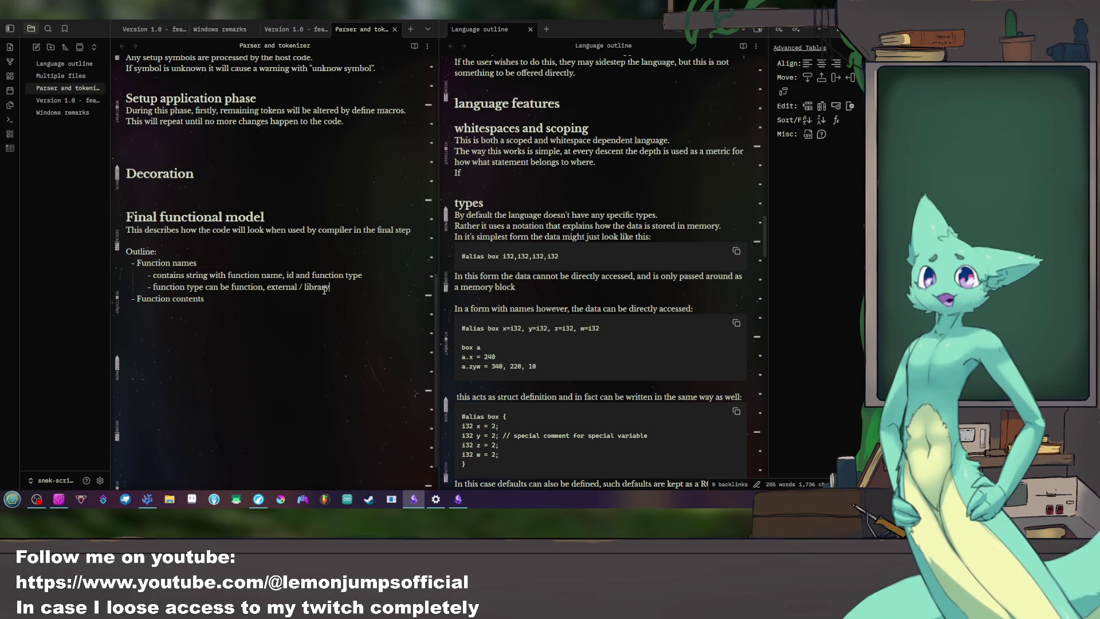
pyautogui.write(' call,')
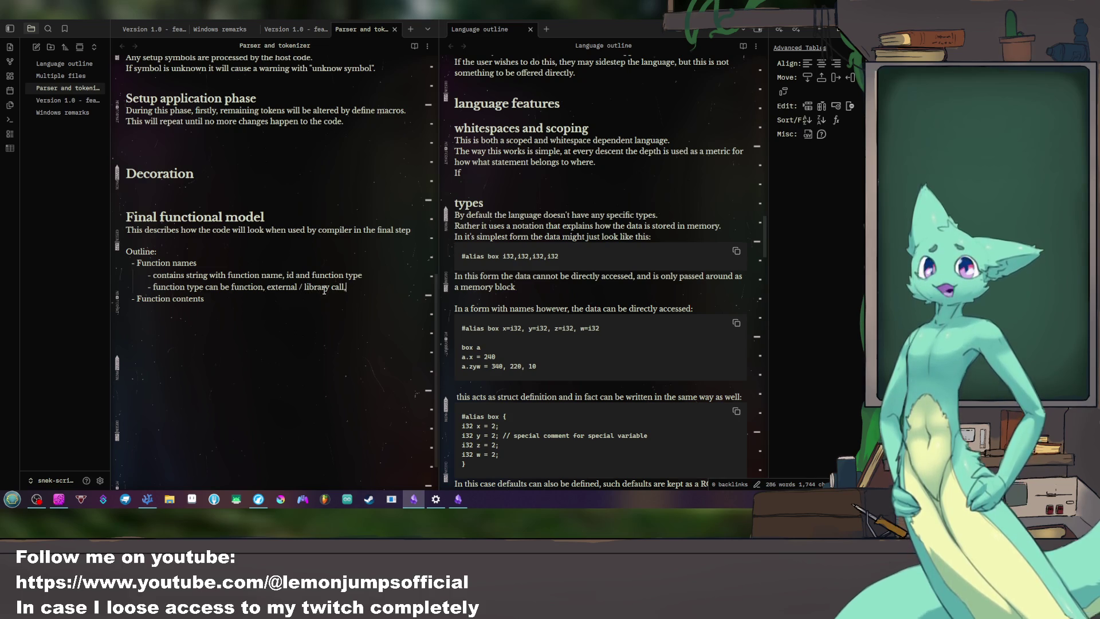
pyautogui.scroll(-5, 564, 371)
pyautogui.scroll(-1, 564, 371)
pyautogui.scroll(-3, 564, 371)
pyautogui.scroll(5, 564, 371)
pyautogui.scroll(5, 563, 371)
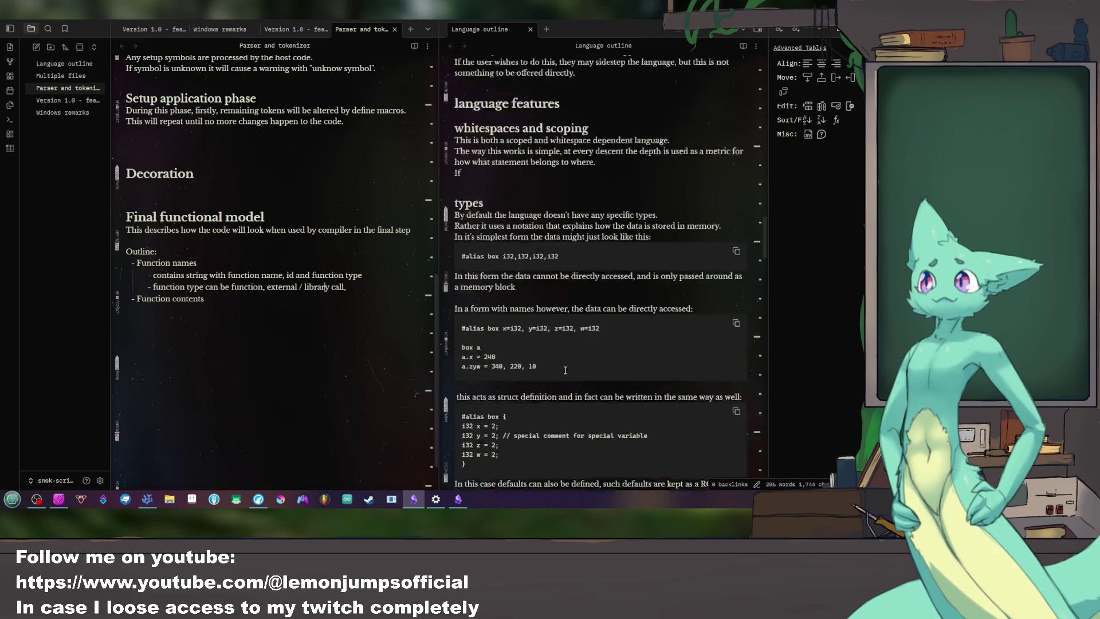
pyautogui.scroll(5, 564, 372)
pyautogui.scroll(5, 561, 371)
pyautogui.scroll(2, 561, 371)
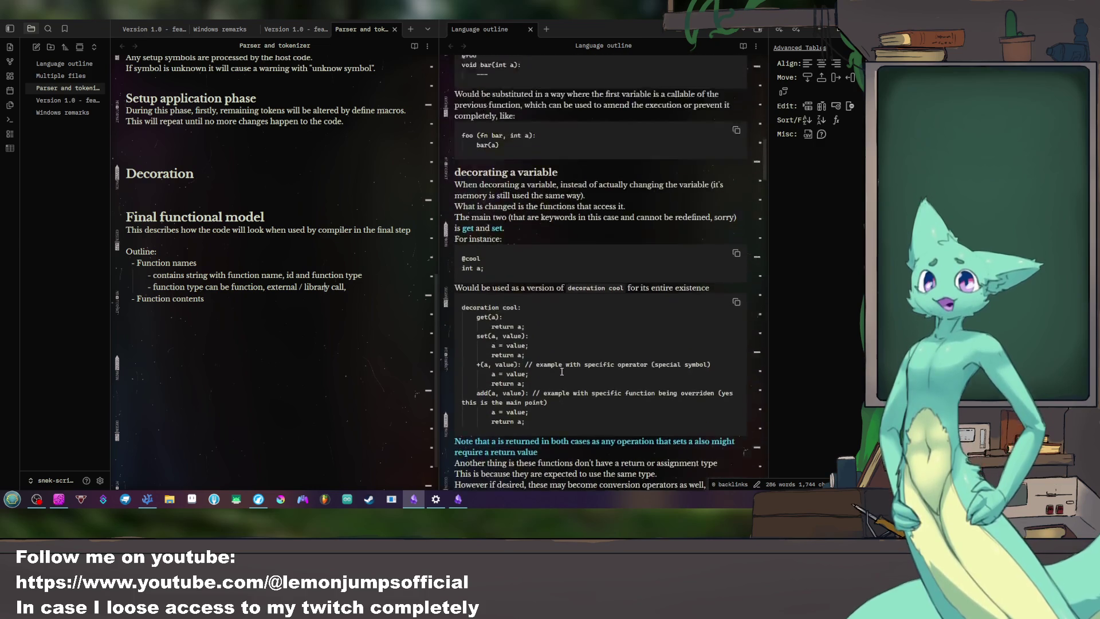
pyautogui.scroll(5, 561, 372)
pyautogui.scroll(5, 561, 371)
pyautogui.scroll(5, 561, 371)
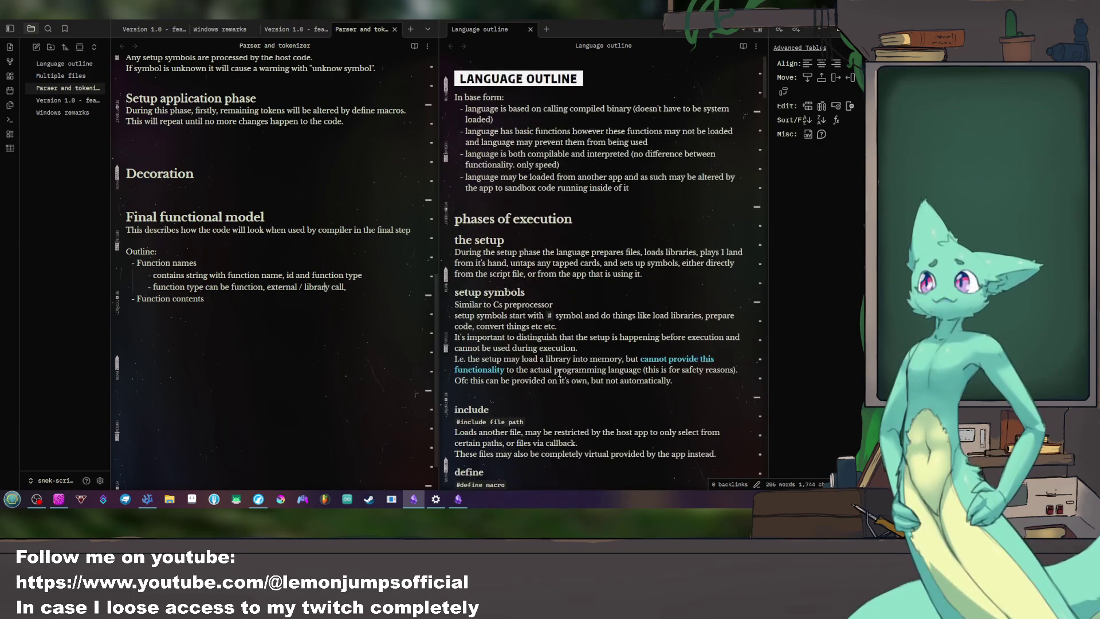
pyautogui.scroll(-10, 561, 371)
pyautogui.scroll(3, 558, 372)
pyautogui.scroll(2, 558, 372)
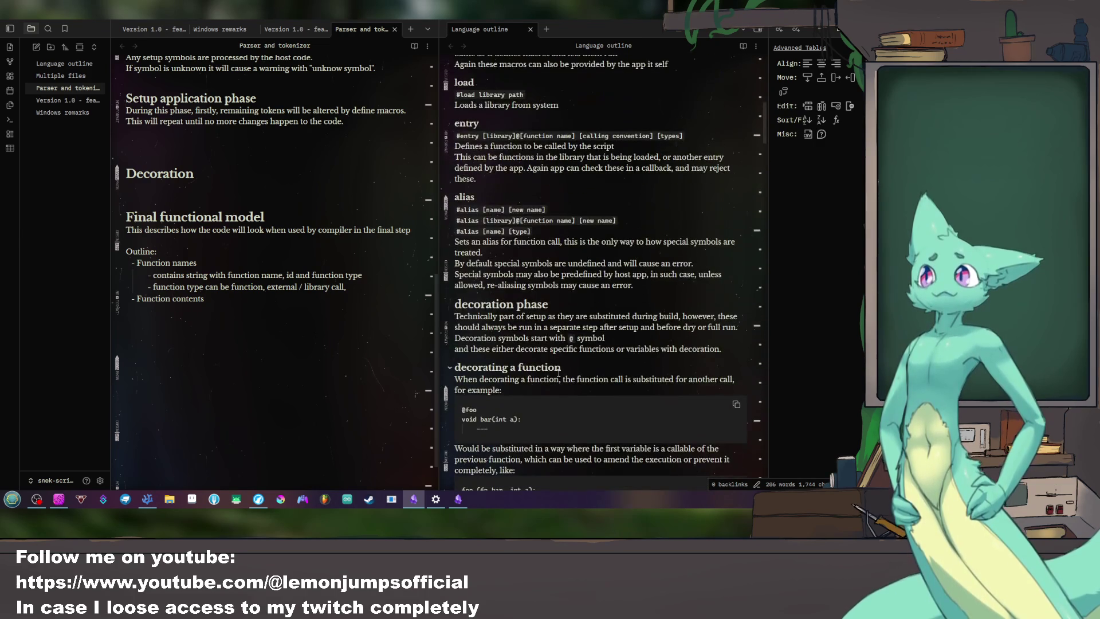
# Step: Replace 'external /' so the type bullet reads 'function, library call, alias', then start a new sub-bullet
pyautogui.moveTo(486, 219); pyautogui.dragTo(620, 220)
pyautogui.click(621, 219)
pyautogui.moveTo(302, 288); pyautogui.dragTo(267, 288)
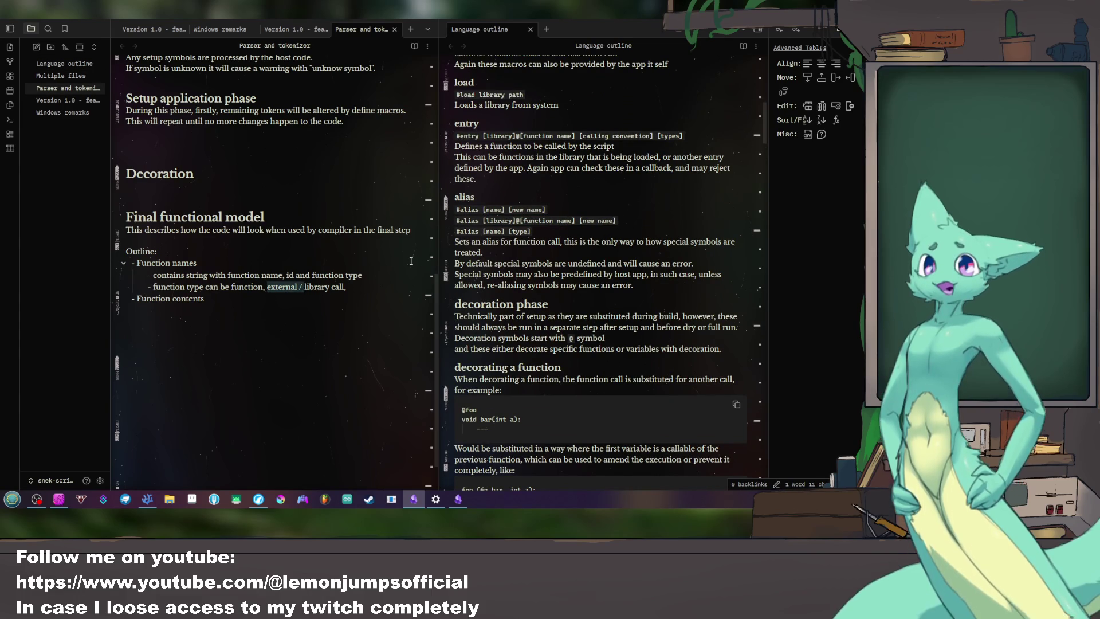
pyautogui.press('BackSpace')
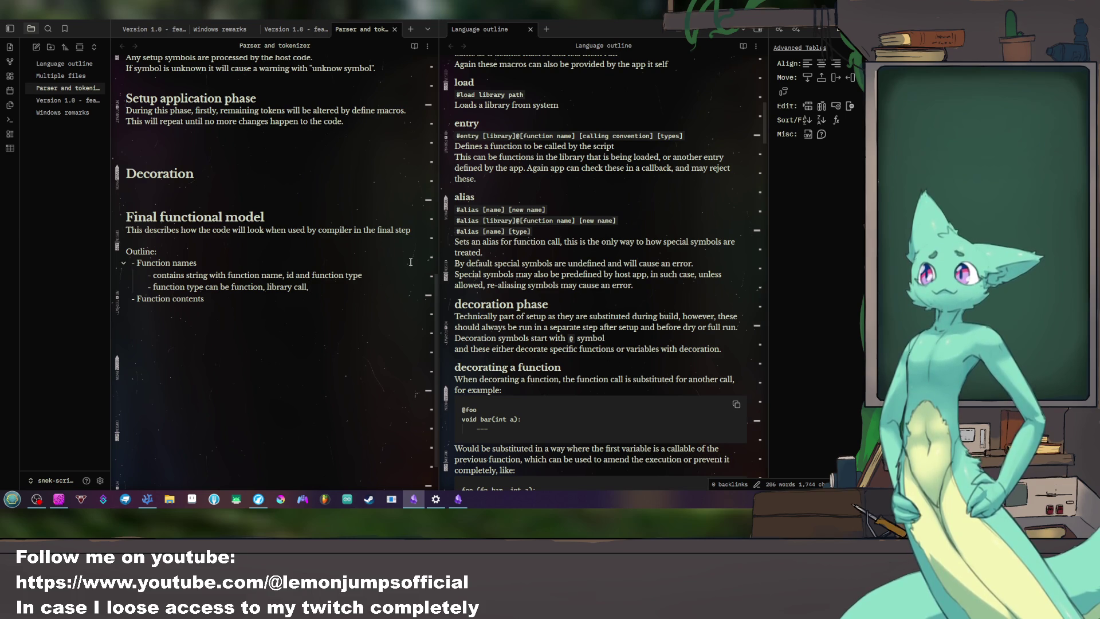
pyautogui.write('alias')
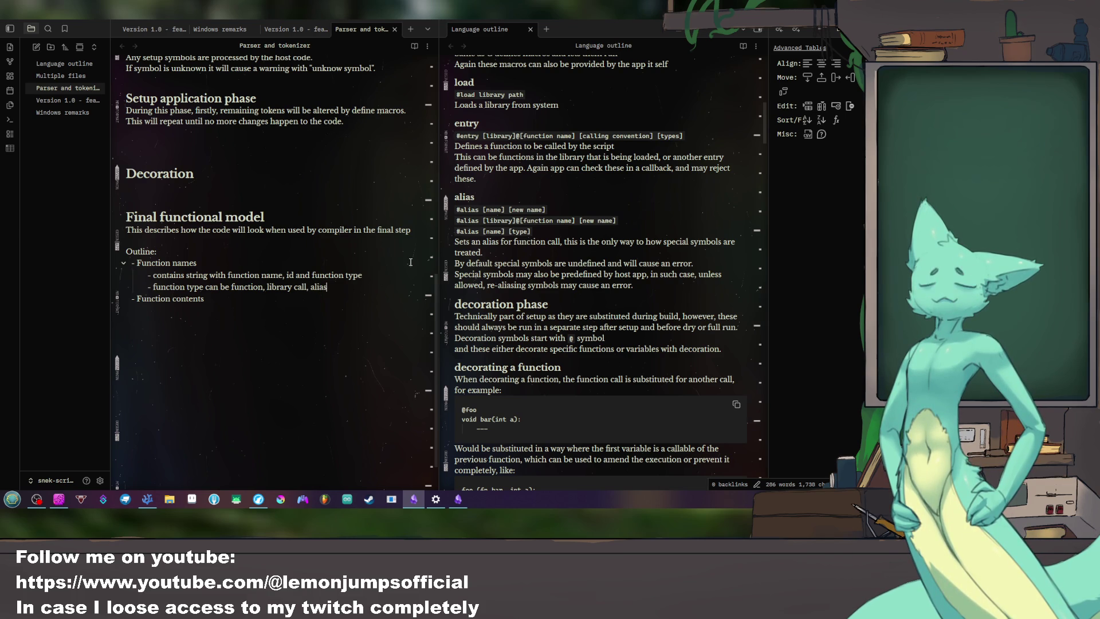
pyautogui.press('Return')
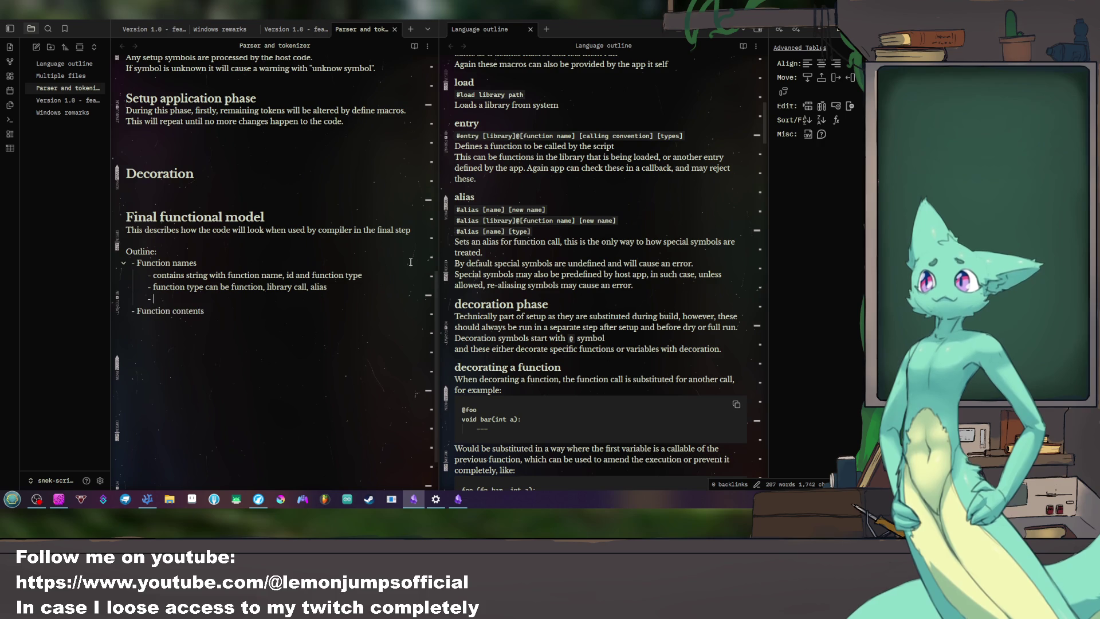
pyautogui.write('if')
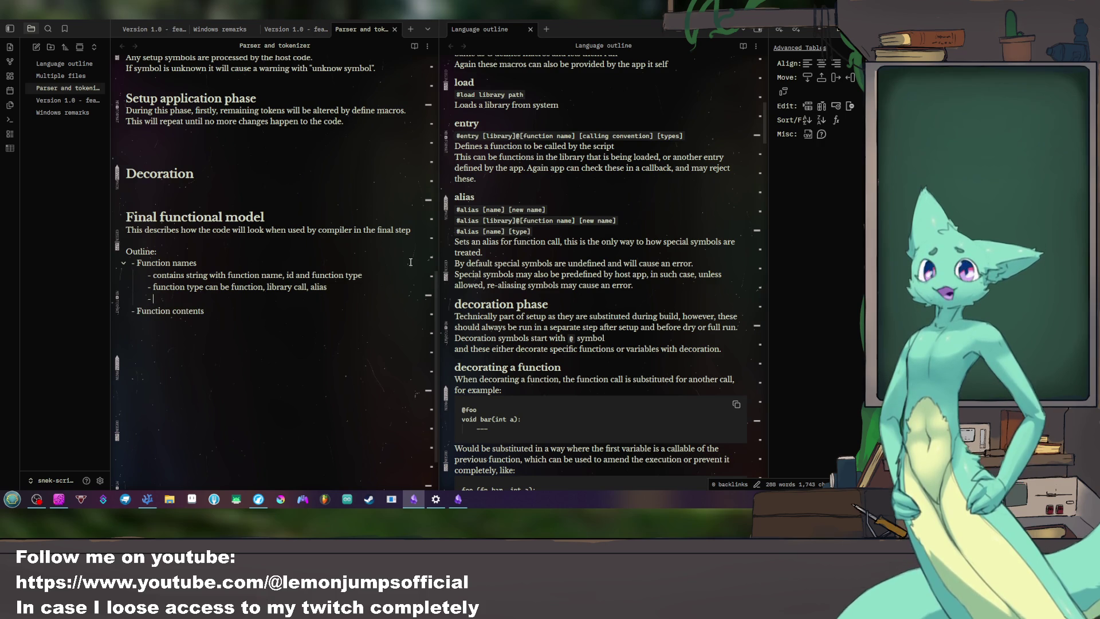
# Step: Revise the new bullet to read 'if type is function, id reffers to function contents'
pyautogui.press('BackSpace')
pyautogui.write('n case of an ai')
pyautogui.write('lias the id')
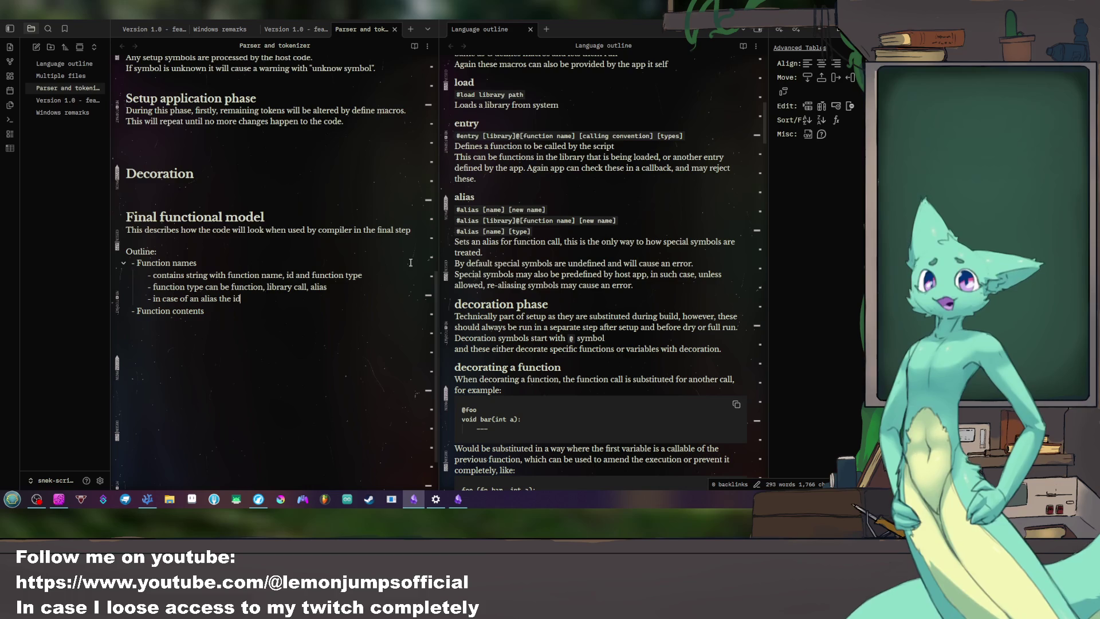
pyautogui.write(' reffers to another')
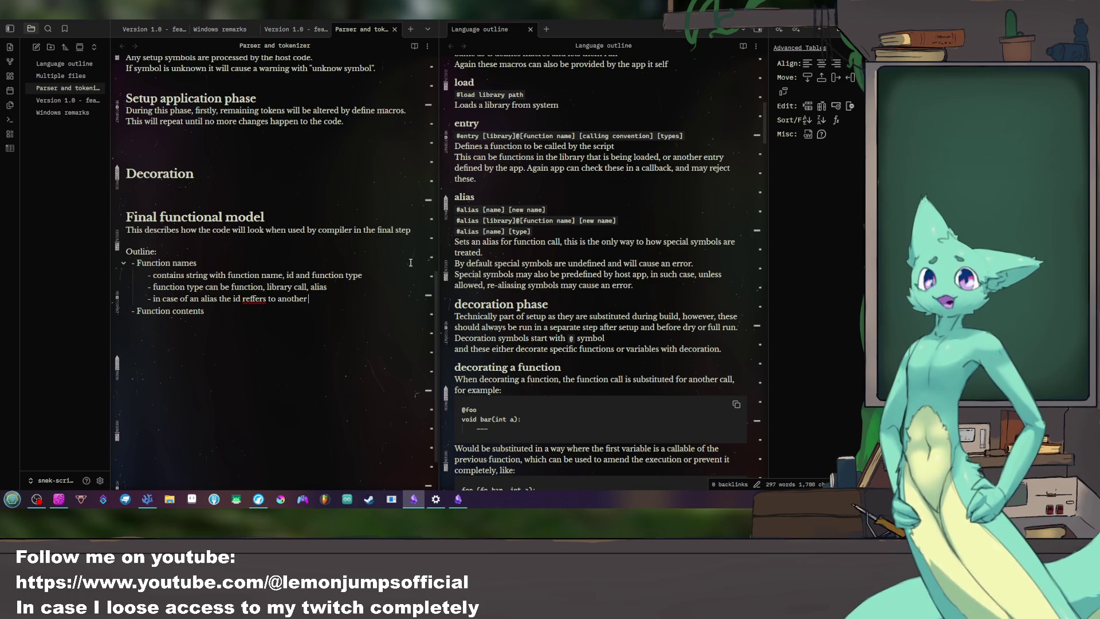
pyautogui.press('BackSpace')
pyautogui.press('BackSpace')
pyautogui.press('BackSpace')
pyautogui.press('BackSpace')
pyautogui.press('BackSpace')
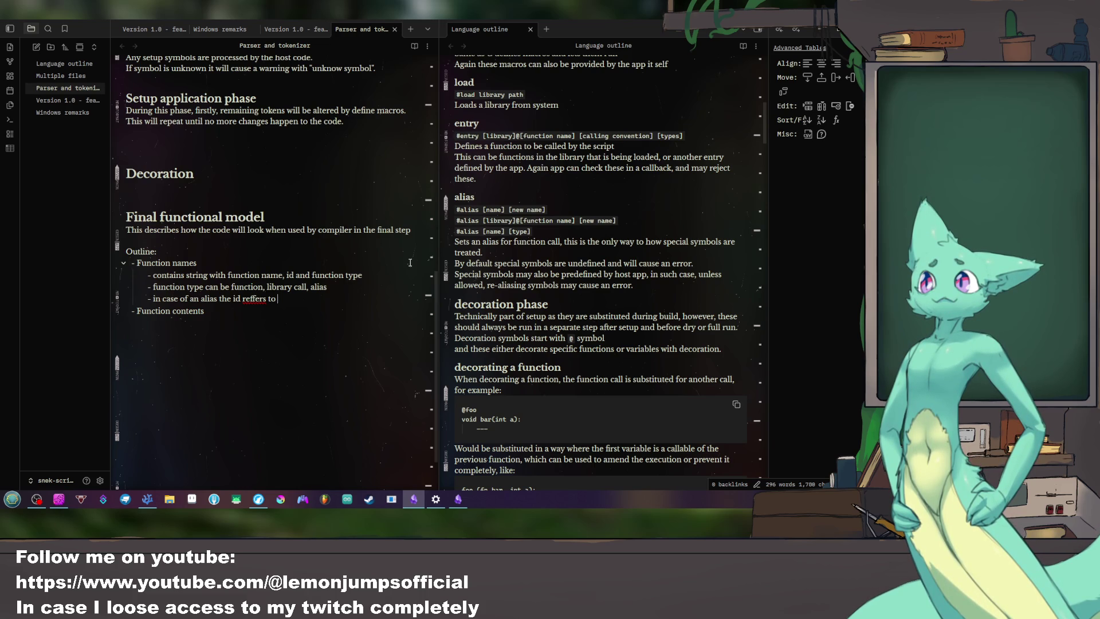
pyautogui.write('fun')
pyautogui.press('BackSpace')
pyautogui.press('BackSpace')
pyautogui.press('BackSpace')
pyautogui.hotkey('ctrl', 'BackSpace')
pyautogui.hotkey('ctrl', 'BackSpace')
pyautogui.hotkey('ctrl', 'BackSpace')
pyautogui.press('BackSpace')
pyautogui.press('BackSpace')
pyautogui.press('BackSpace')
pyautogui.press('BackSpace')
pyautogui.press('BackSpace')
pyautogui.press('BackSpace')
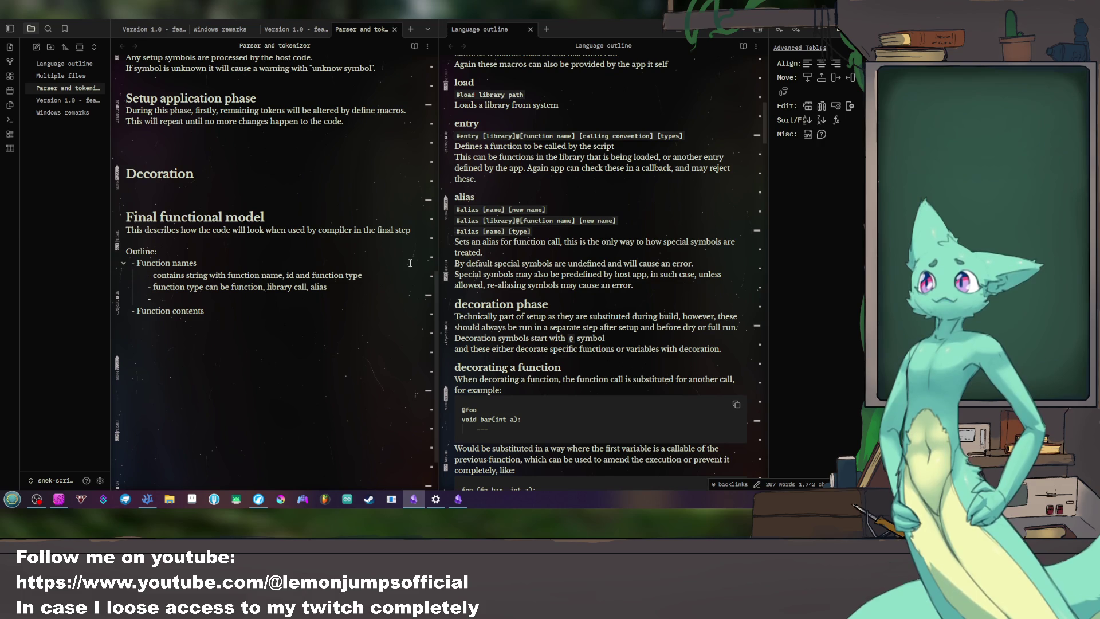
pyautogui.write('n ca')
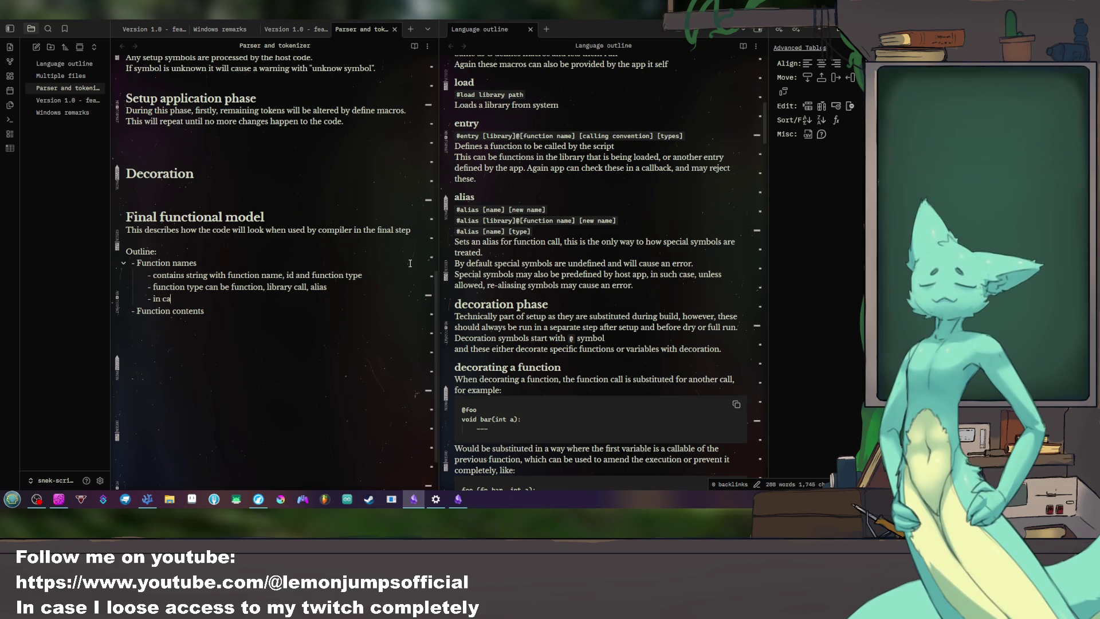
pyautogui.write('se of')
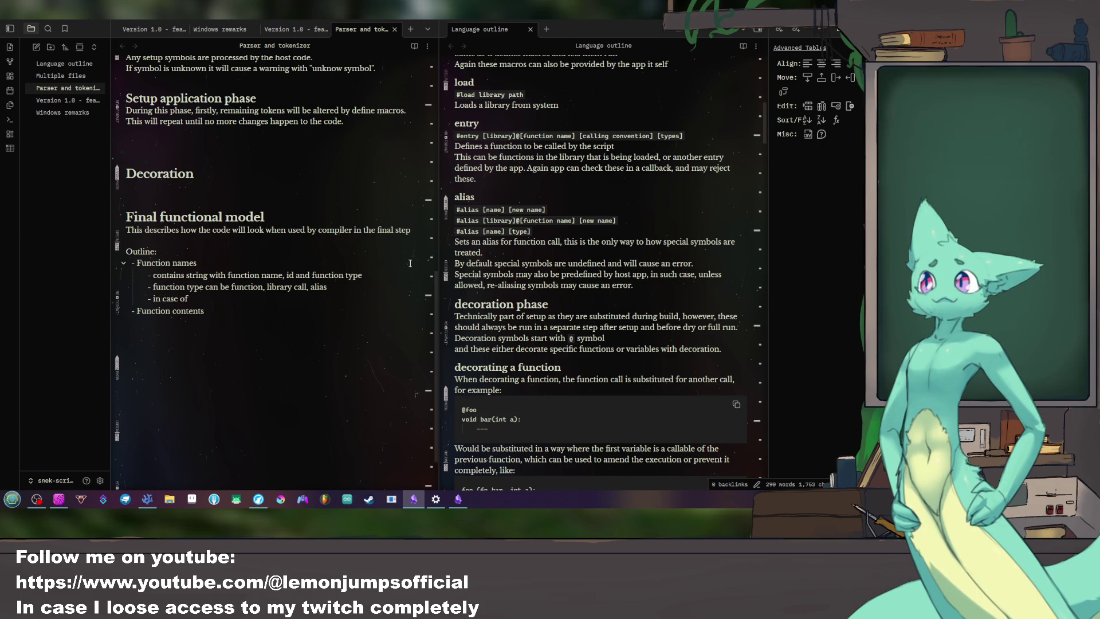
pyautogui.hotkey('ctrl', 'BackSpace')
pyautogui.hotkey('ctrl', 'BackSpace')
pyautogui.hotkey('ctrl', 'BackSpace')
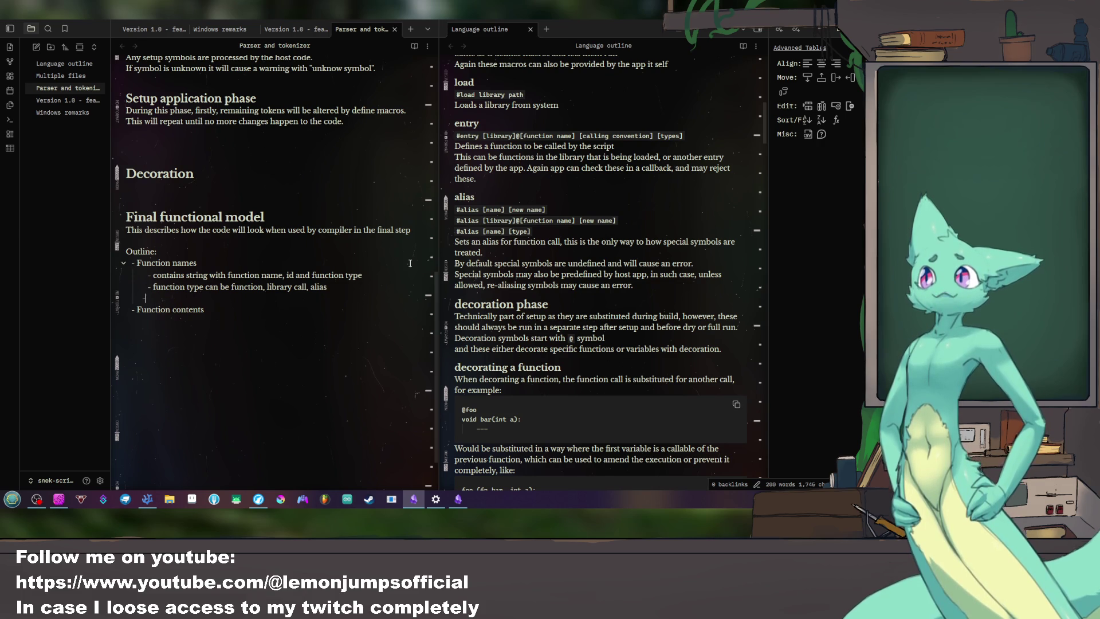
pyautogui.write('- if')
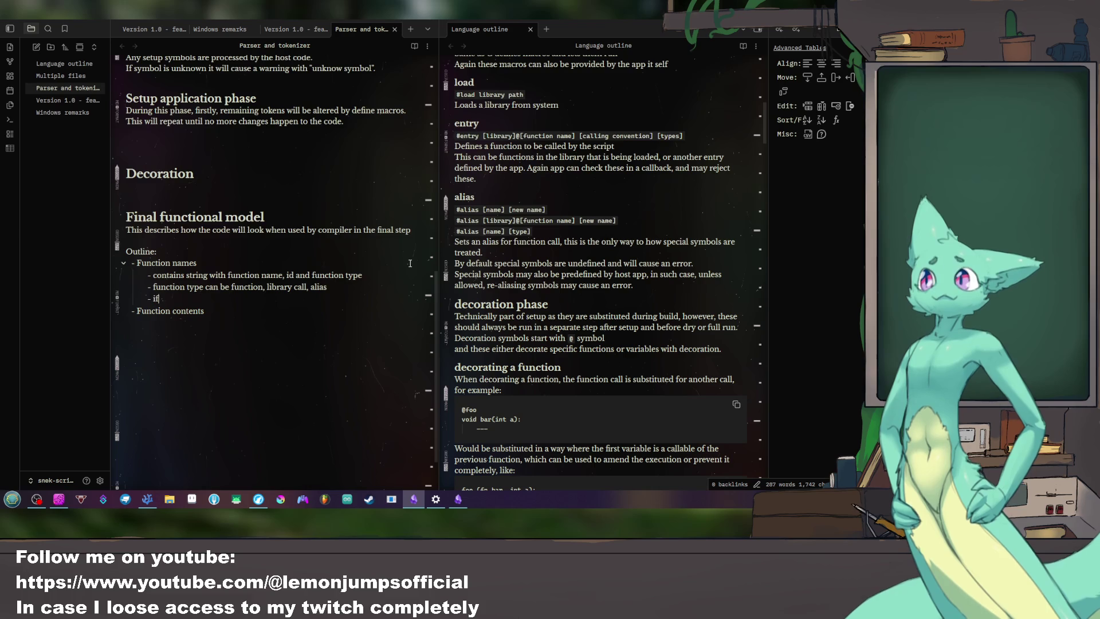
pyautogui.write(' type is function, id reffers to function')
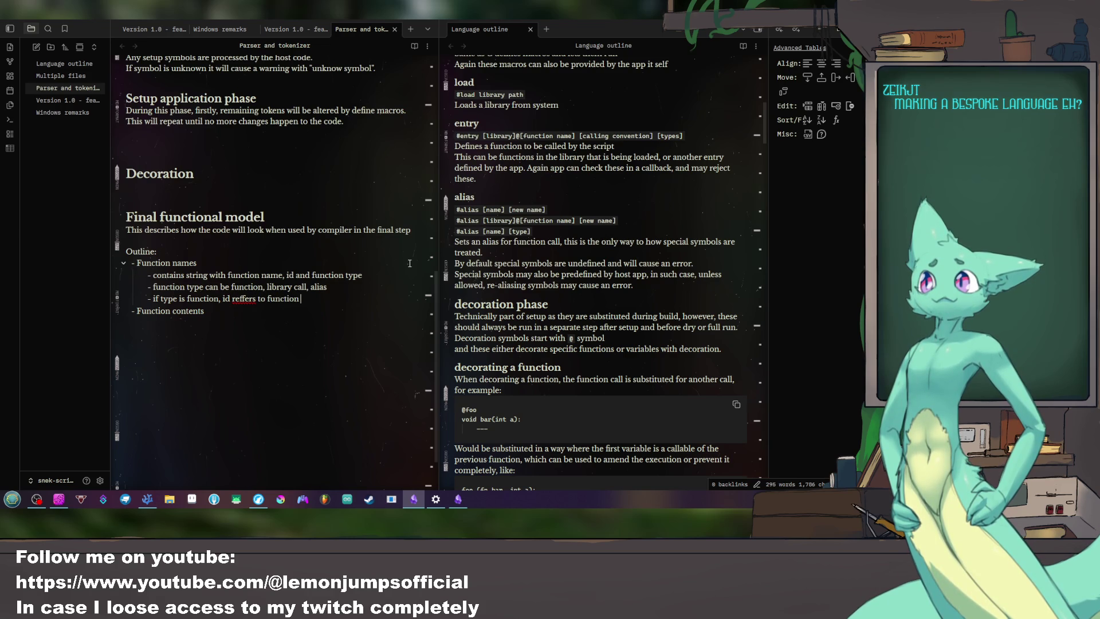
pyautogui.write('ten')
# Step: Search Startpage for 'bespoke' in Firefox, start a 'bespoke meaning' query, and return to Obsidian
pyautogui.click(258, 498)
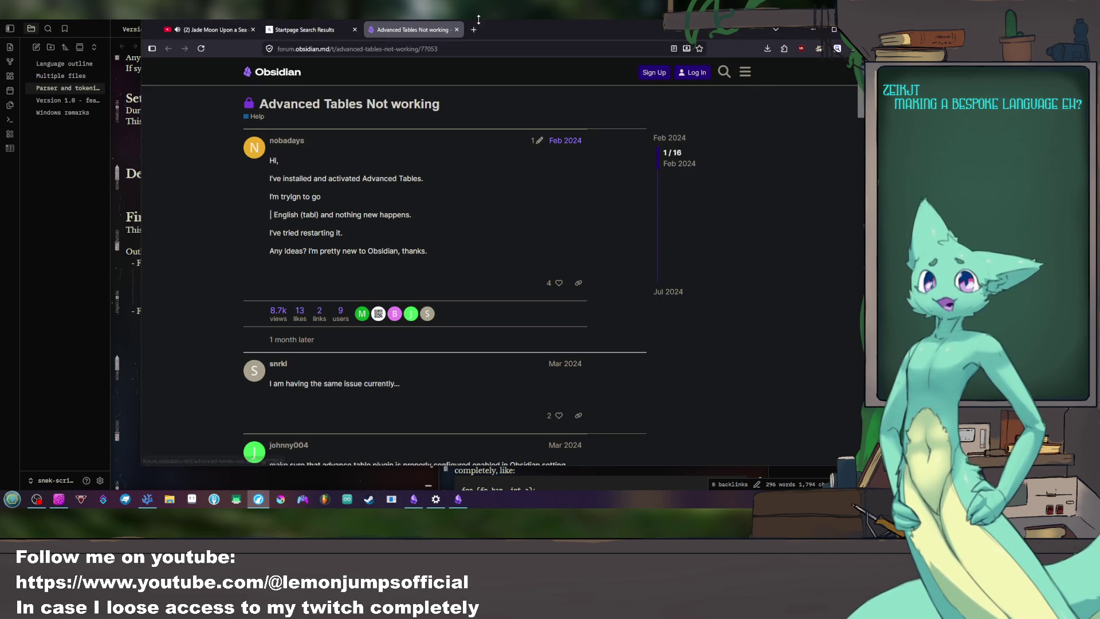
pyautogui.click(472, 30)
pyautogui.write('bes')
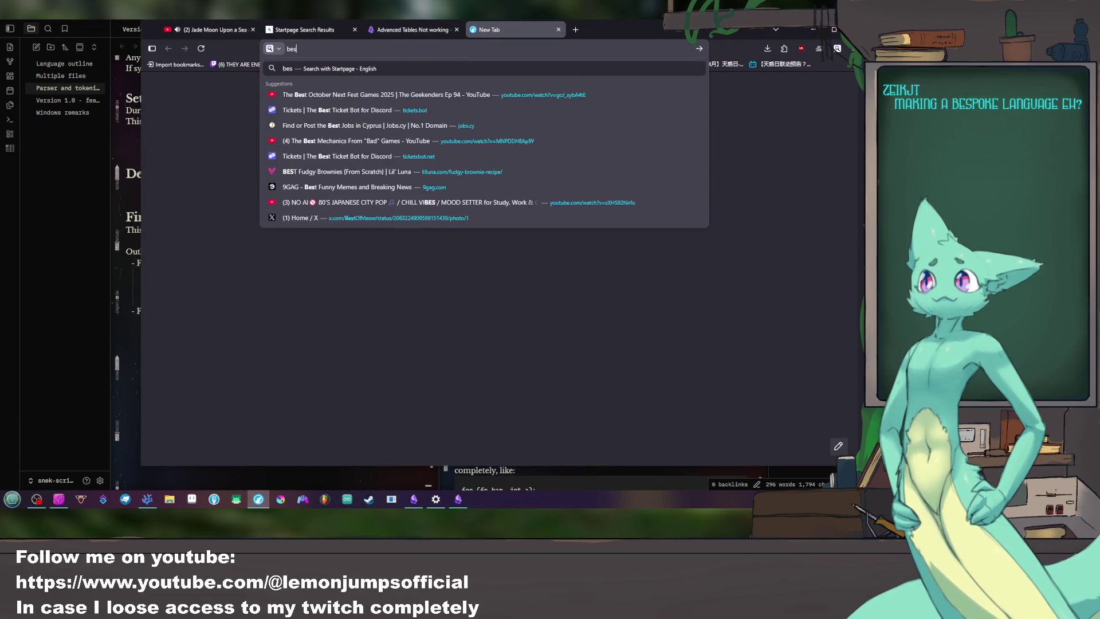
pyautogui.write('poke')
pyautogui.press('Return')
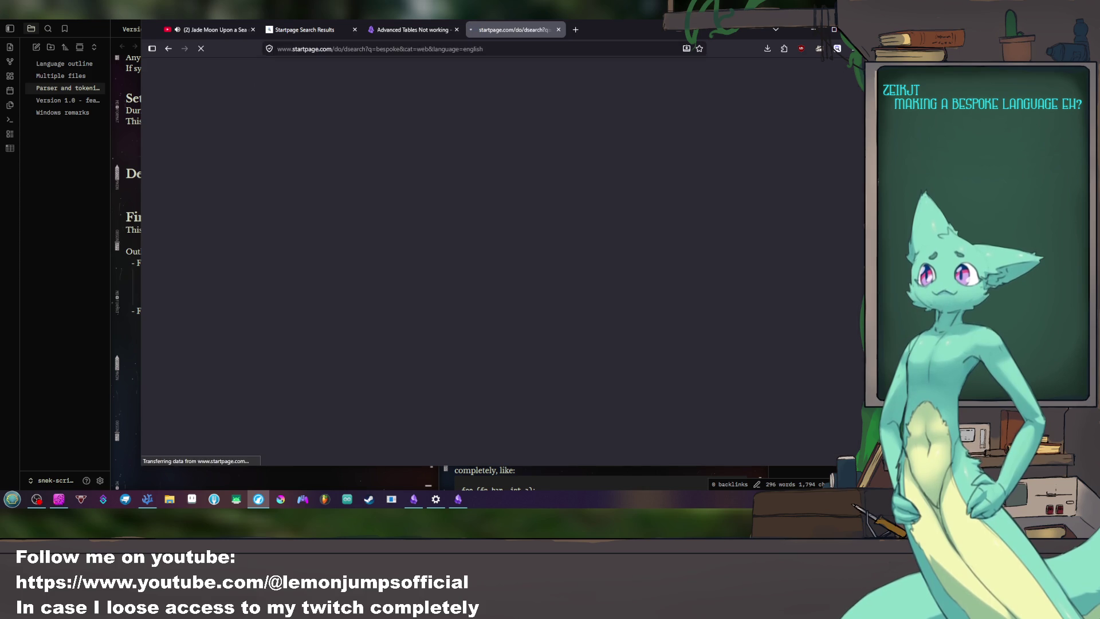
pyautogui.scroll(-2, 385, 158)
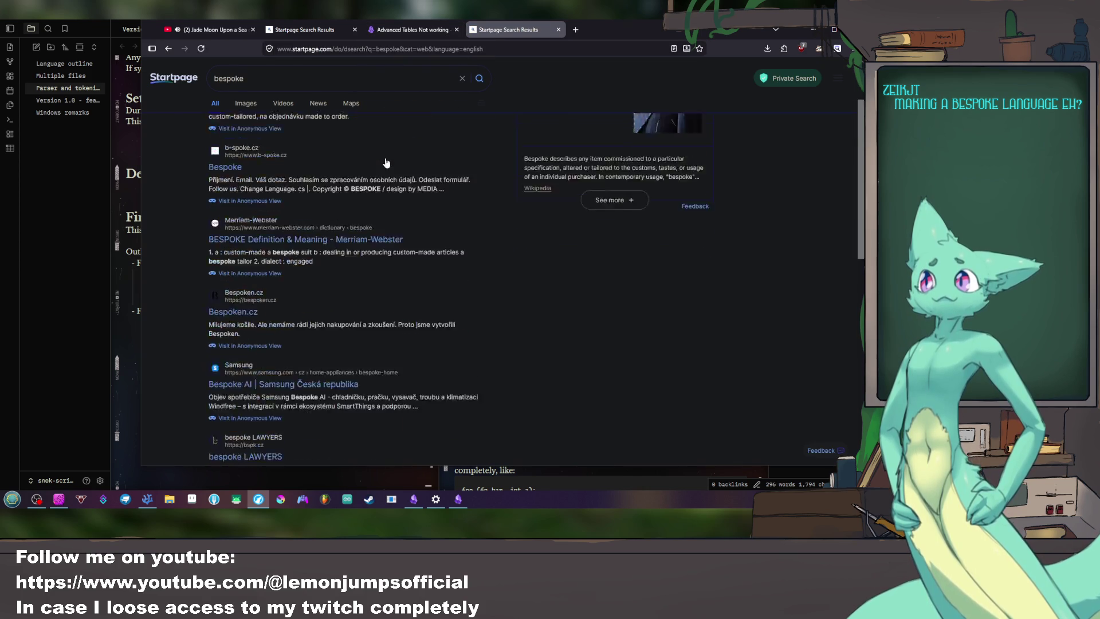
pyautogui.scroll(-2, 385, 157)
pyautogui.scroll(-2, 385, 156)
pyautogui.scroll(-3, 378, 148)
pyautogui.scroll(-3, 377, 147)
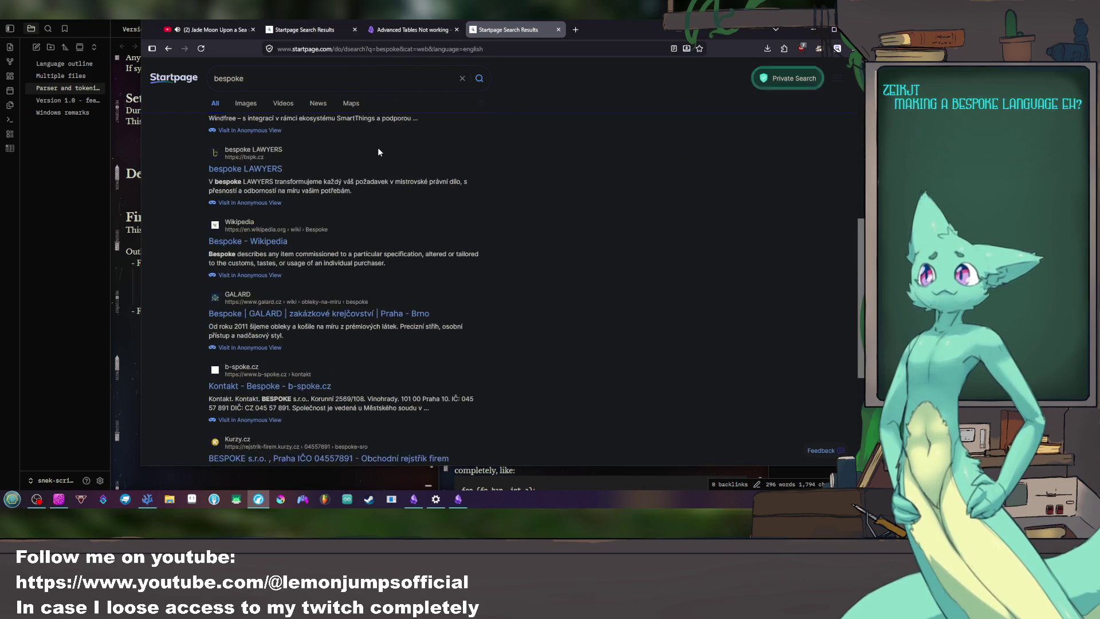
pyautogui.scroll(-3, 378, 145)
pyautogui.scroll(-1, 377, 145)
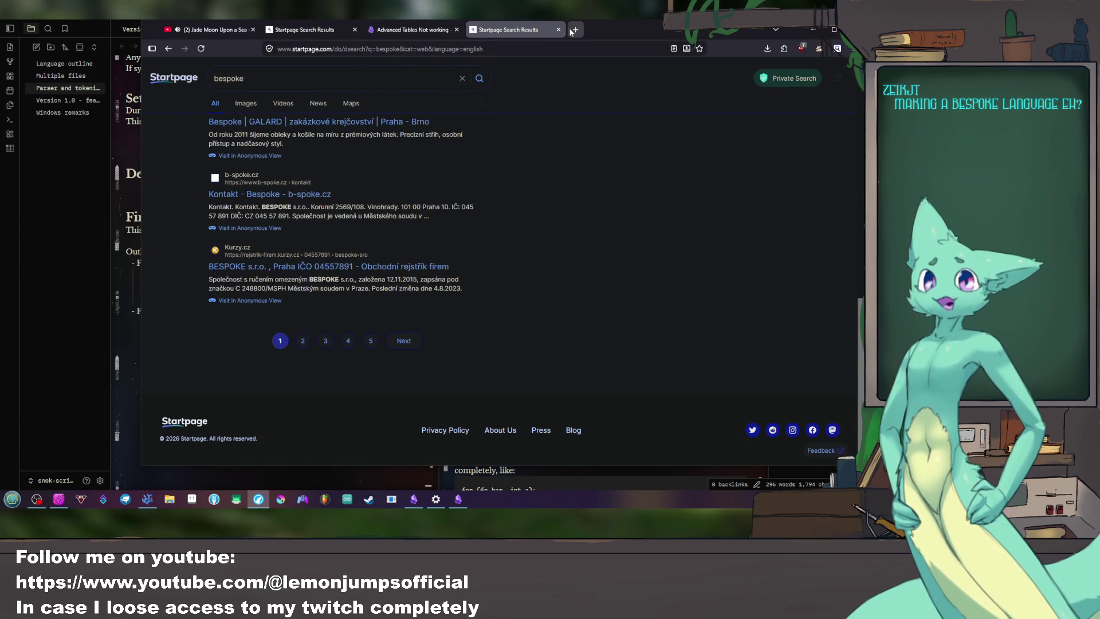
pyautogui.click(573, 30)
pyautogui.write('bespoke ')
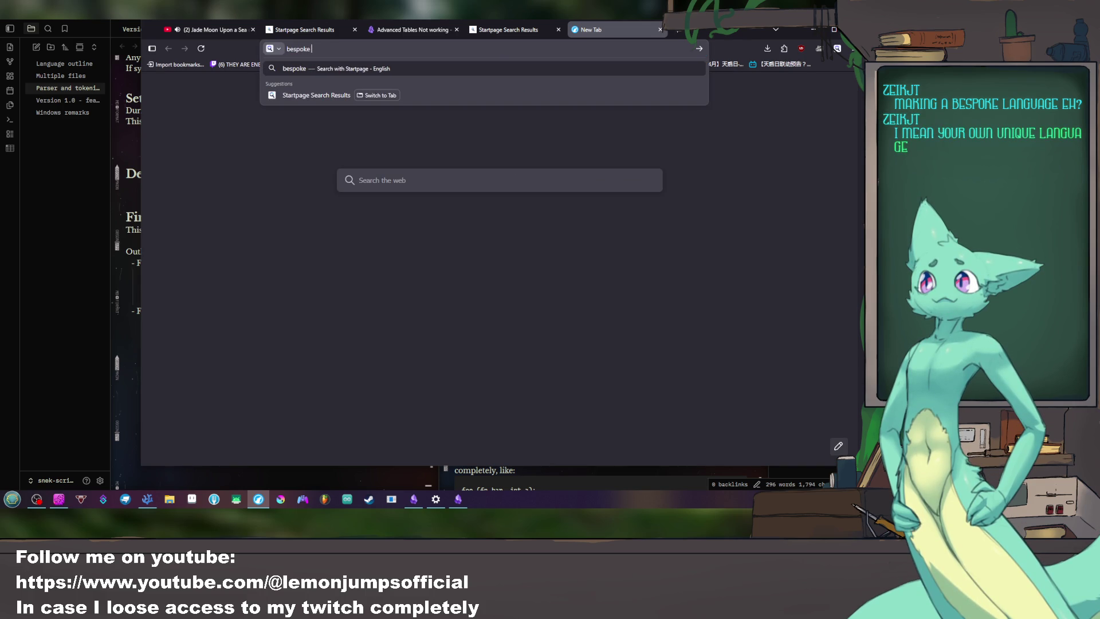
pyautogui.write('meaning')
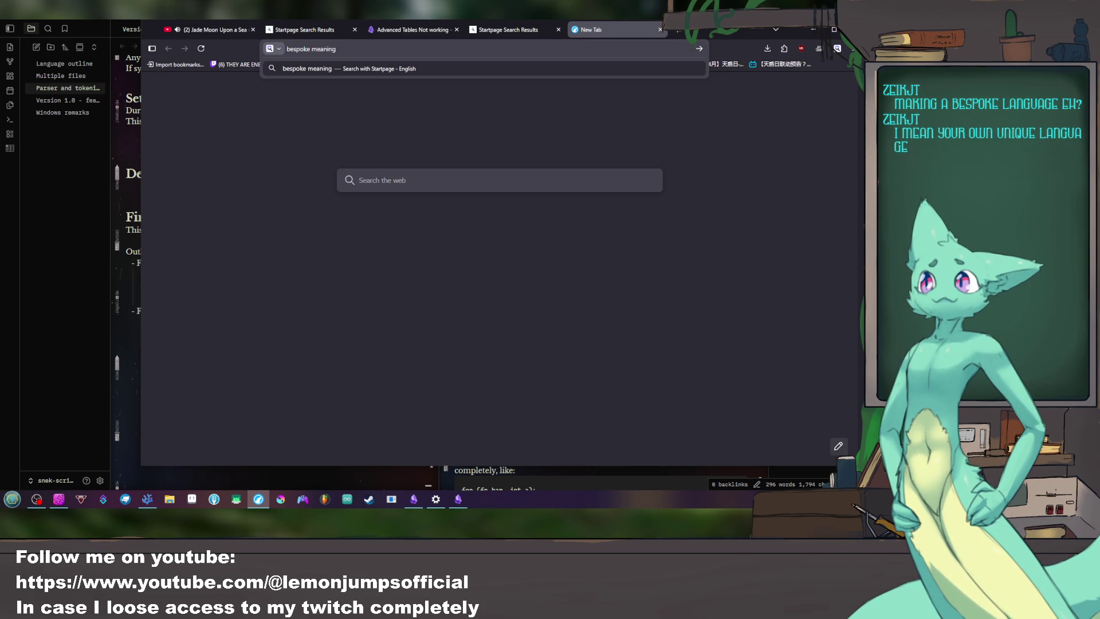
pyautogui.click(125, 154)
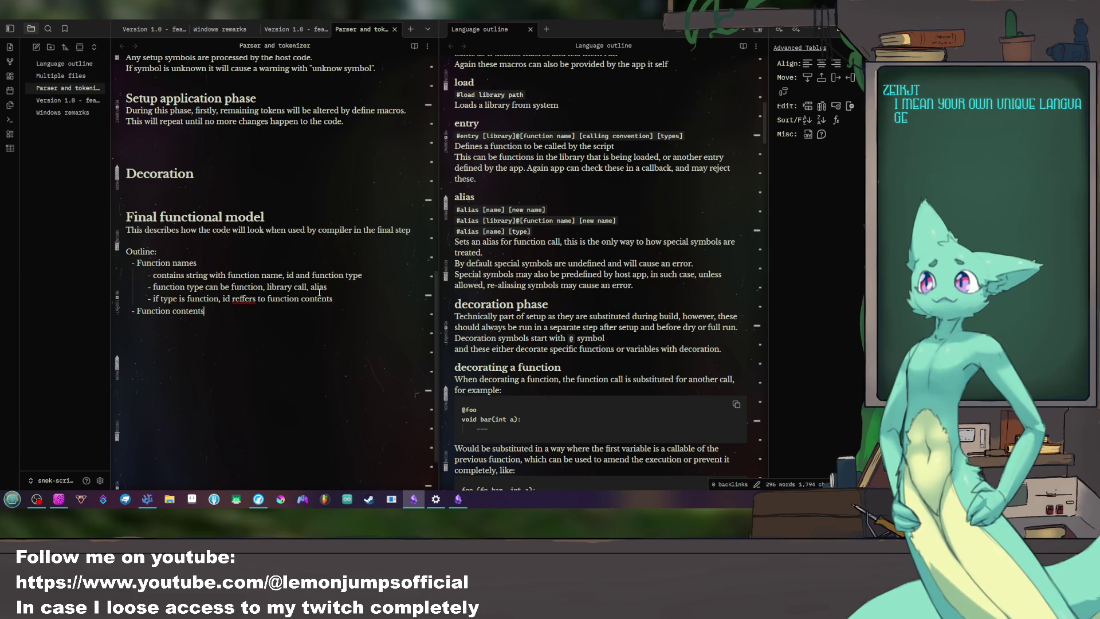
# Step: Switch from the Obsidian notes to the snek-script project in VS Code
pyautogui.click(148, 499)
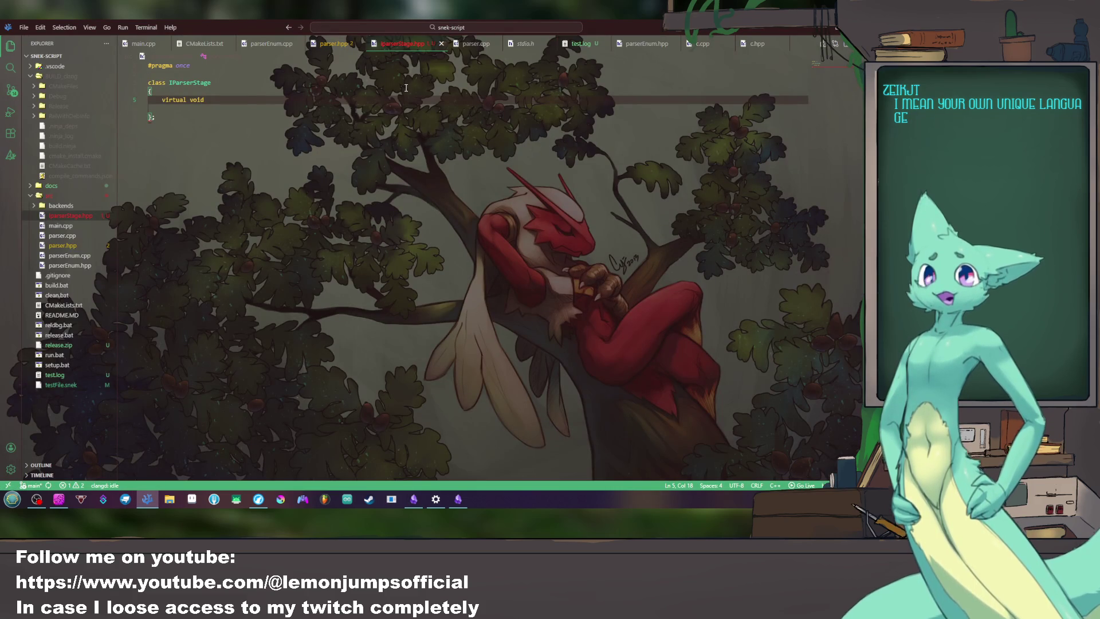
# Step: Review parser.hpp and scroll through the parsing code in parser.cpp
pyautogui.press('Up')
pyautogui.click(335, 42)
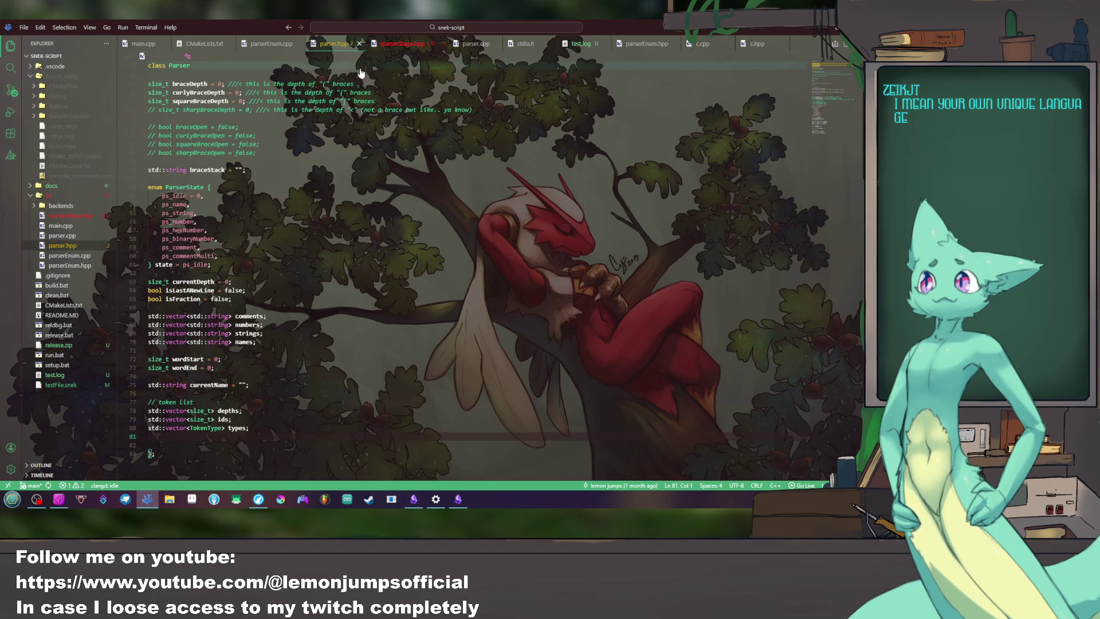
pyautogui.click(475, 43)
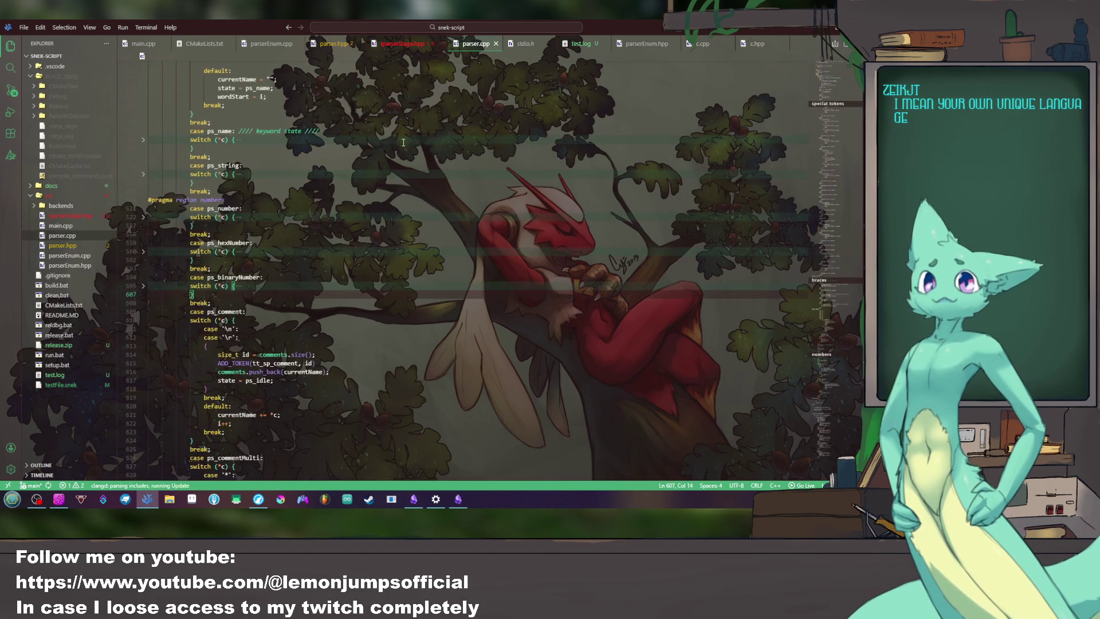
pyautogui.scroll(-5, 364, 160)
pyautogui.scroll(-5, 344, 172)
pyautogui.scroll(-5, 309, 202)
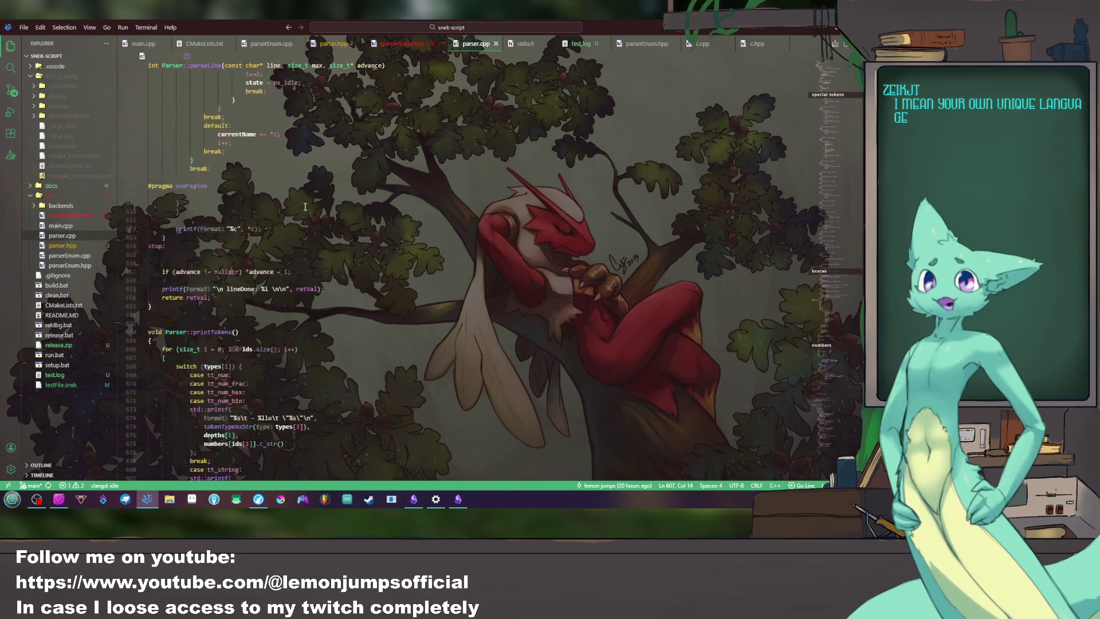
pyautogui.scroll(-5, 301, 208)
pyautogui.scroll(-5, 296, 211)
pyautogui.scroll(-5, 289, 217)
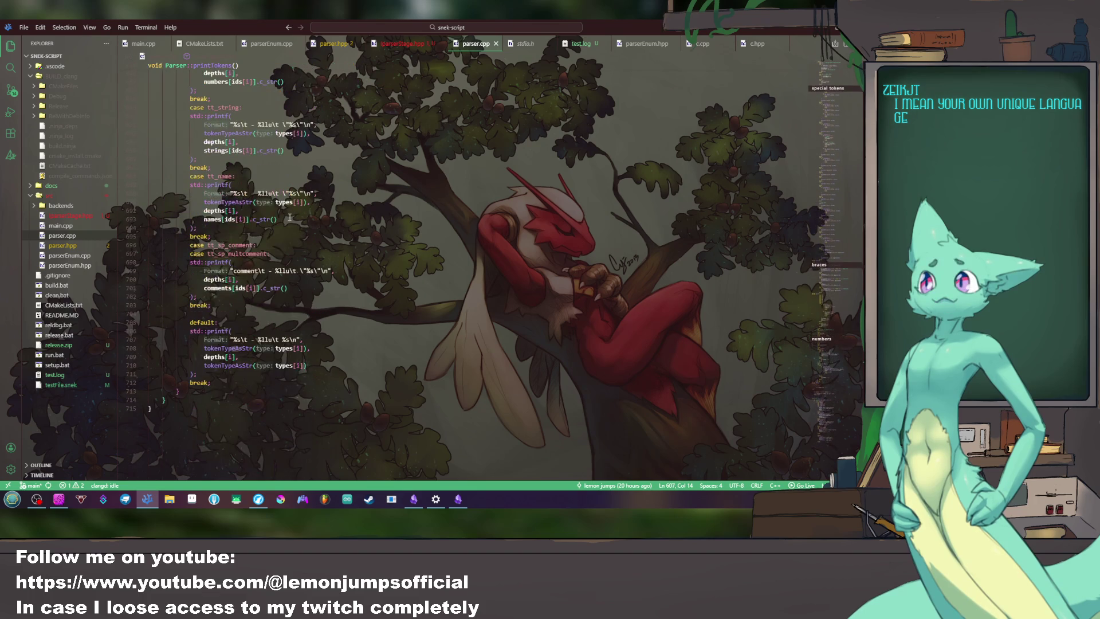
pyautogui.moveTo(856, 415)
pyautogui.mouseDown()
pyautogui.moveTo(836, 86)
pyautogui.moveTo(835, 108)
pyautogui.mouseUp()
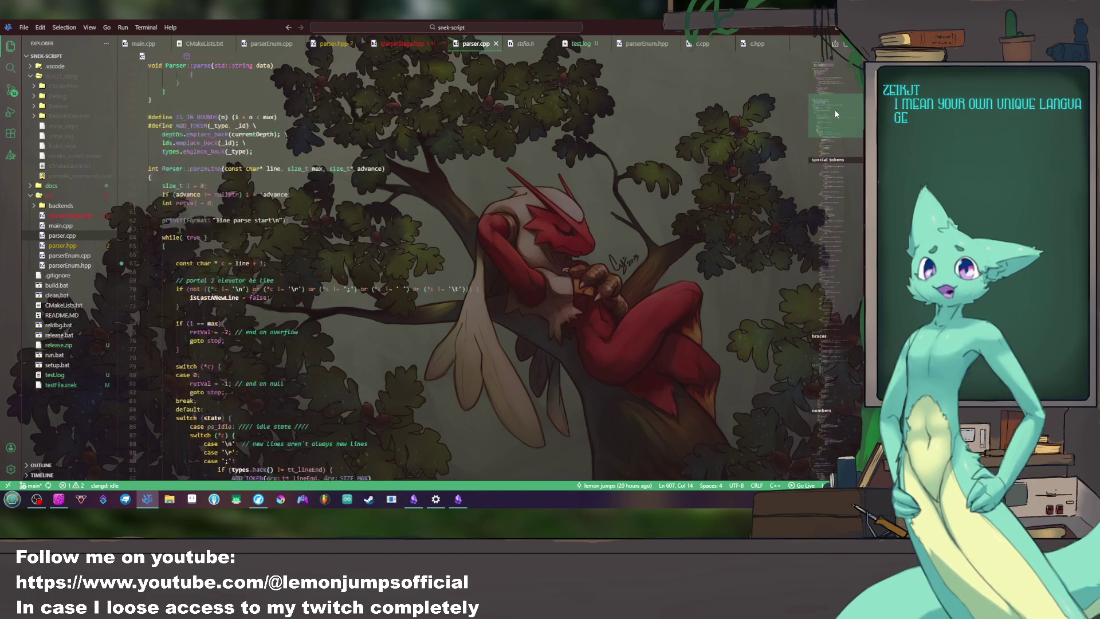
pyautogui.moveTo(835, 108); pyautogui.dragTo(824, 376)
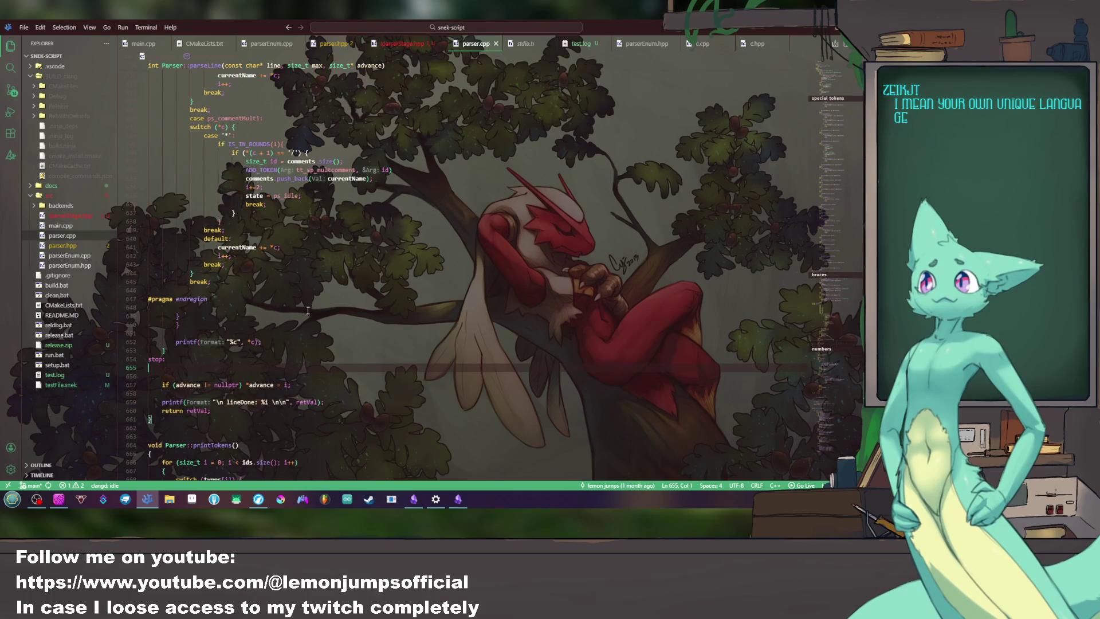
pyautogui.scroll(1, 305, 307)
pyautogui.scroll(5, 304, 307)
pyautogui.click(280, 263)
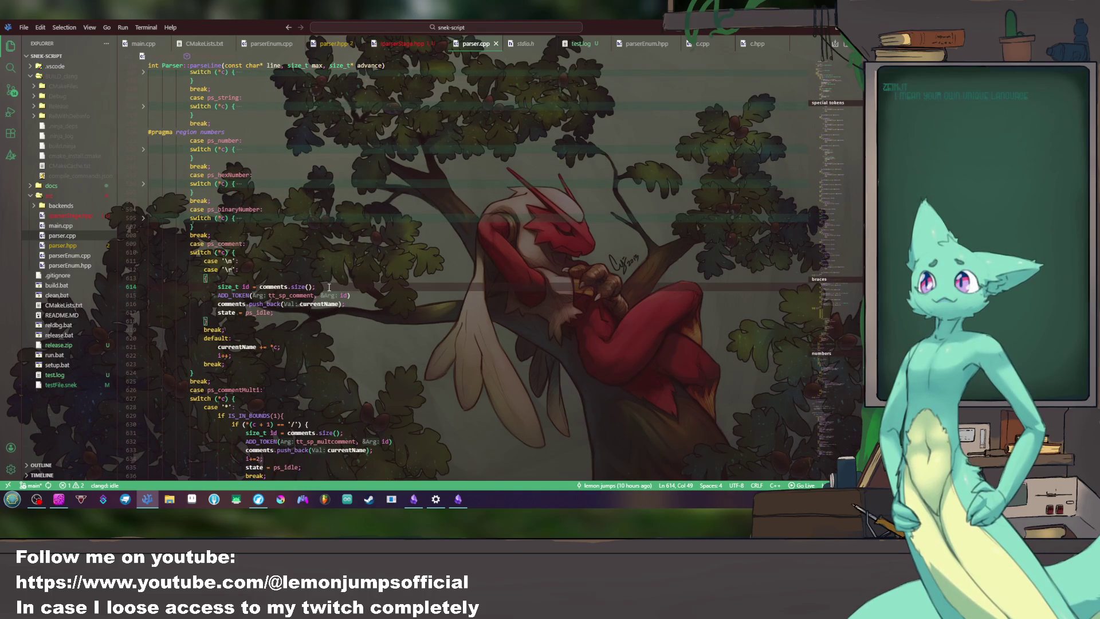
# Step: Unfold the string, binary-number and line-384 switch blocks, then open testFile.snek
pyautogui.click(143, 218)
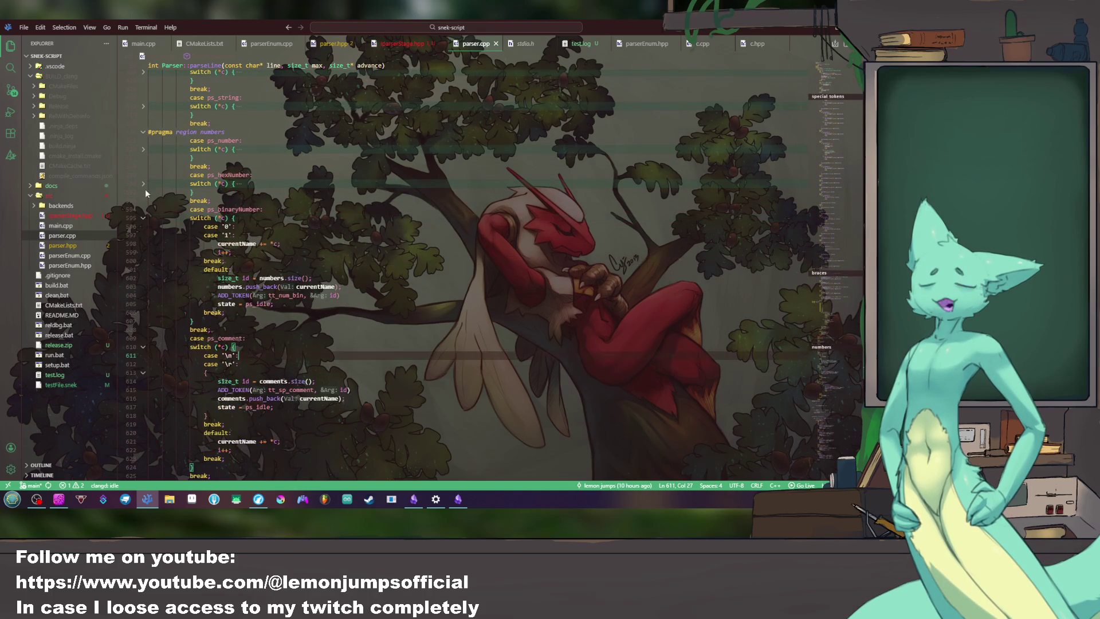
pyautogui.click(144, 106)
pyautogui.scroll(10, 161, 145)
pyautogui.scroll(6, 162, 145)
pyautogui.scroll(6, 162, 155)
pyautogui.scroll(6, 164, 172)
pyautogui.scroll(6, 164, 186)
pyautogui.scroll(5, 164, 186)
pyautogui.scroll(5, 198, 198)
pyautogui.scroll(5, 232, 210)
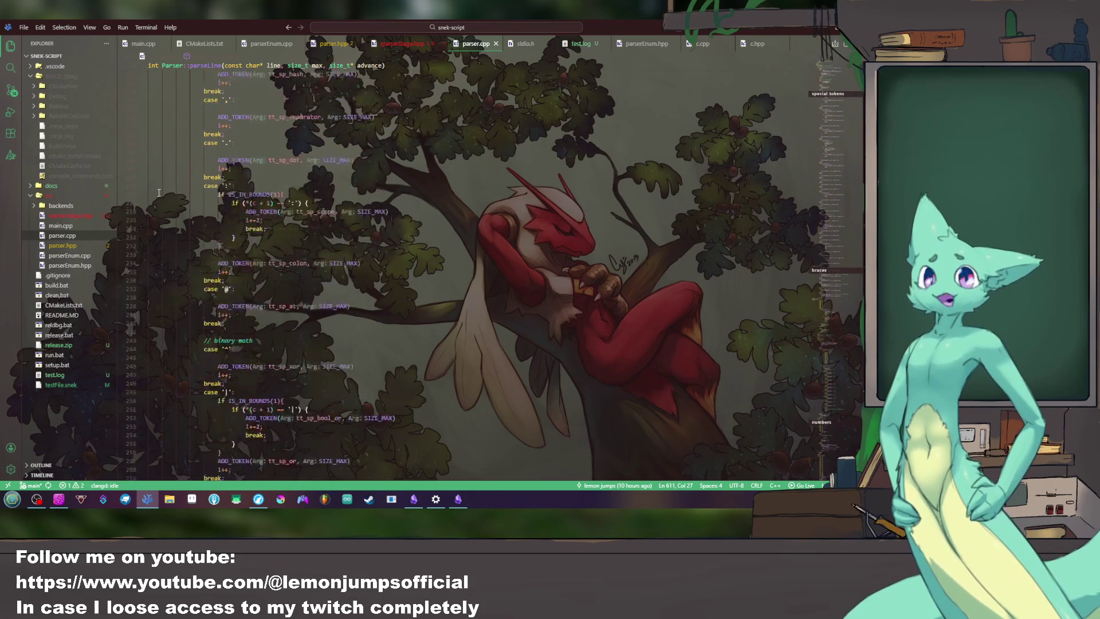
pyautogui.scroll(5, 275, 228)
pyautogui.scroll(2, 843, 199)
pyautogui.scroll(2, 835, 239)
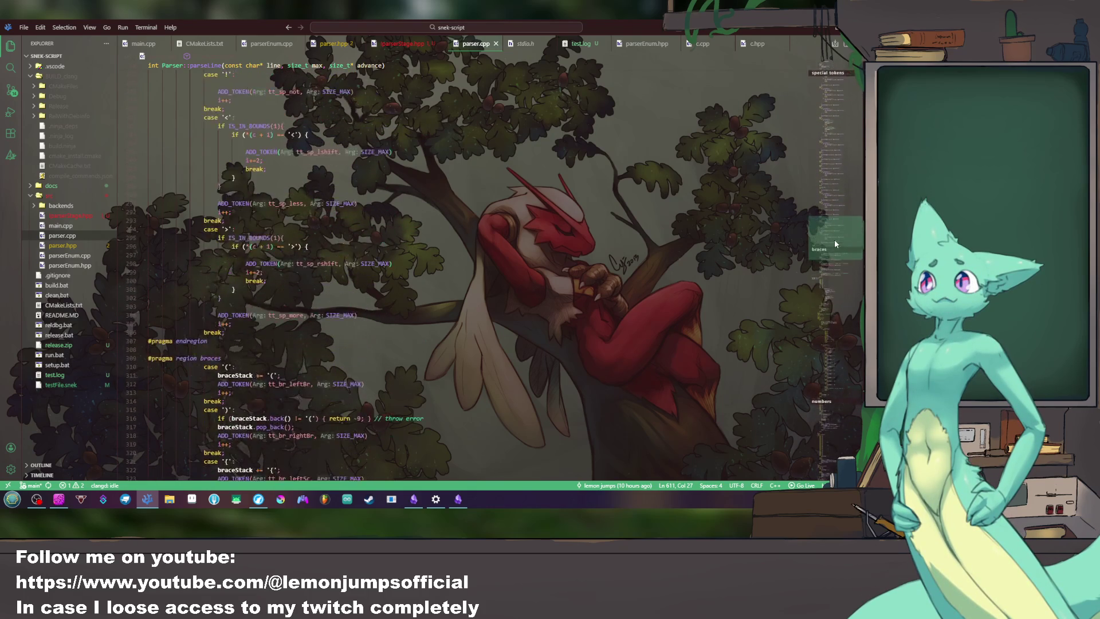
pyautogui.scroll(1, 833, 187)
pyautogui.moveTo(833, 186)
pyautogui.mouseDown()
pyautogui.moveTo(832, 104)
pyautogui.moveTo(834, 290)
pyautogui.moveTo(837, 271)
pyautogui.mouseUp()
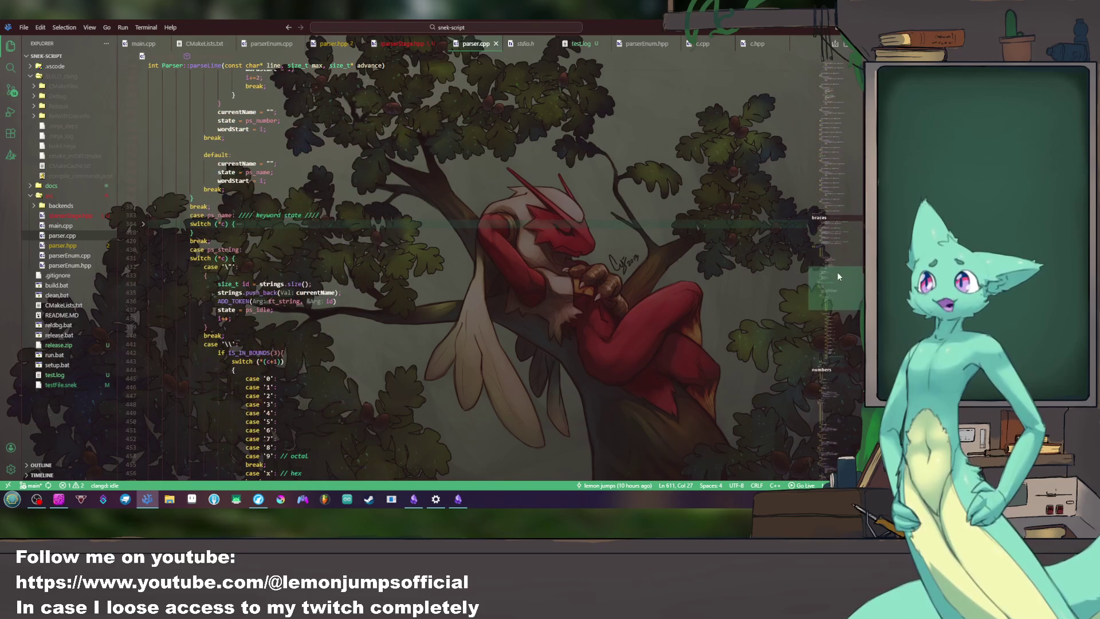
pyautogui.click(142, 225)
pyautogui.scroll(-10, 347, 264)
pyautogui.scroll(-4, 348, 265)
pyautogui.scroll(-3, 348, 265)
pyautogui.scroll(-3, 348, 263)
pyautogui.scroll(-4, 348, 260)
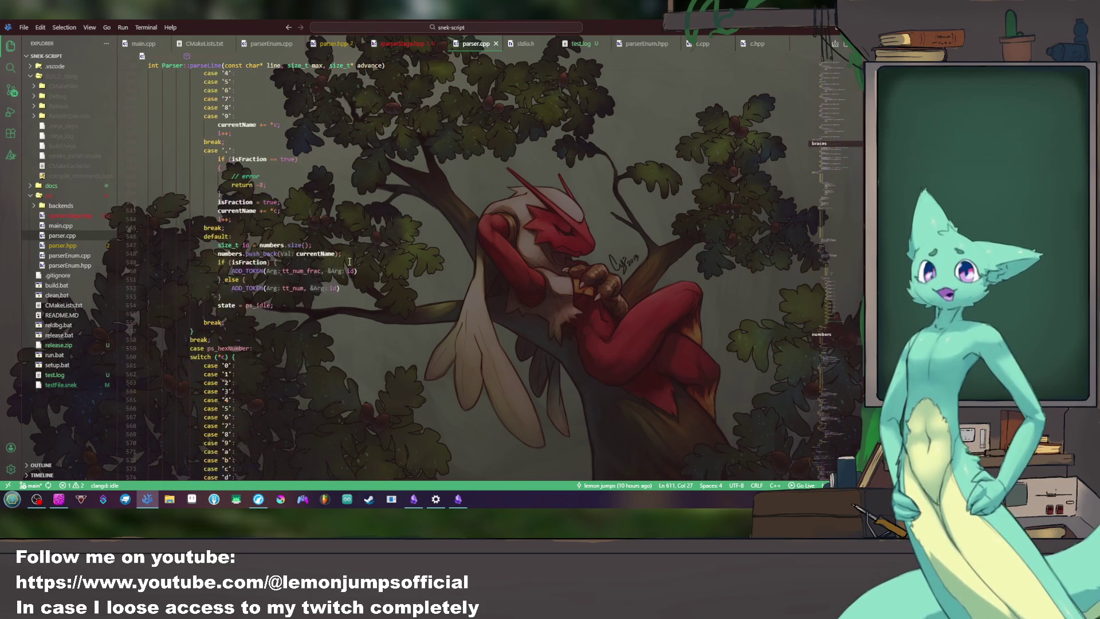
pyautogui.scroll(-5, 348, 260)
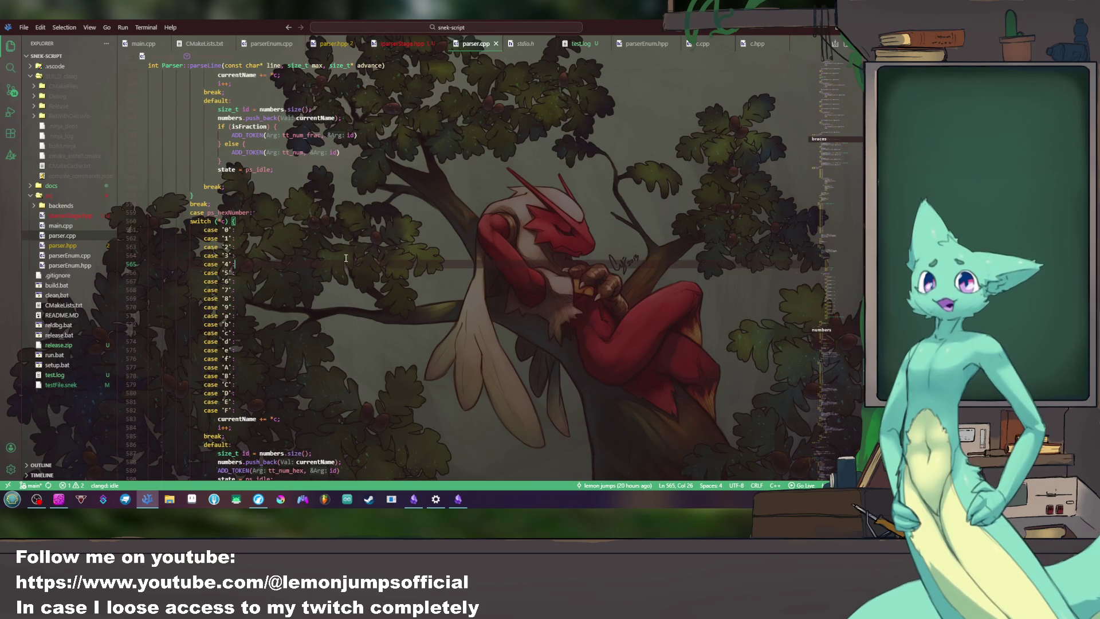
pyautogui.click(146, 27)
pyautogui.click(634, 145)
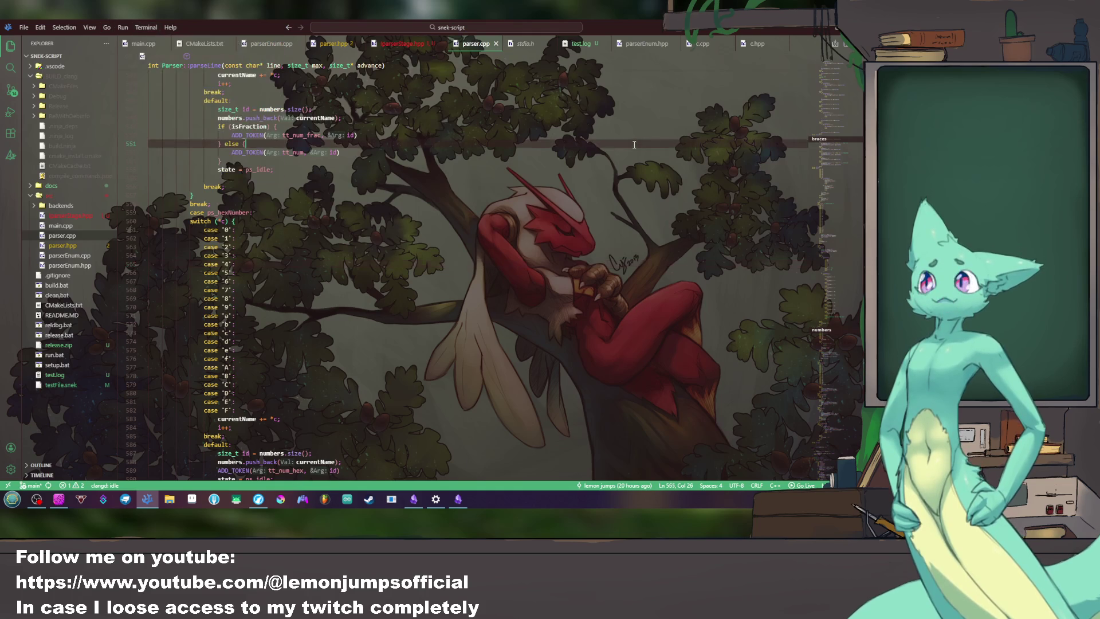
pyautogui.moveTo(69, 344)
pyautogui.click(62, 387)
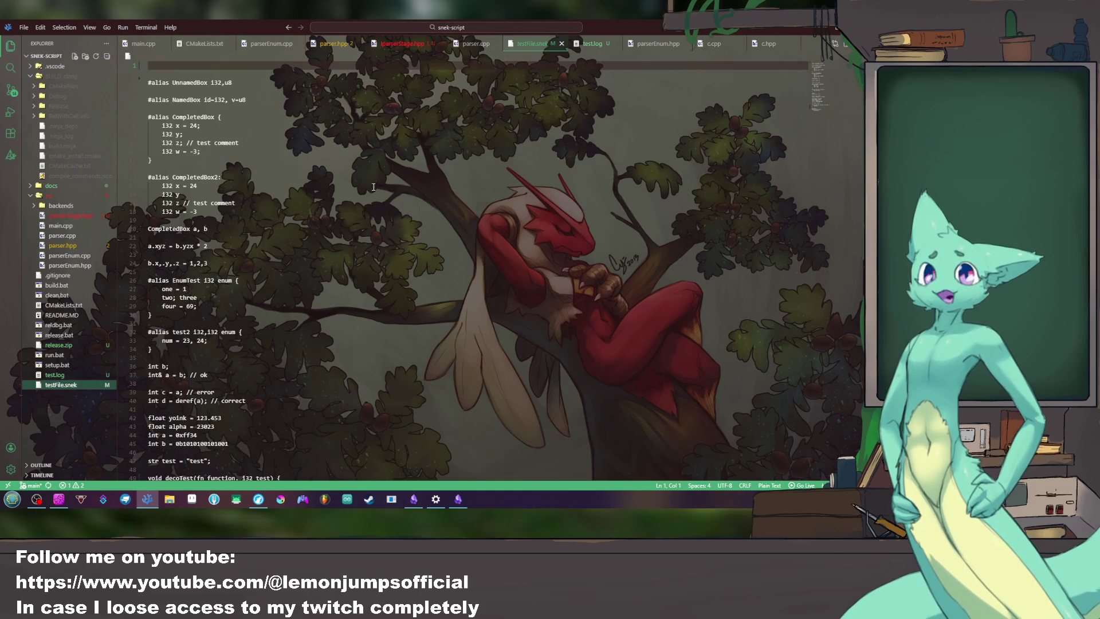
# Step: Build and run snek-script from a new terminal until the debug assertion failure
pyautogui.click(215, 182)
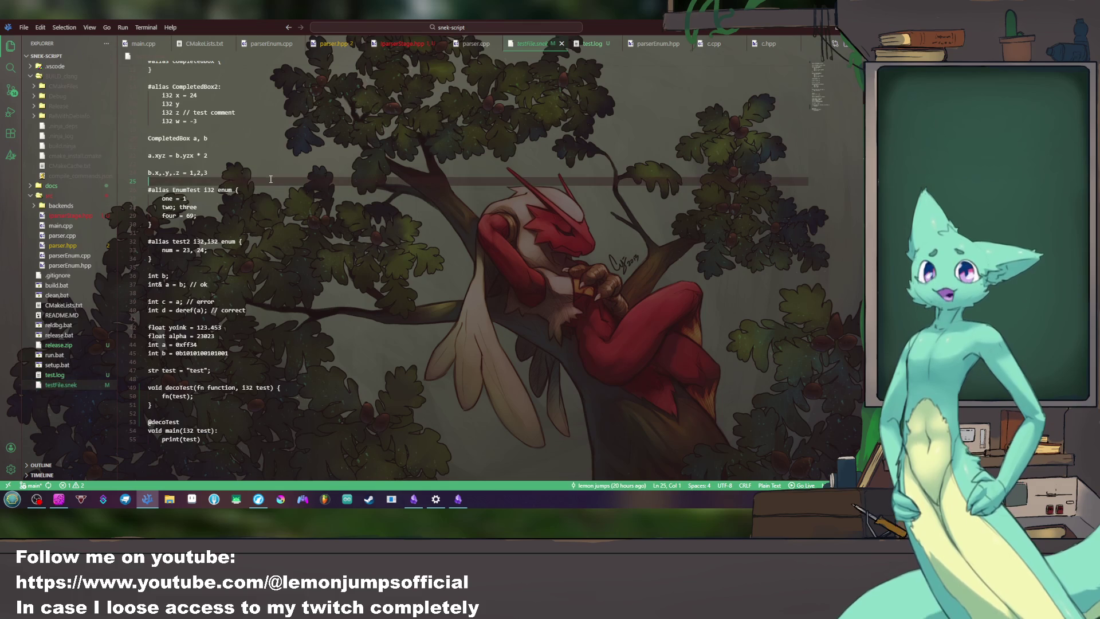
pyautogui.click(147, 27)
pyautogui.click(185, 38)
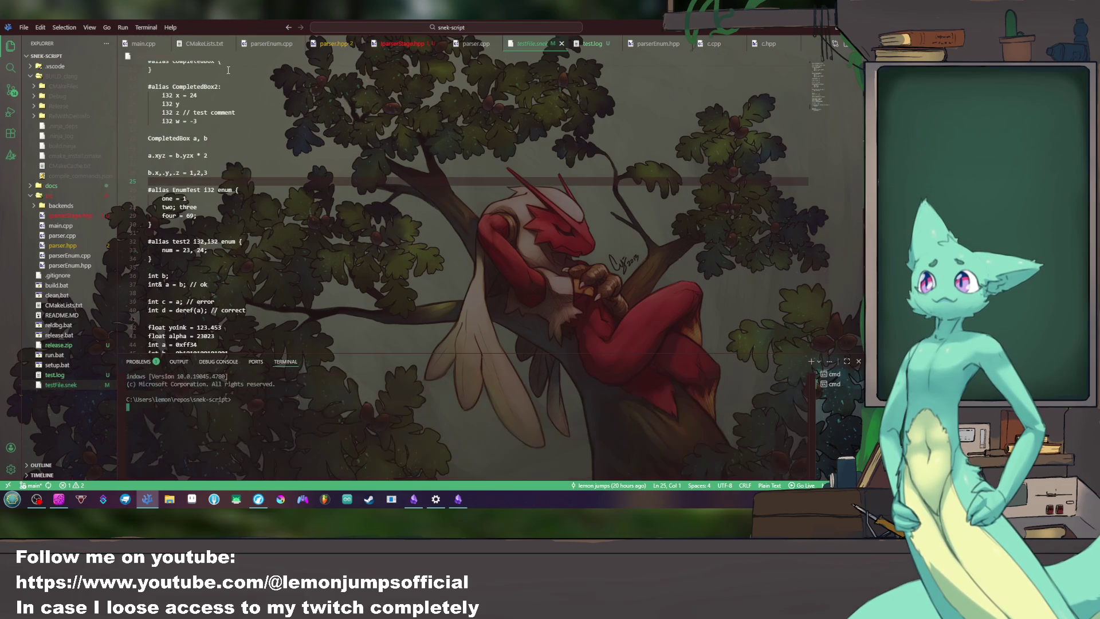
pyautogui.write('build')
pyautogui.press('Return')
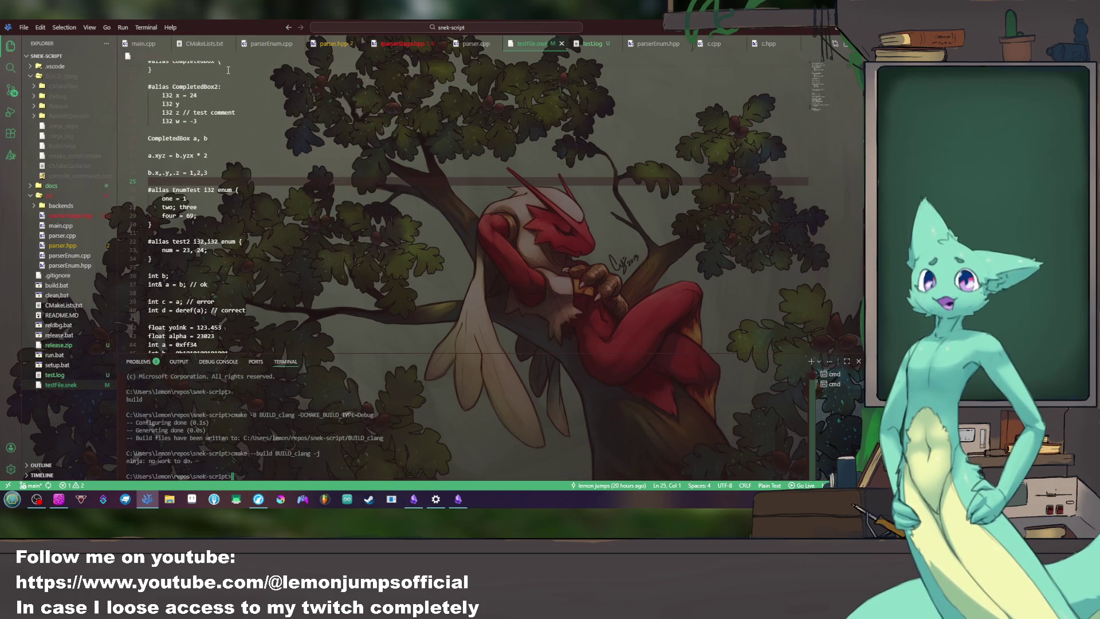
pyautogui.write('run')
pyautogui.press('Return')
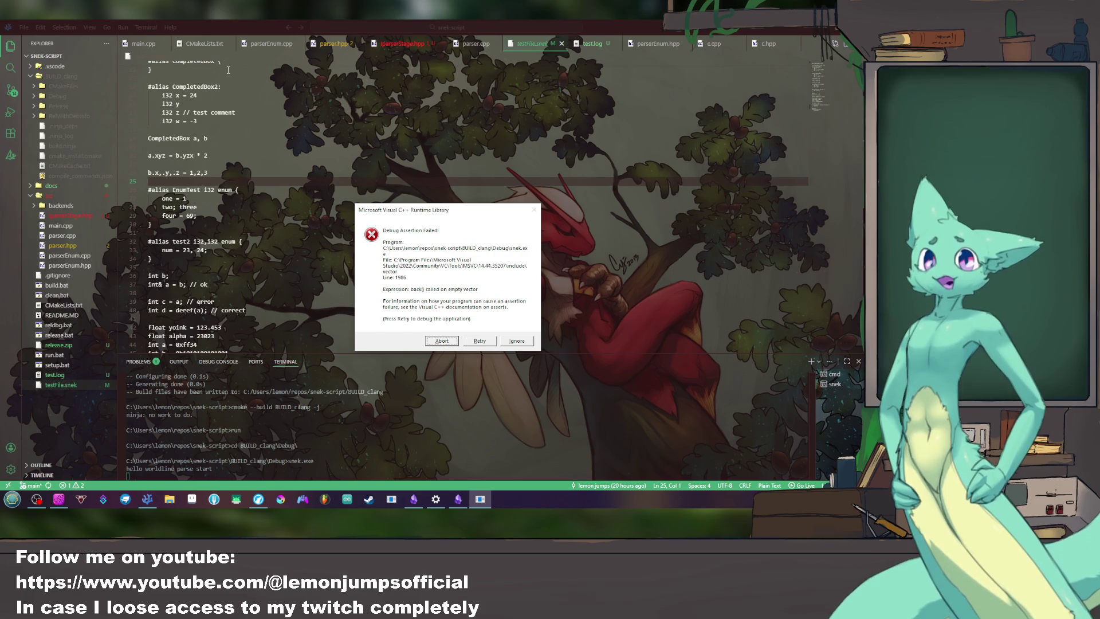
# Step: Dismiss the assertion dialog, cd back to the project folder and switch to Run and Debug
pyautogui.click(441, 341)
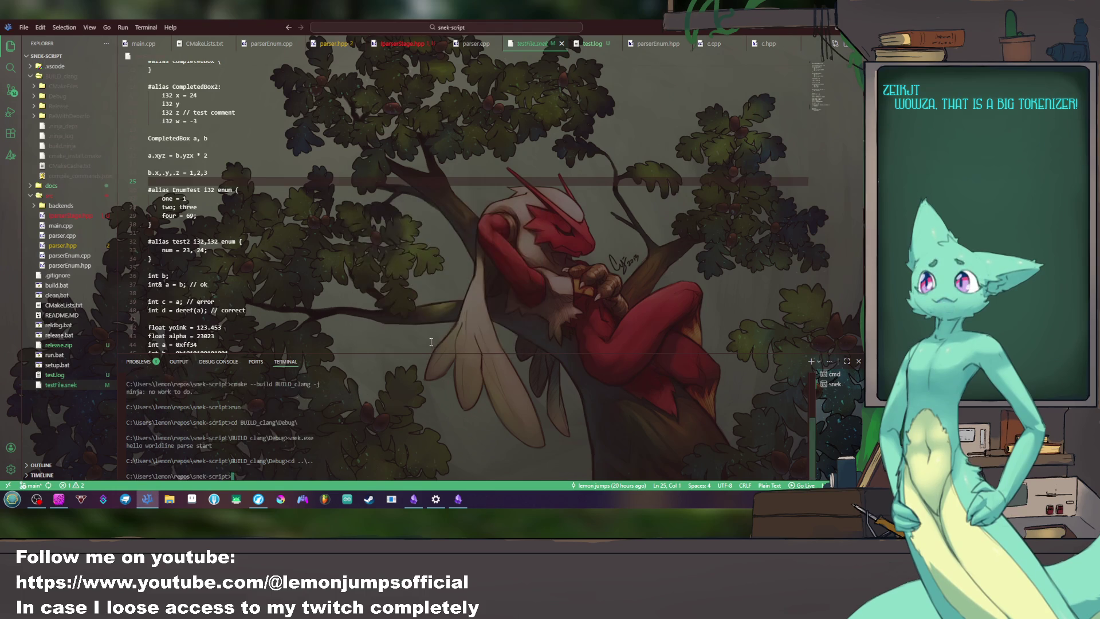
pyautogui.write('cd ..\\..')
pyautogui.press('Return')
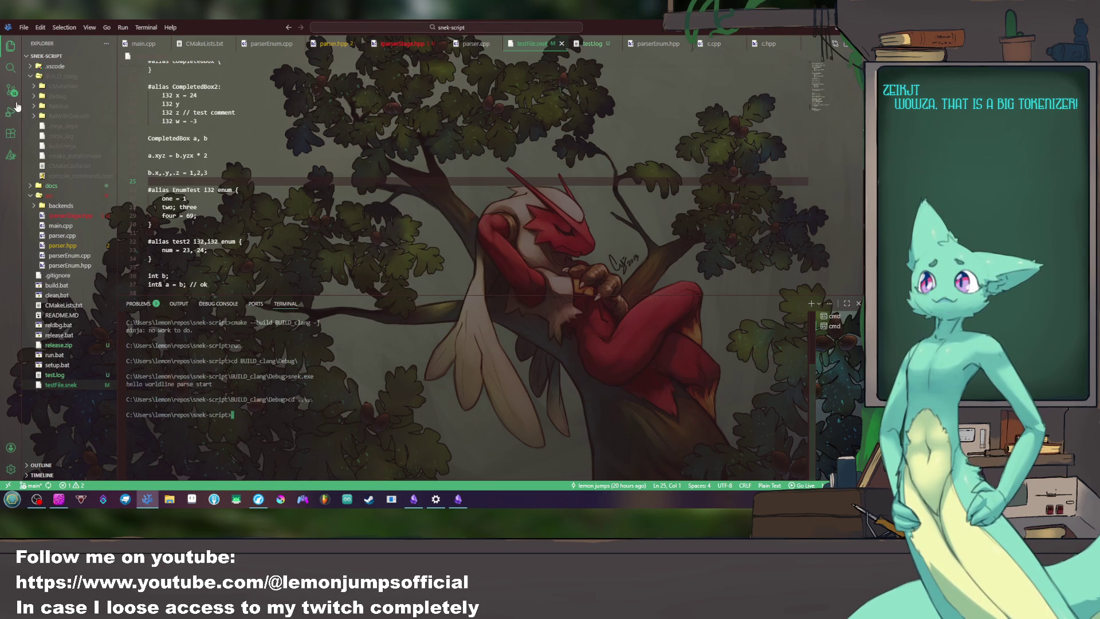
pyautogui.click(11, 112)
# Step: Launch the debugger, drop the line 67 breakpoint, continue and retry into the assertion
pyautogui.click(40, 43)
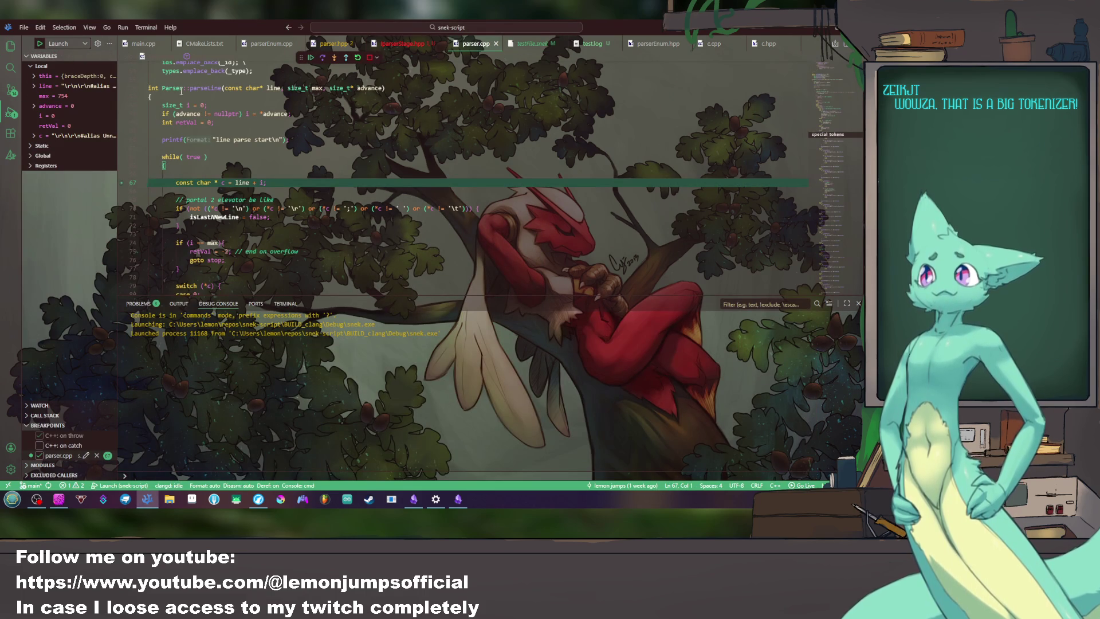
pyautogui.click(123, 185)
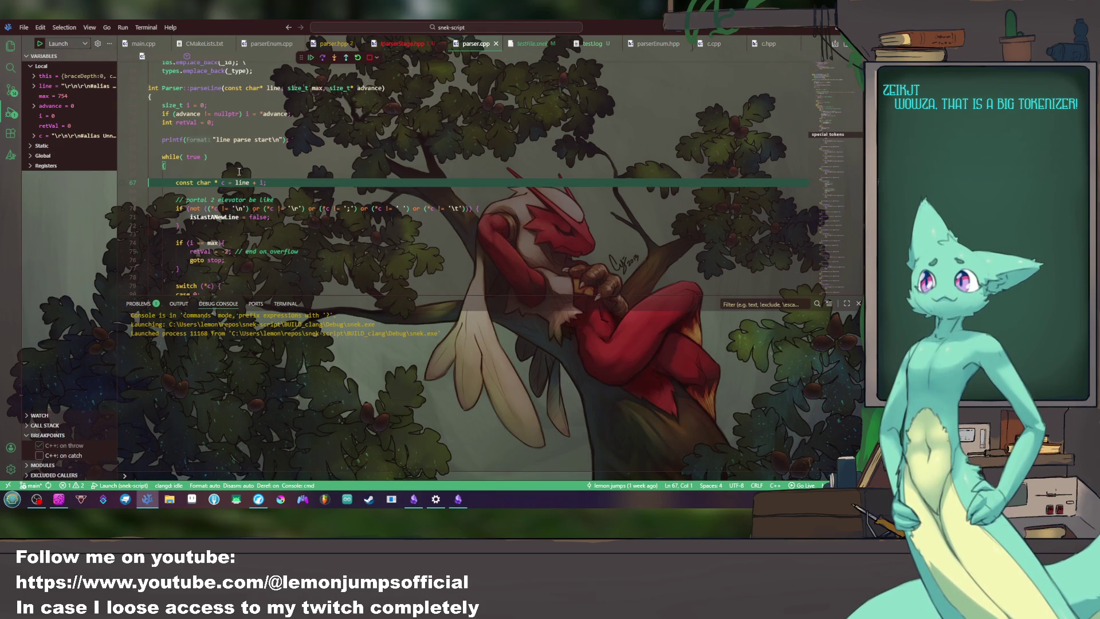
pyautogui.click(311, 58)
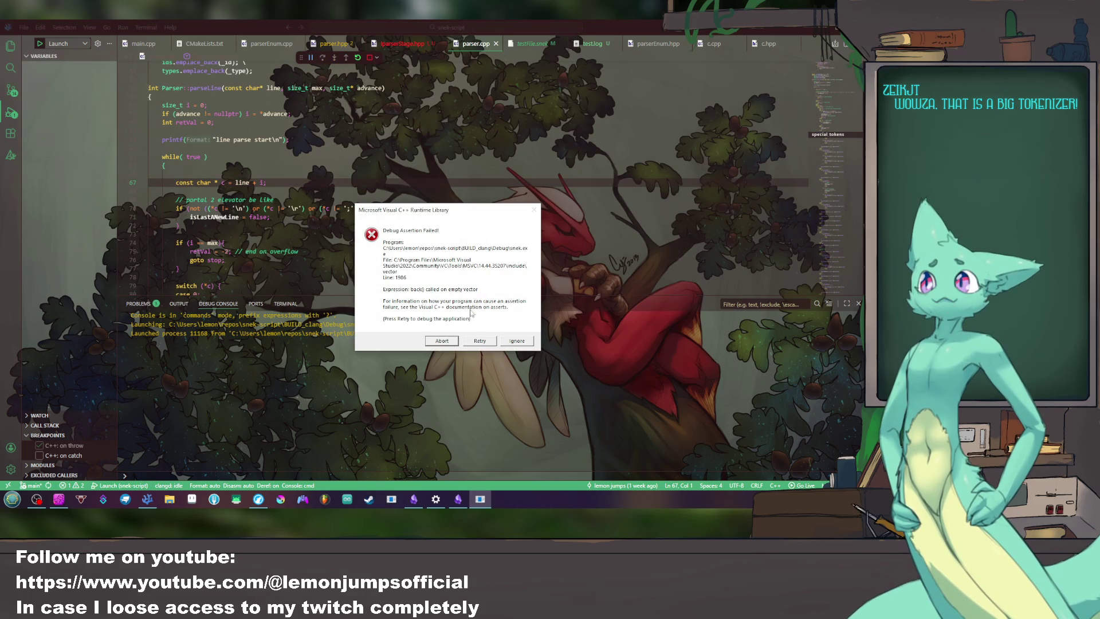
pyautogui.click(479, 341)
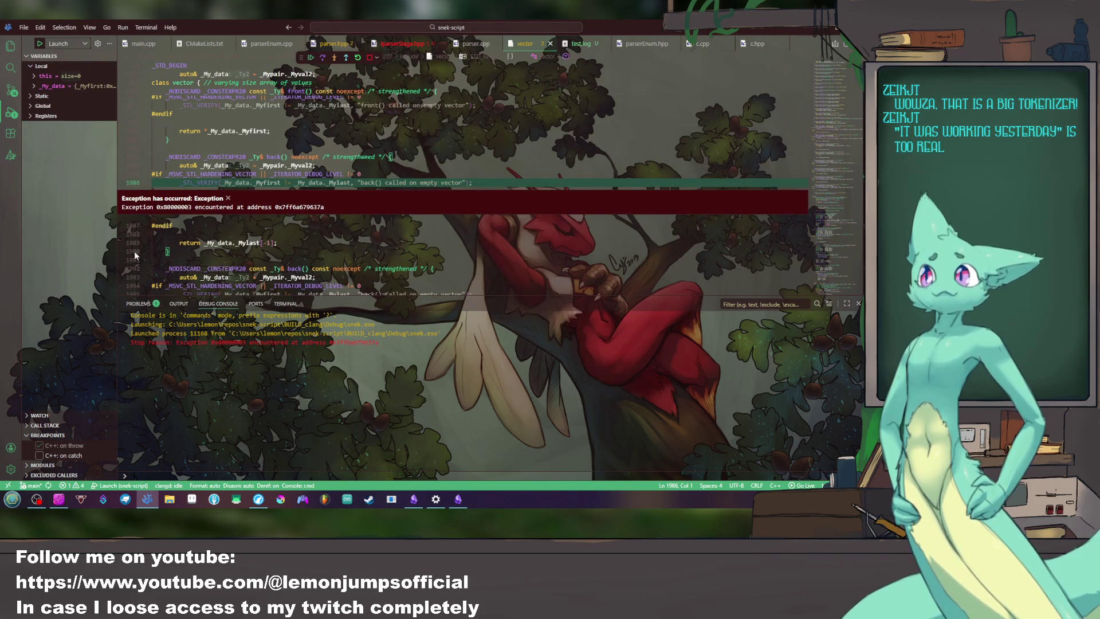
# Step: Expand the call stack and jump to the Parser::parseLine frame calling types.back()
pyautogui.click(38, 415)
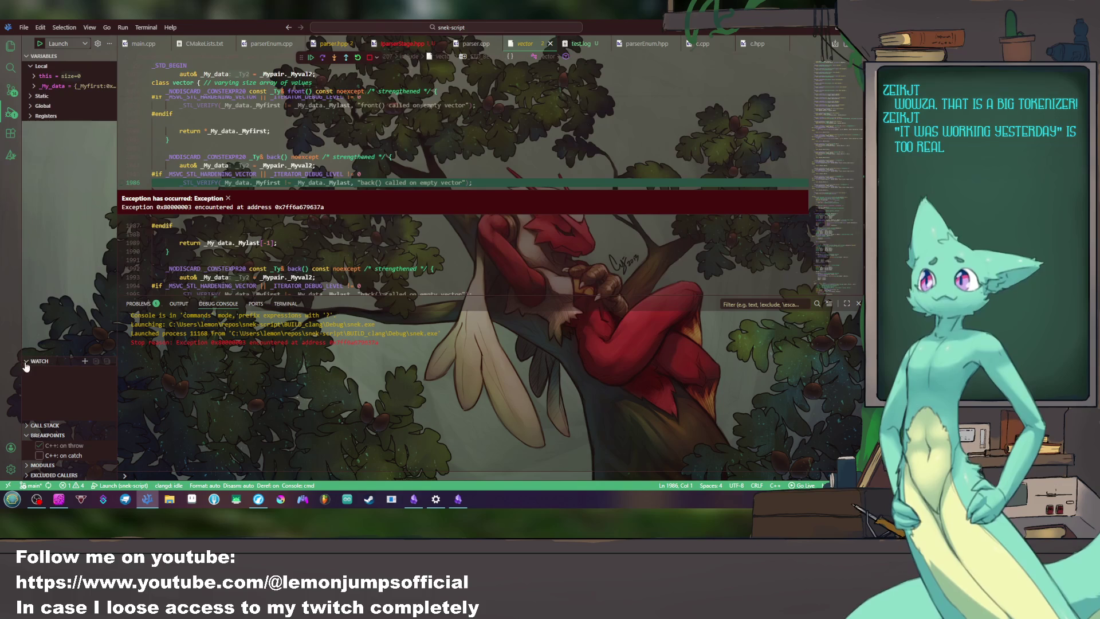
pyautogui.click(26, 361)
pyautogui.click(39, 425)
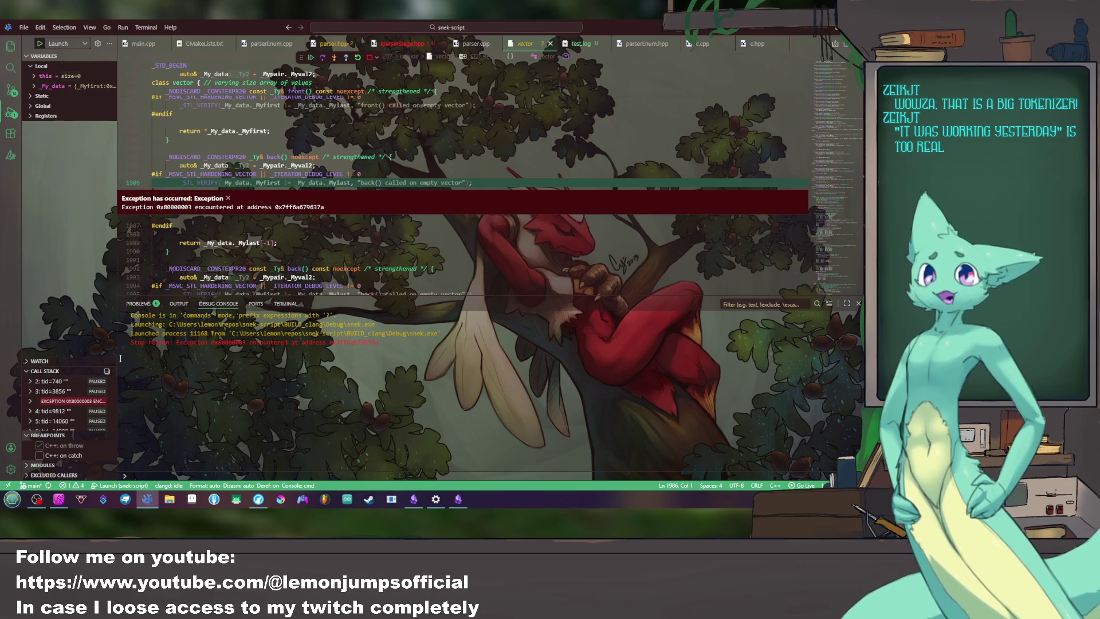
pyautogui.moveTo(120, 358); pyautogui.dragTo(222, 334)
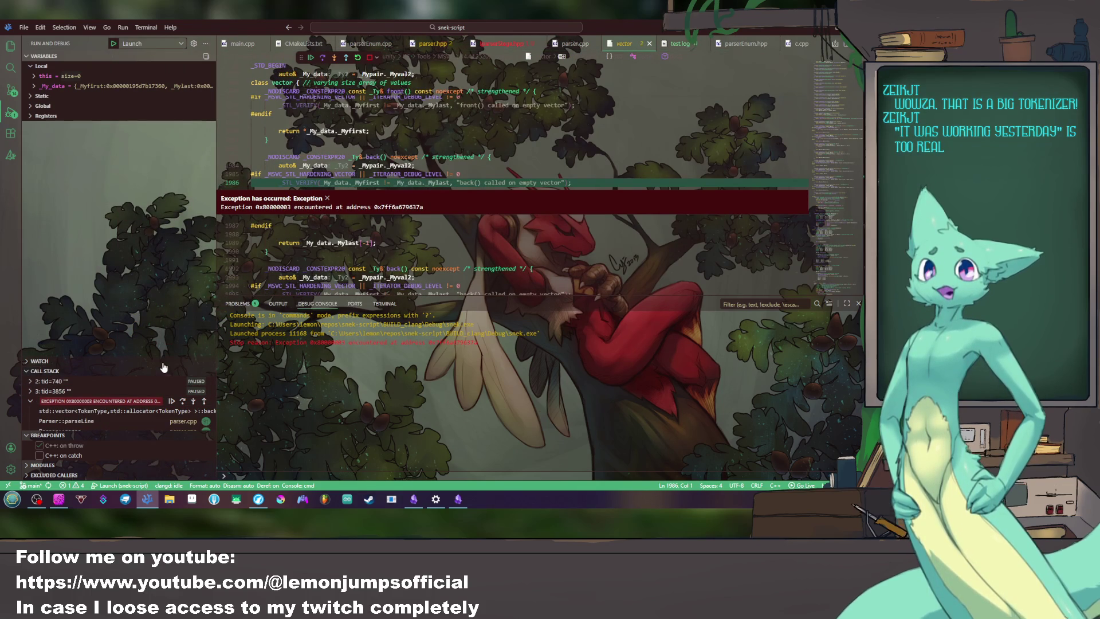
pyautogui.moveTo(69, 400)
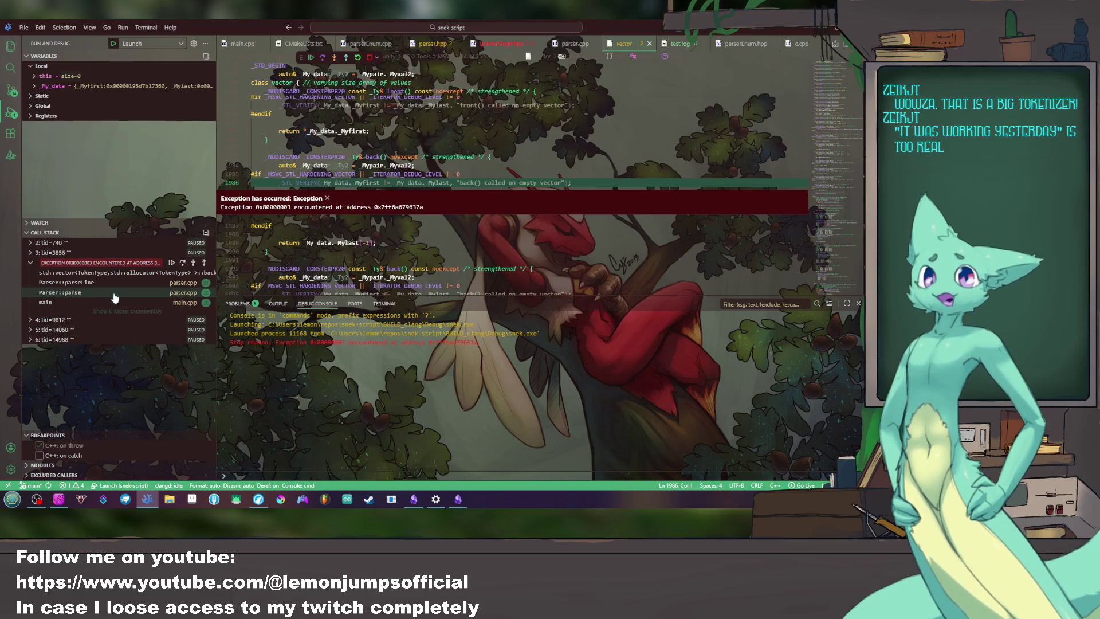
pyautogui.click(86, 283)
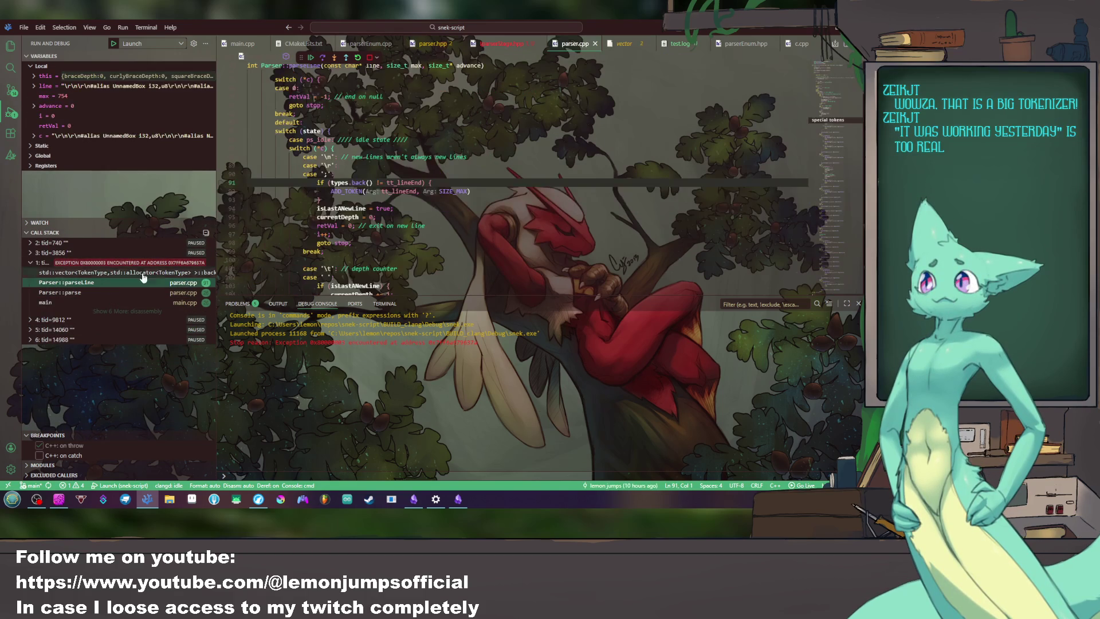
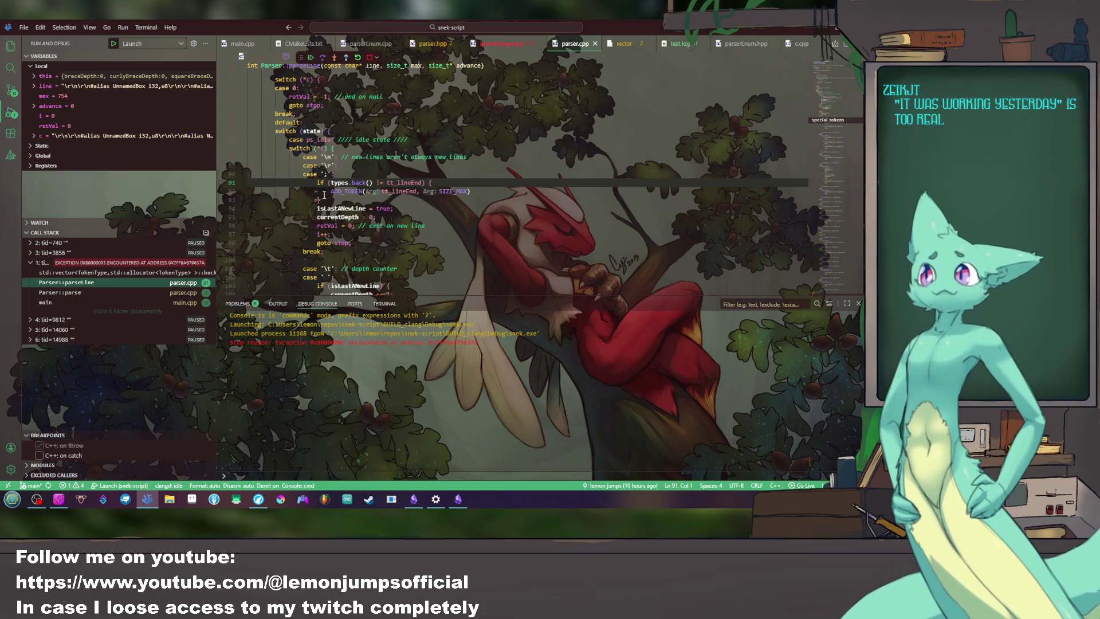
# Step: Add an 'if (types.empty() == false) {' line above the types.back() check in the newline case
pyautogui.click(323, 192)
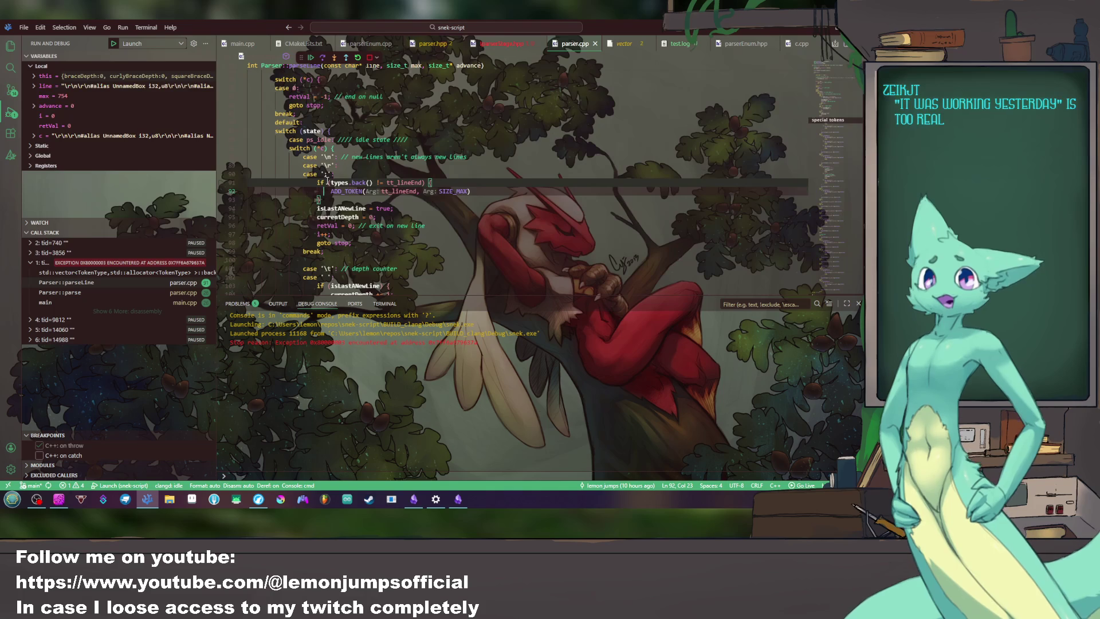
pyautogui.click(319, 182)
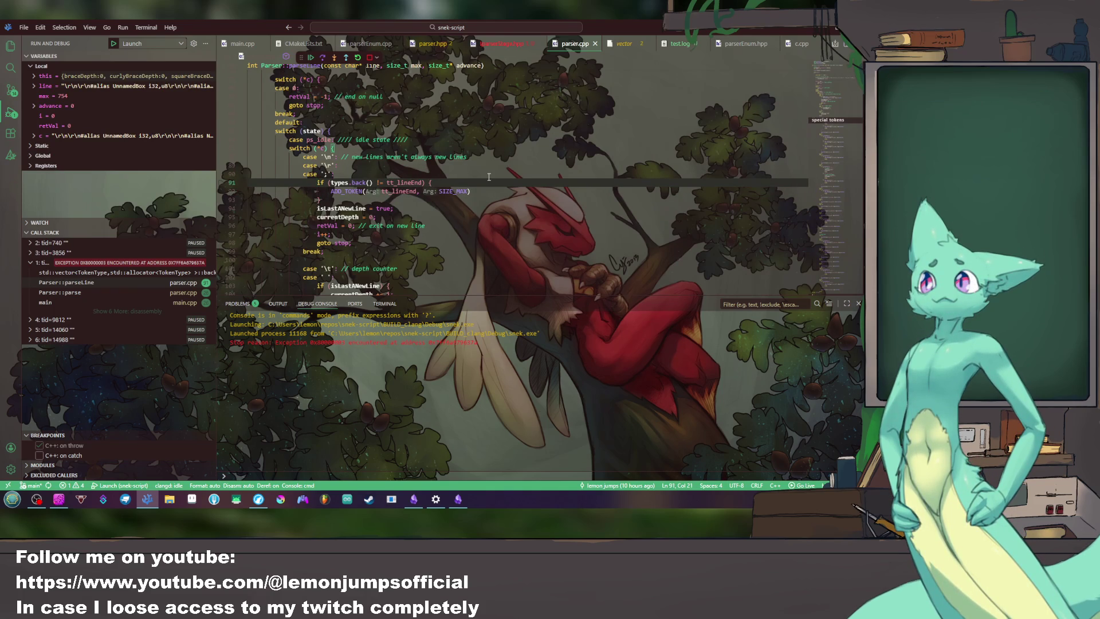
pyautogui.press('Return')
pyautogui.press('Up')
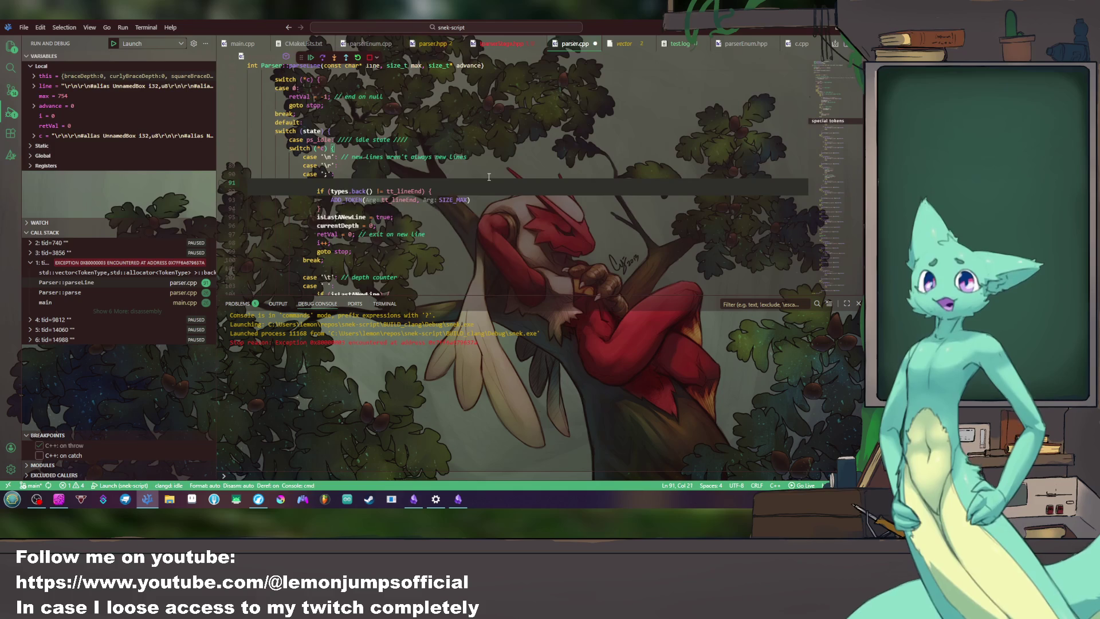
pyautogui.write('if (t')
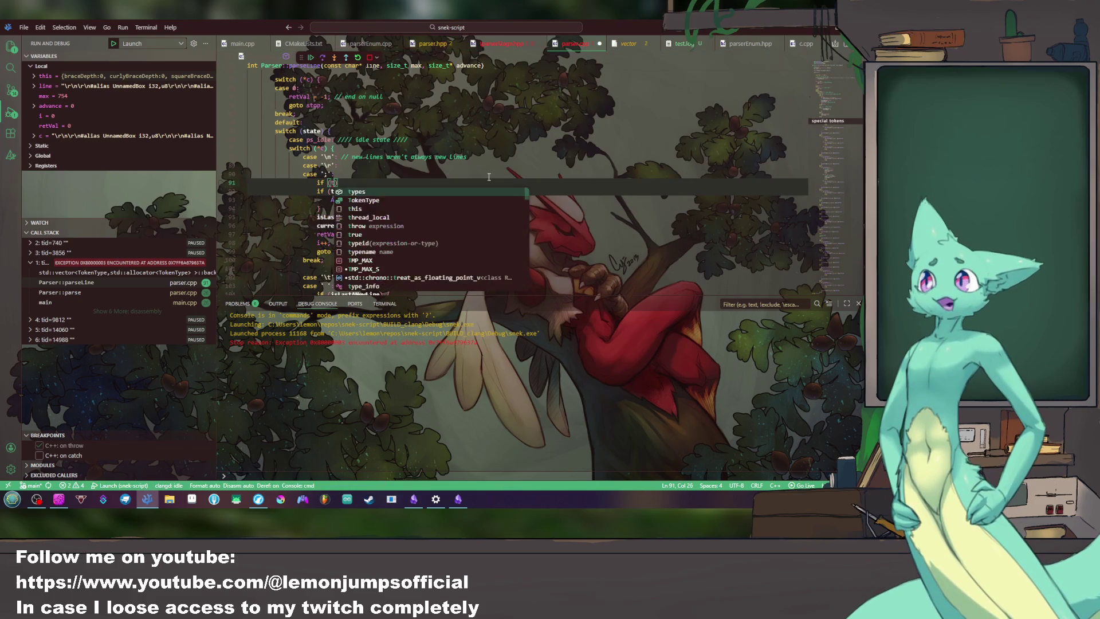
pyautogui.write('ypes.')
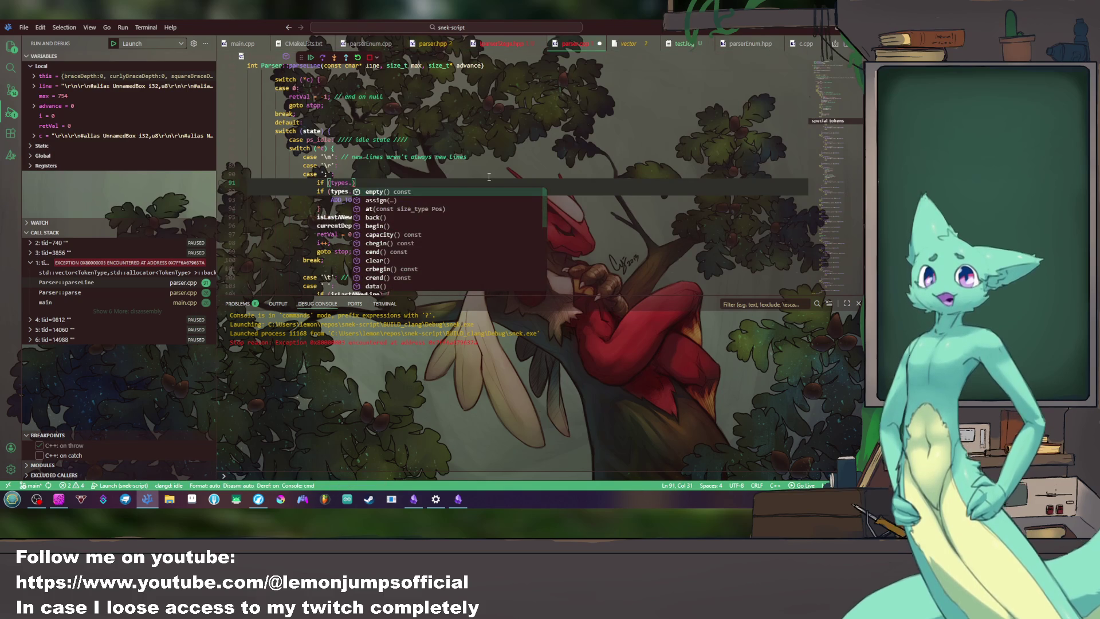
pyautogui.press('Tab')
pyautogui.write(')')
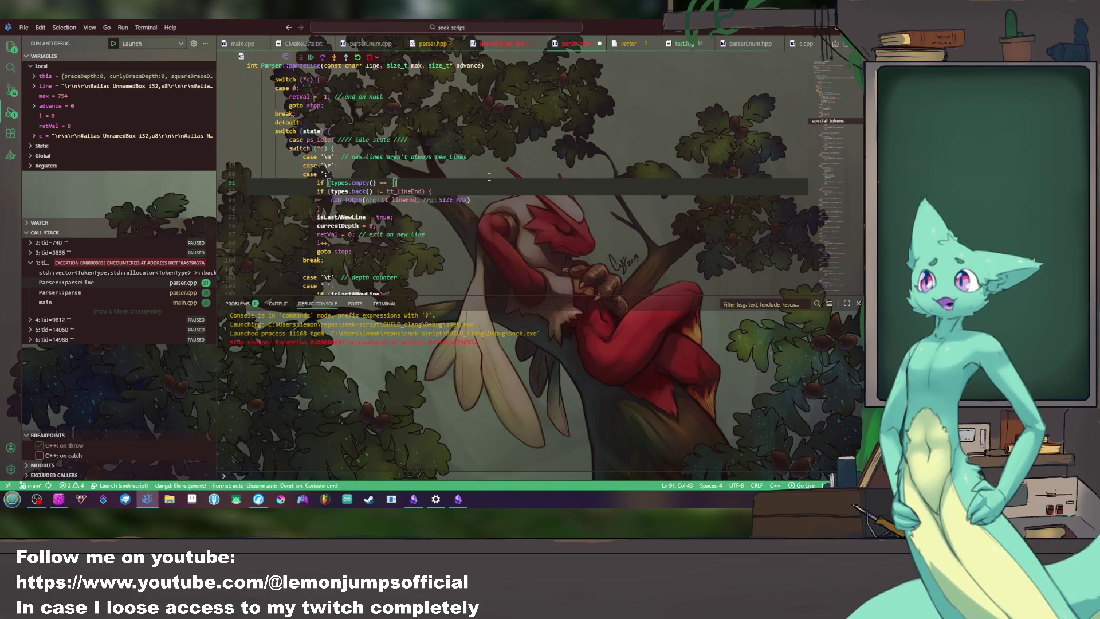
pyautogui.write(' == false)')
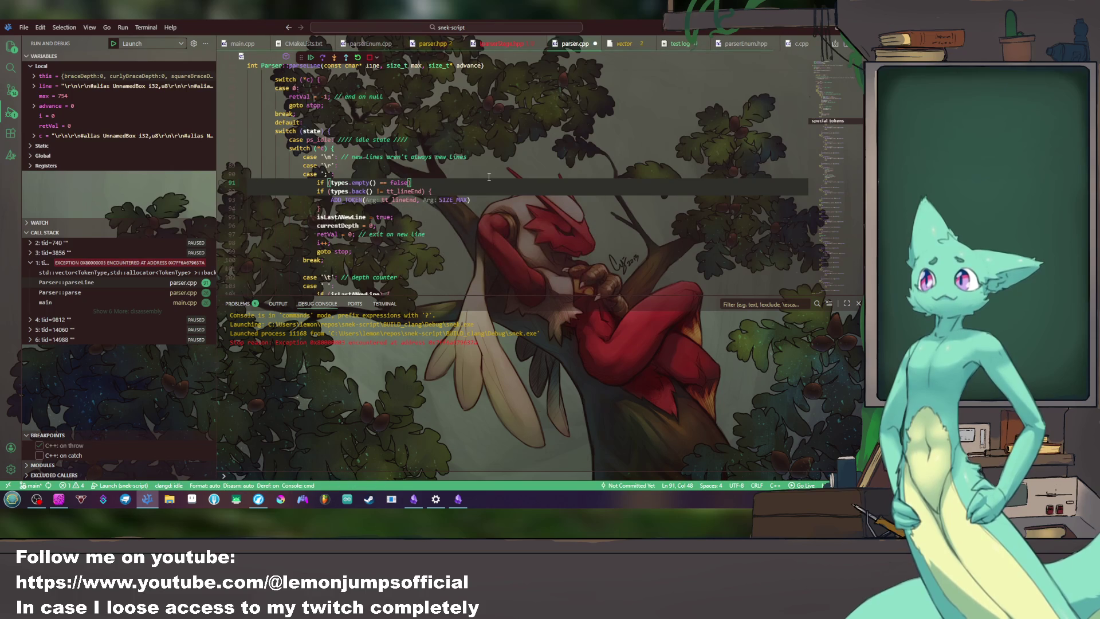
pyautogui.write(' {')
# Step: Indent the types.back() check into the new block, save parser.cpp and stop the debug session
pyautogui.press('Down')
pyautogui.press('Down')
pyautogui.press('Down')
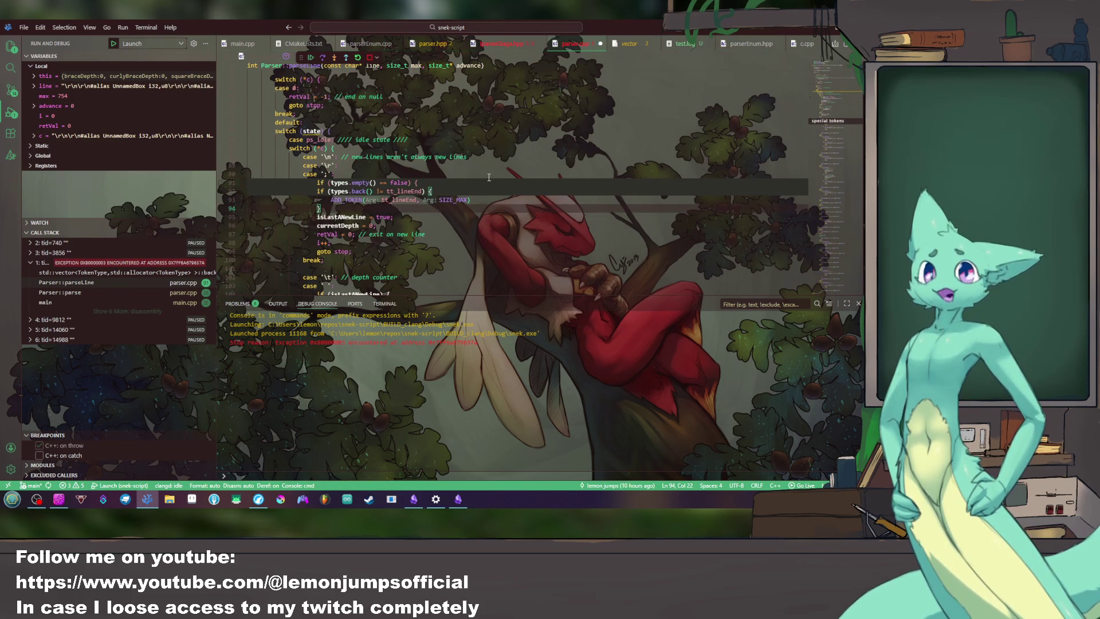
pyautogui.hotkey('shift', 'Up')
pyautogui.hotkey('shift', 'Up')
pyautogui.press('Tab')
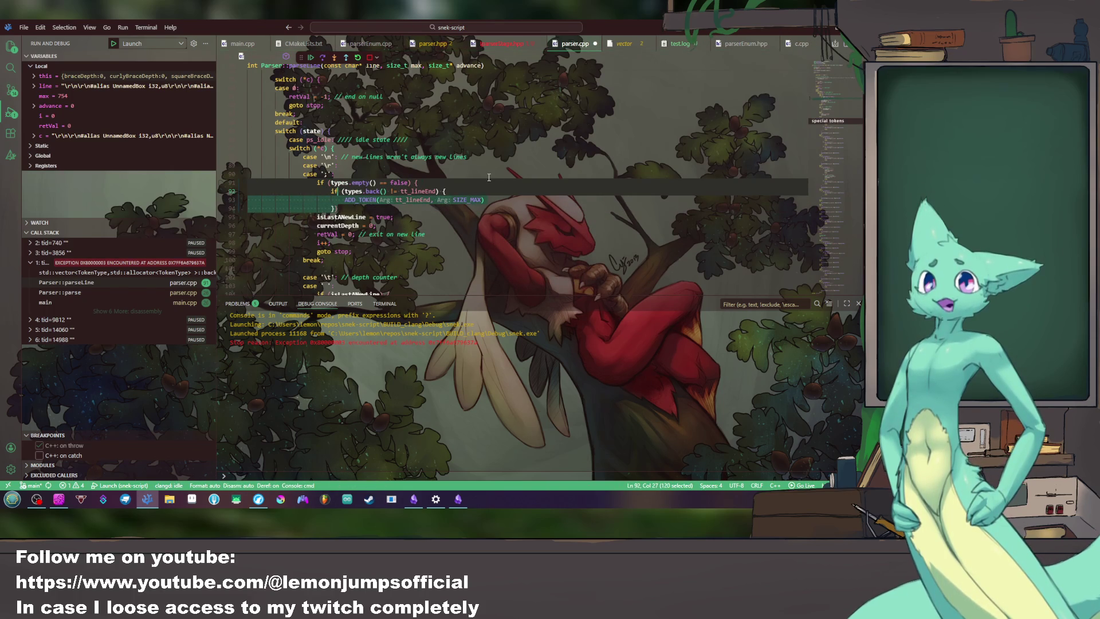
pyautogui.press('Down')
pyautogui.press('Down')
pyautogui.hotkey('ctrl', 's')
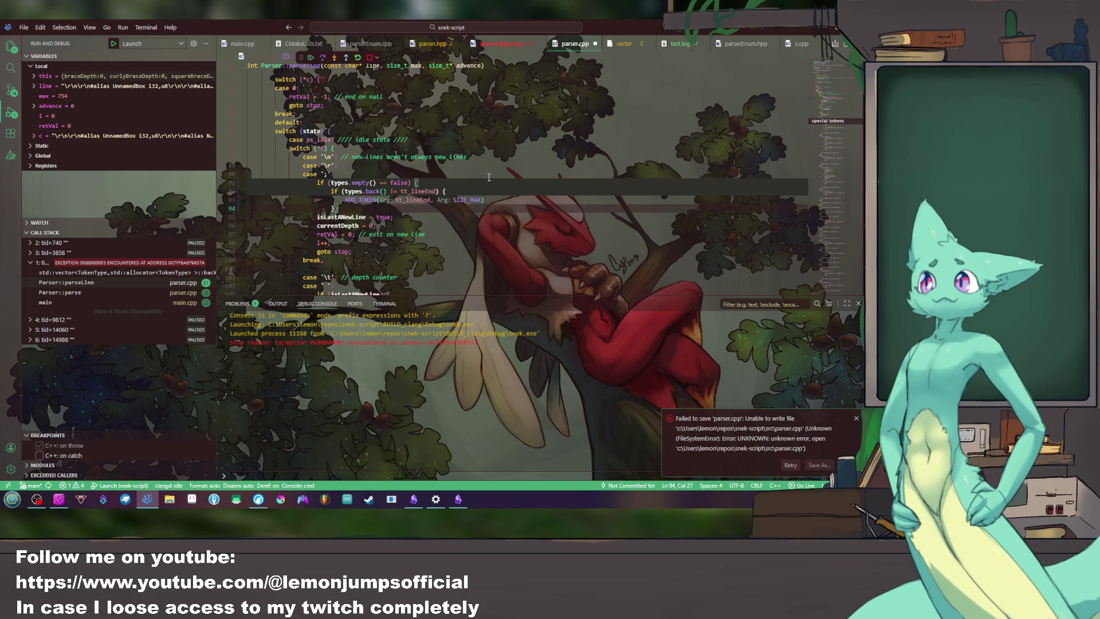
pyautogui.click(370, 58)
pyautogui.click(414, 133)
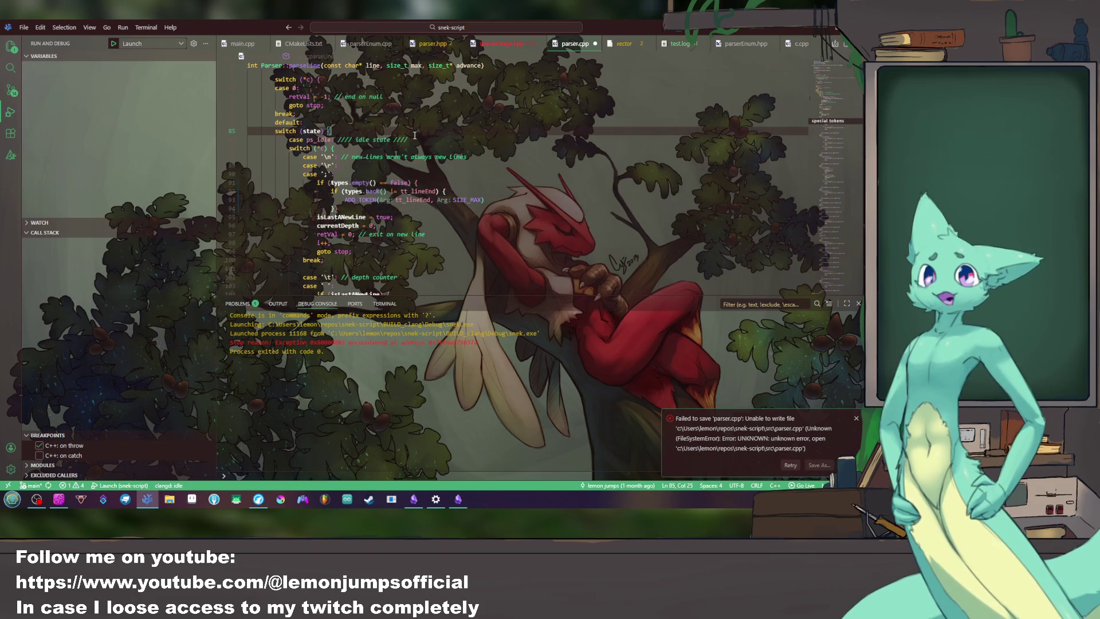
# Step: Save parser.cpp and run the build command in a new terminal
pyautogui.hotkey('ctrl', 's')
pyautogui.click(146, 26)
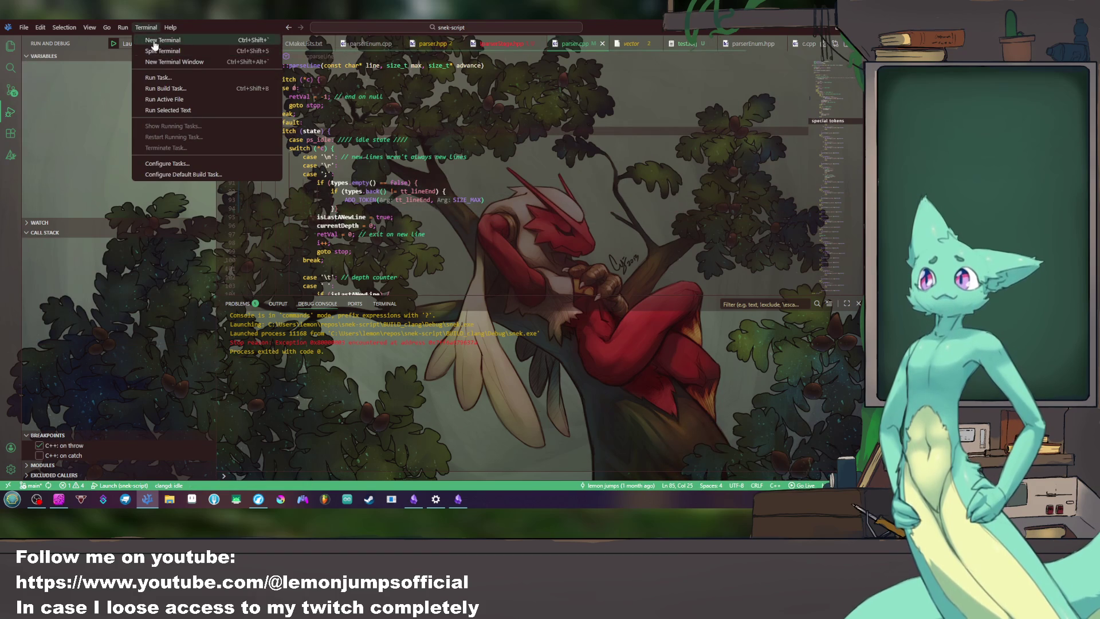
pyautogui.click(156, 48)
pyautogui.write('cd bd')
pyautogui.press('Return')
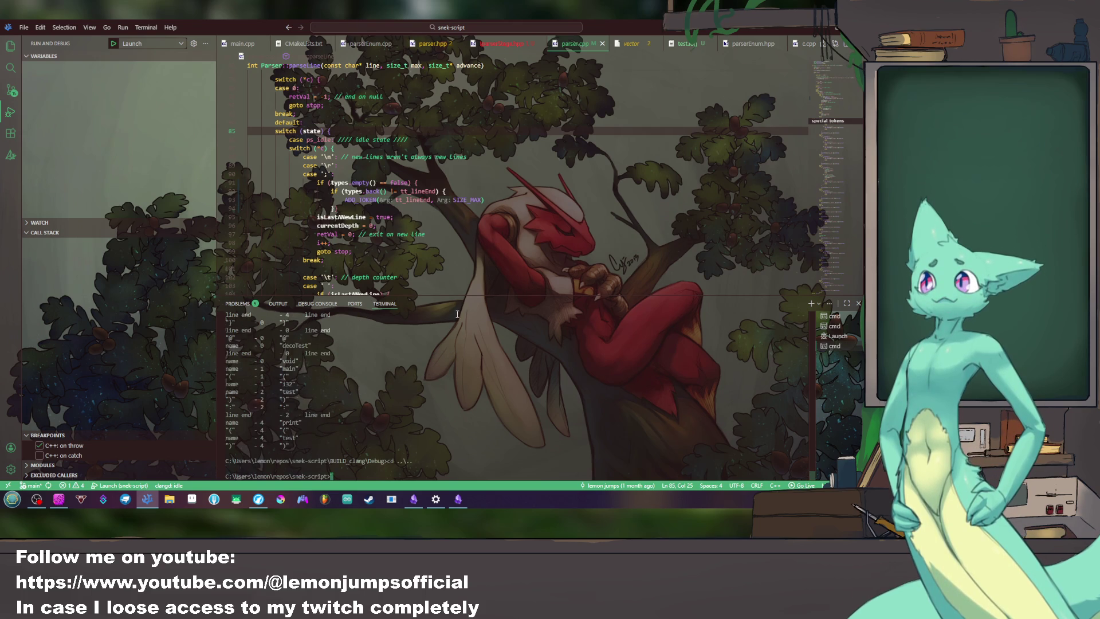
# Step: Enlarge the terminal to check the token output, then close it and narrow the debug sidebar
pyautogui.moveTo(450, 297); pyautogui.dragTo(450, 131)
pyautogui.scroll(2, 289, 300)
pyautogui.scroll(2, 292, 296)
pyautogui.scroll(2, 297, 292)
pyautogui.scroll(2, 303, 286)
pyautogui.scroll(4, 303, 287)
pyautogui.scroll(4, 303, 286)
pyautogui.scroll(4, 305, 286)
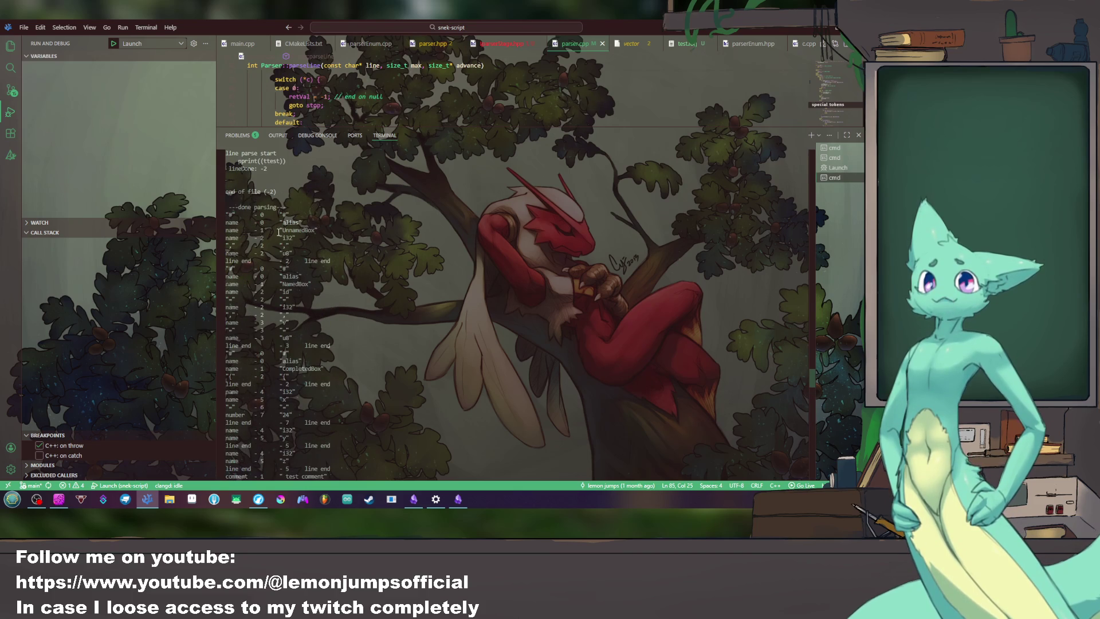
pyautogui.moveTo(229, 215); pyautogui.dragTo(316, 316)
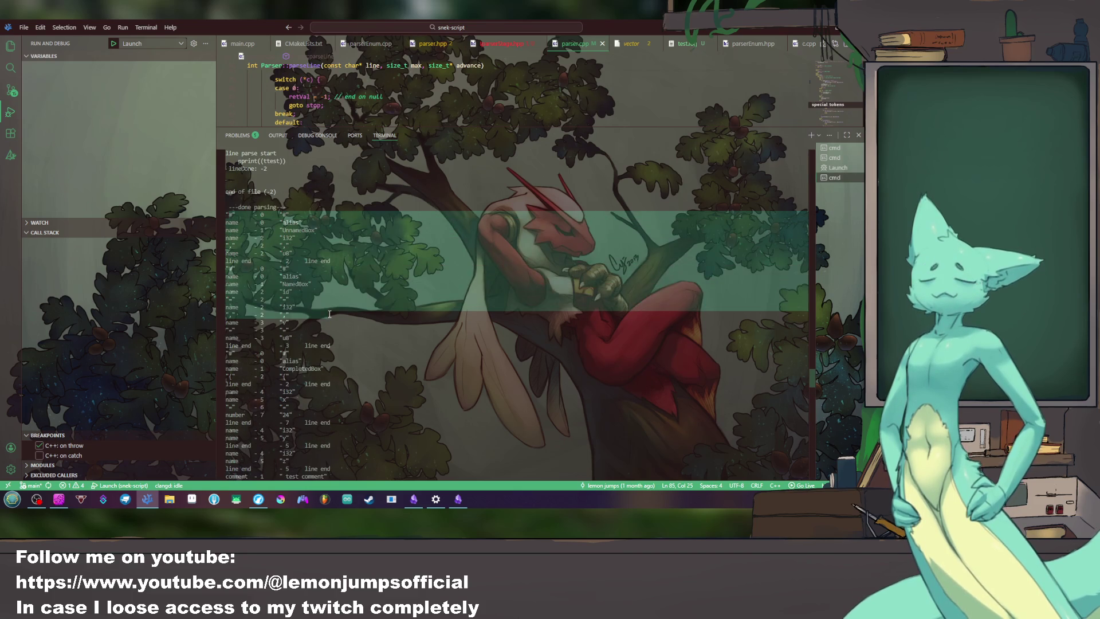
pyautogui.scroll(-5, 316, 315)
pyautogui.scroll(-2, 316, 315)
pyautogui.scroll(-2, 315, 319)
pyautogui.scroll(-2, 312, 320)
pyautogui.scroll(-2, 310, 325)
pyautogui.scroll(-2, 310, 324)
pyautogui.scroll(-2, 309, 325)
pyautogui.scroll(-2, 308, 325)
pyautogui.scroll(-2, 307, 328)
pyautogui.scroll(2, 308, 328)
pyautogui.scroll(2, 308, 327)
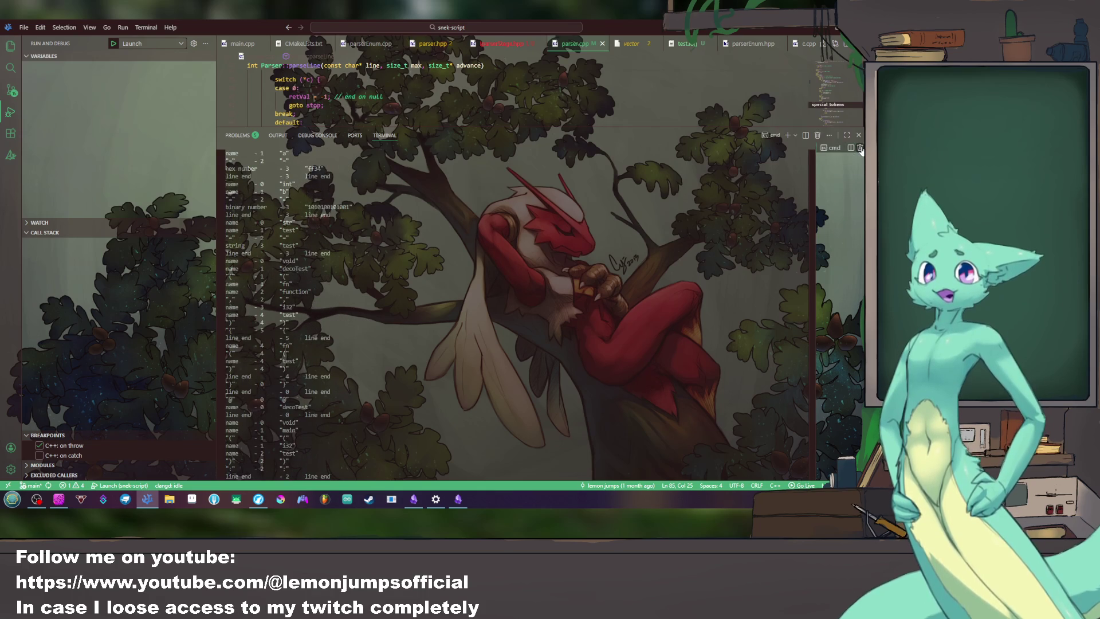
pyautogui.click(858, 135)
pyautogui.moveTo(214, 140); pyautogui.dragTo(133, 143)
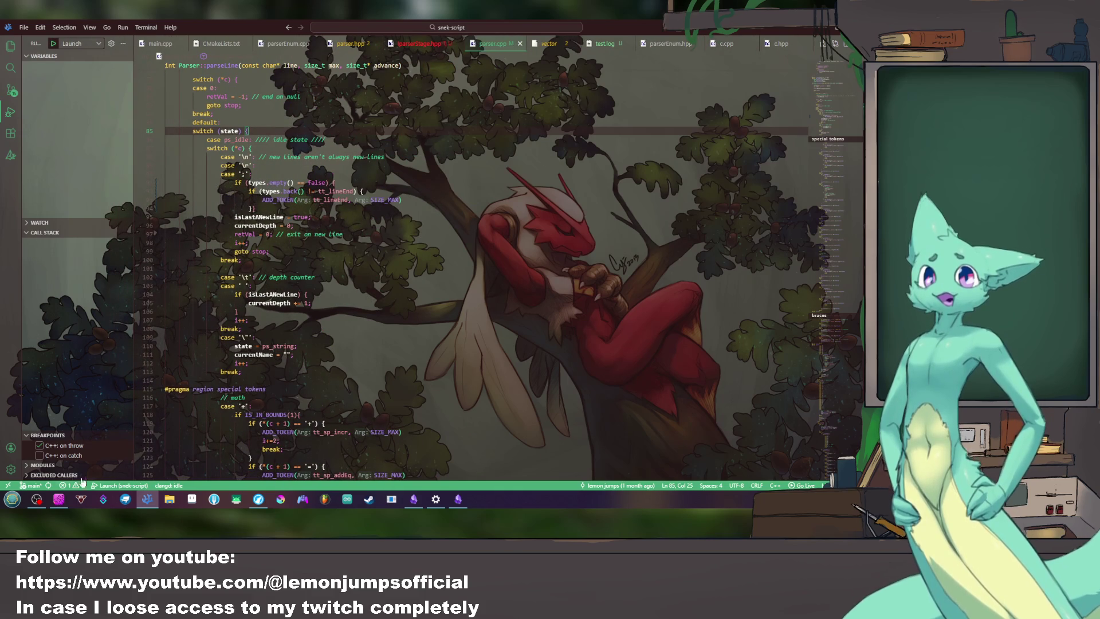
# Step: Bring the Obsidian 'Parser and tokenizer' notes window to the front from the taskbar
pyautogui.click(458, 498)
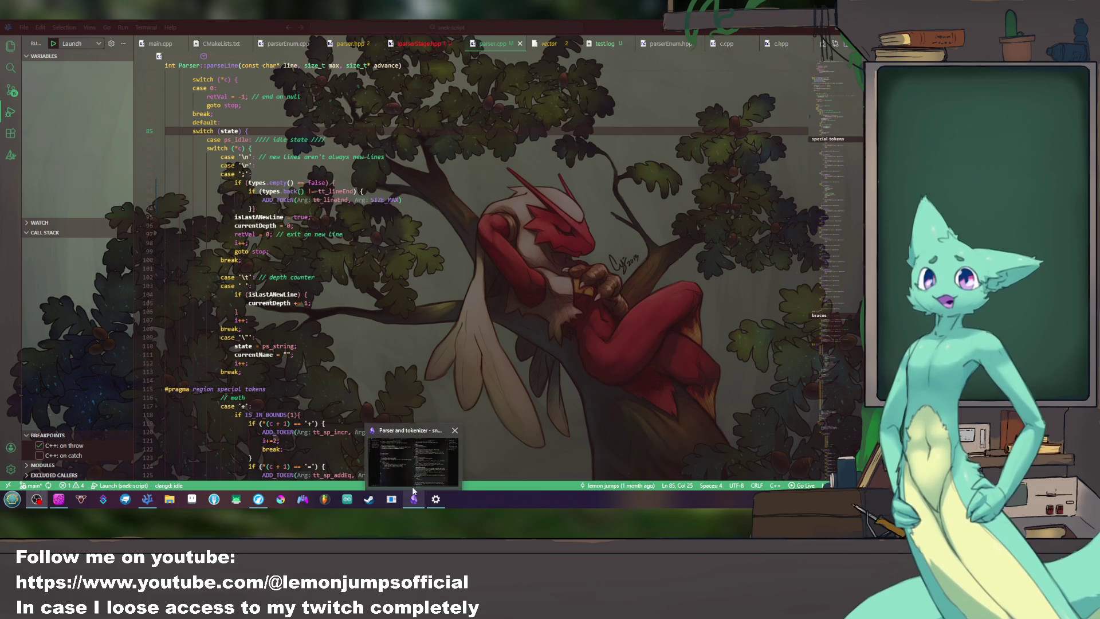
pyautogui.click(411, 485)
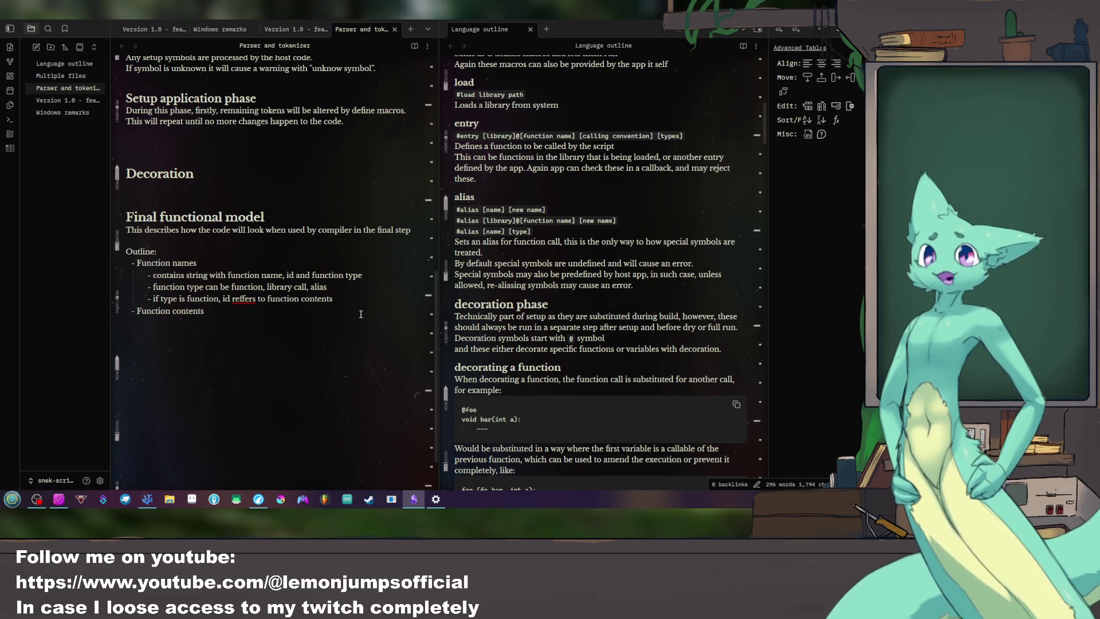
pyautogui.moveTo(502, 304)
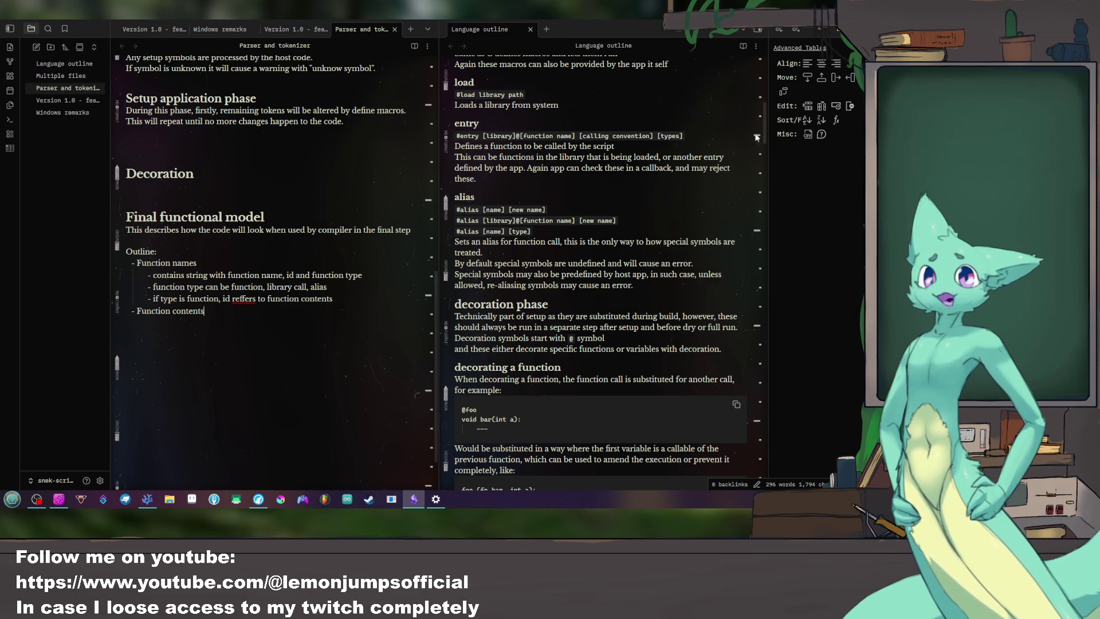
pyautogui.moveTo(767, 126); pyautogui.dragTo(764, 181)
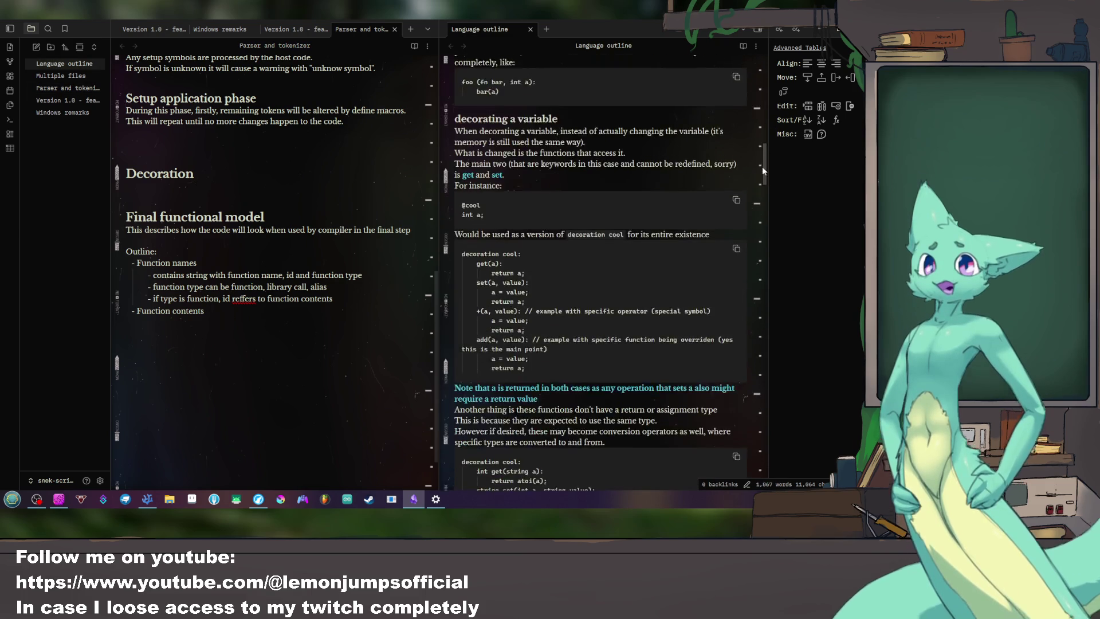
pyautogui.moveTo(764, 180); pyautogui.dragTo(752, 262)
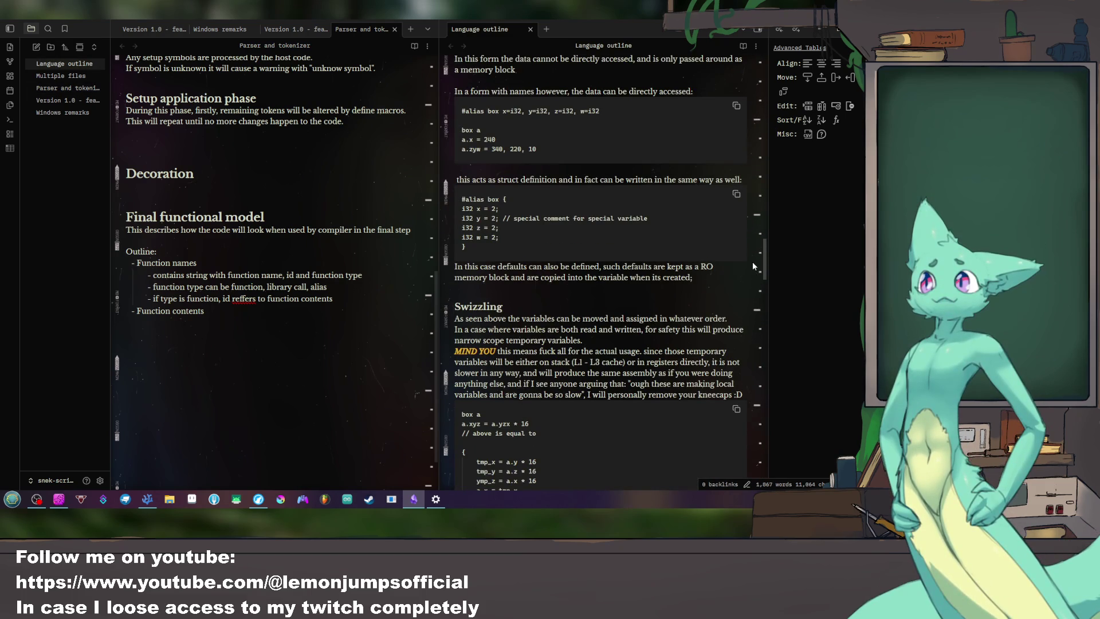
pyautogui.scroll(1, 592, 261)
pyautogui.scroll(-1, 592, 262)
pyautogui.scroll(-3, 533, 266)
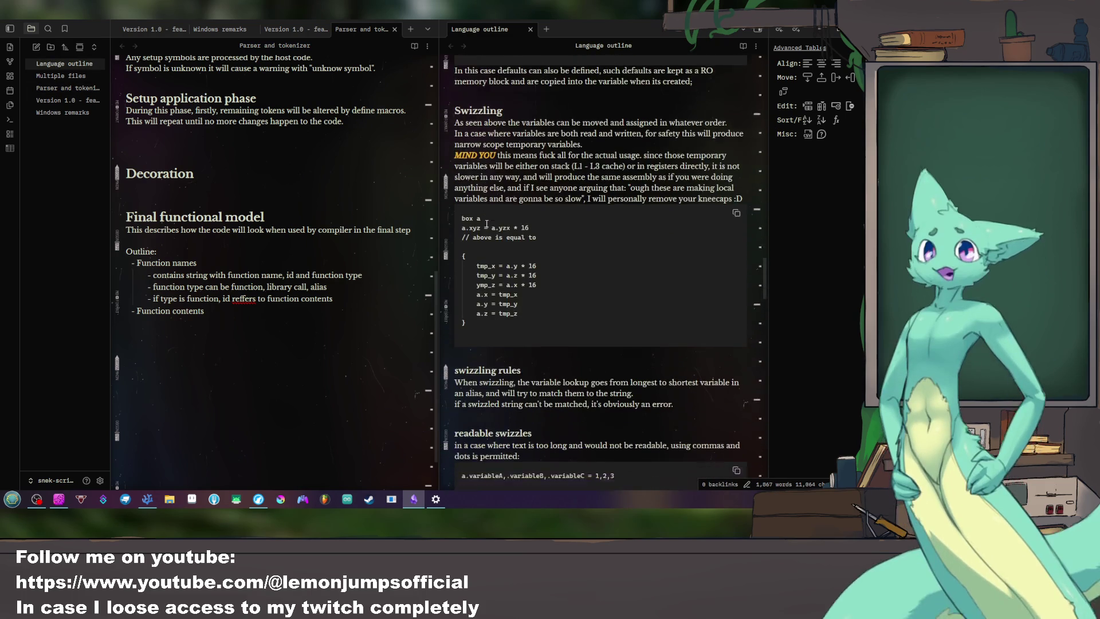
pyautogui.scroll(-2, 487, 274)
# Step: Review the swizzling, temporary-variable and enum examples in the Language outline, then return to parser.cpp
pyautogui.moveTo(482, 293); pyautogui.dragTo(462, 225)
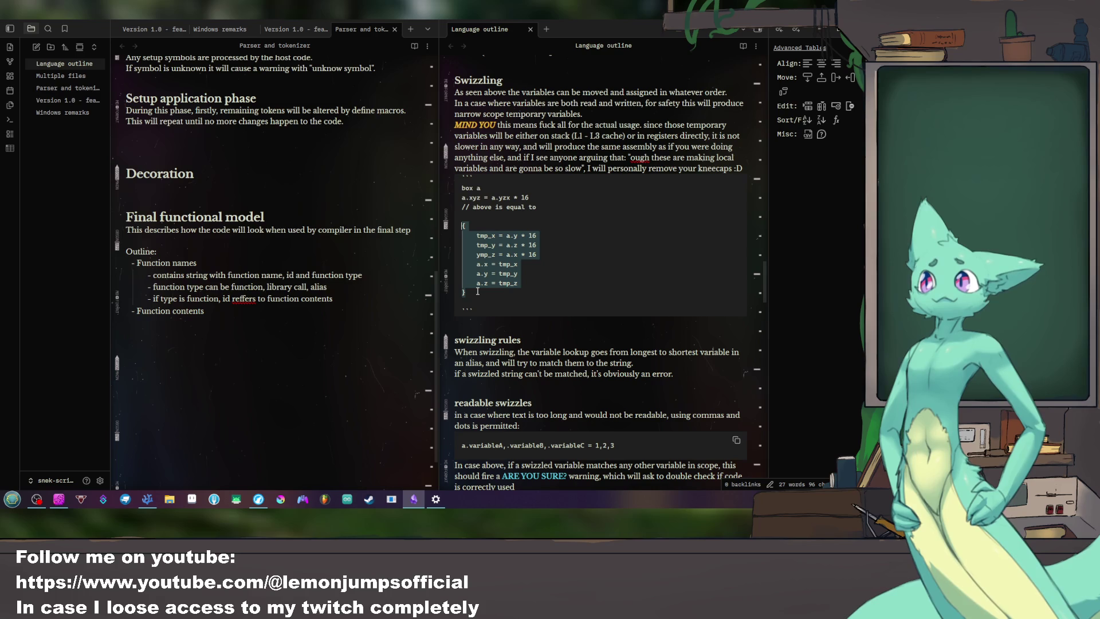
pyautogui.click(574, 285)
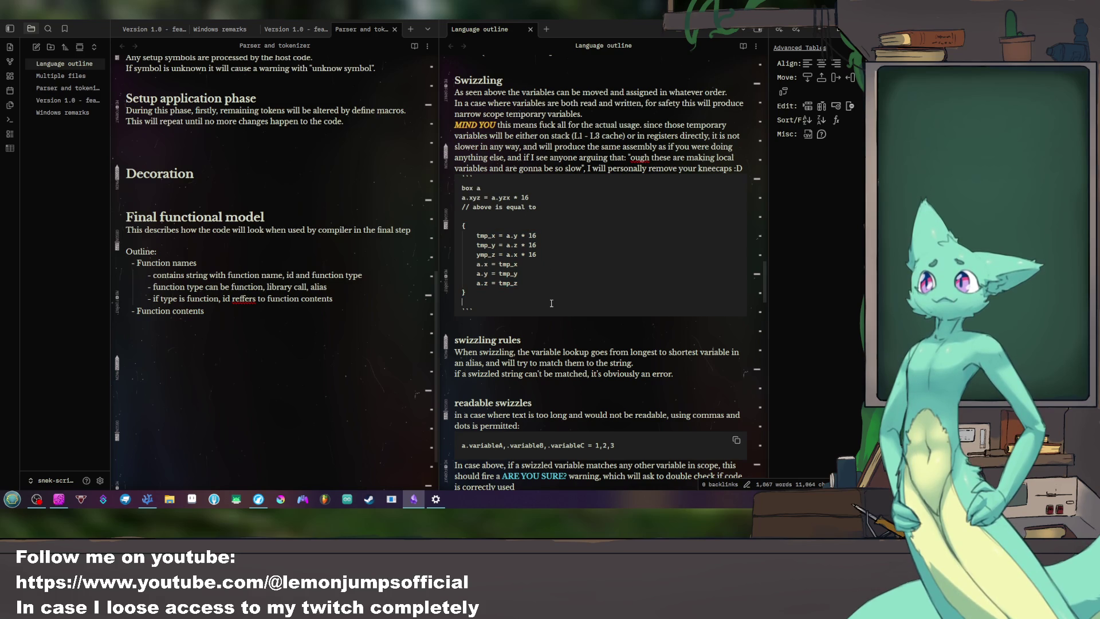
pyautogui.moveTo(550, 303); pyautogui.dragTo(547, 227)
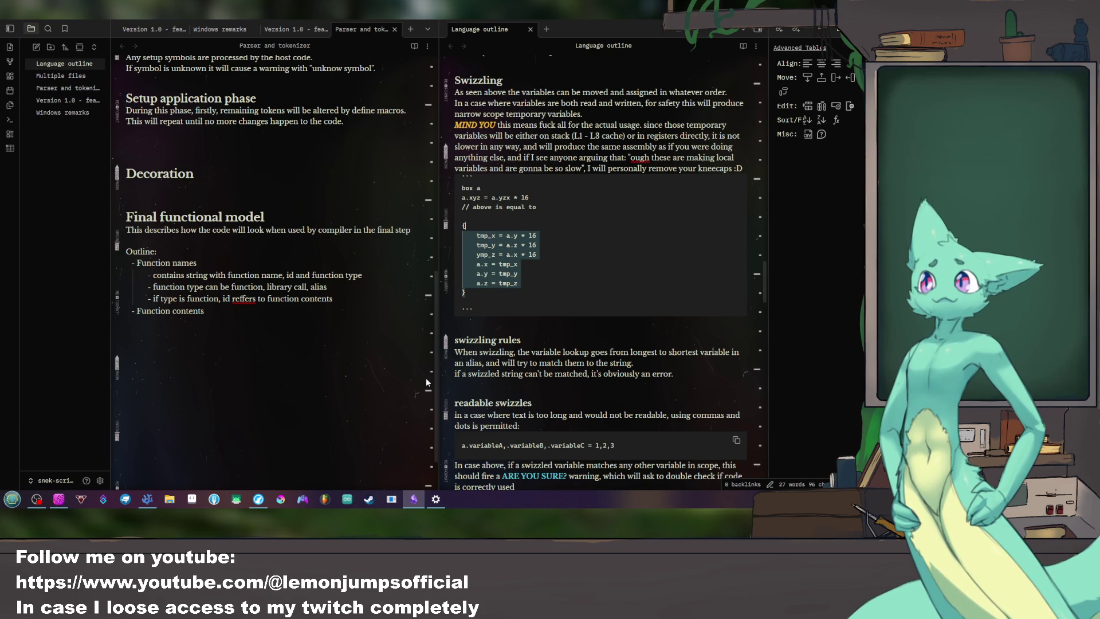
pyautogui.scroll(-5, 511, 249)
pyautogui.scroll(-4, 511, 250)
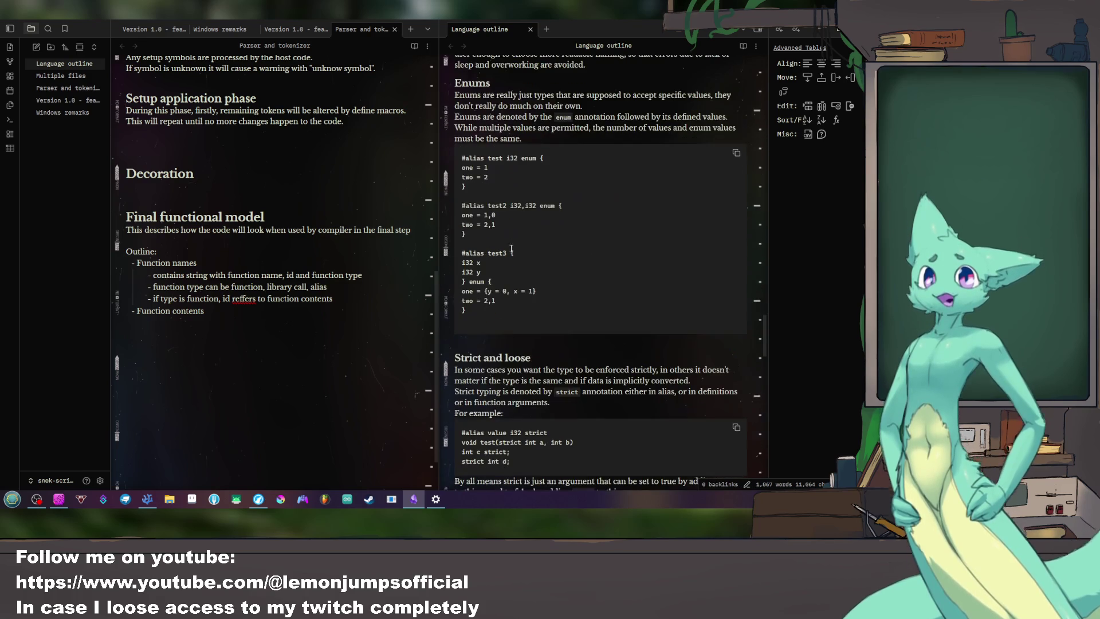
pyautogui.scroll(-3, 511, 250)
pyautogui.scroll(-2, 492, 234)
pyautogui.scroll(2, 492, 234)
pyautogui.scroll(3, 494, 240)
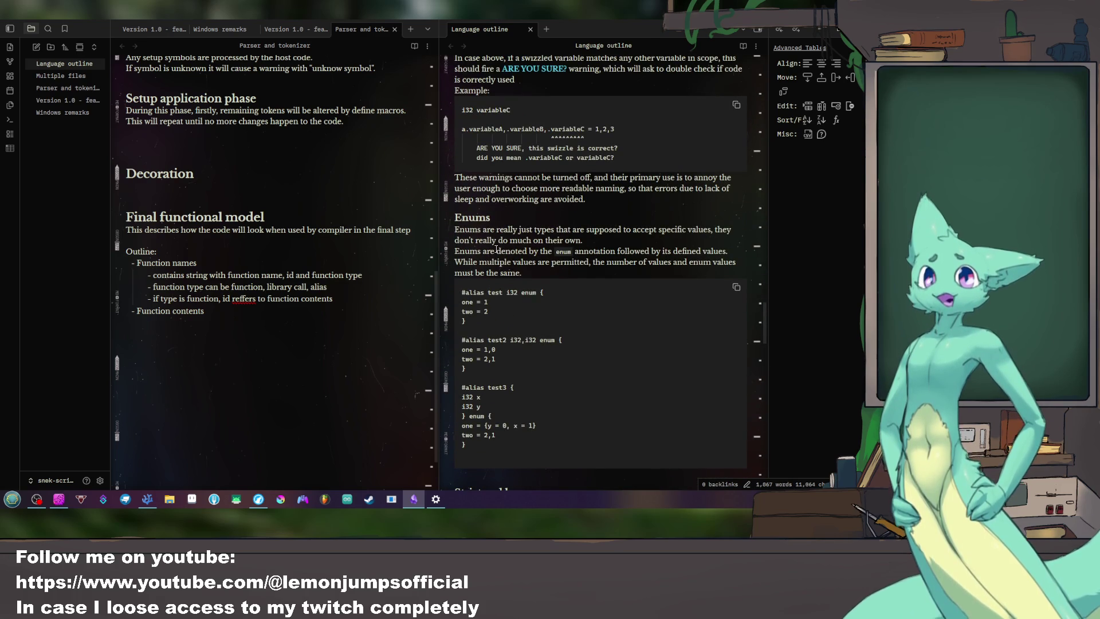
pyautogui.moveTo(483, 325); pyautogui.dragTo(462, 293)
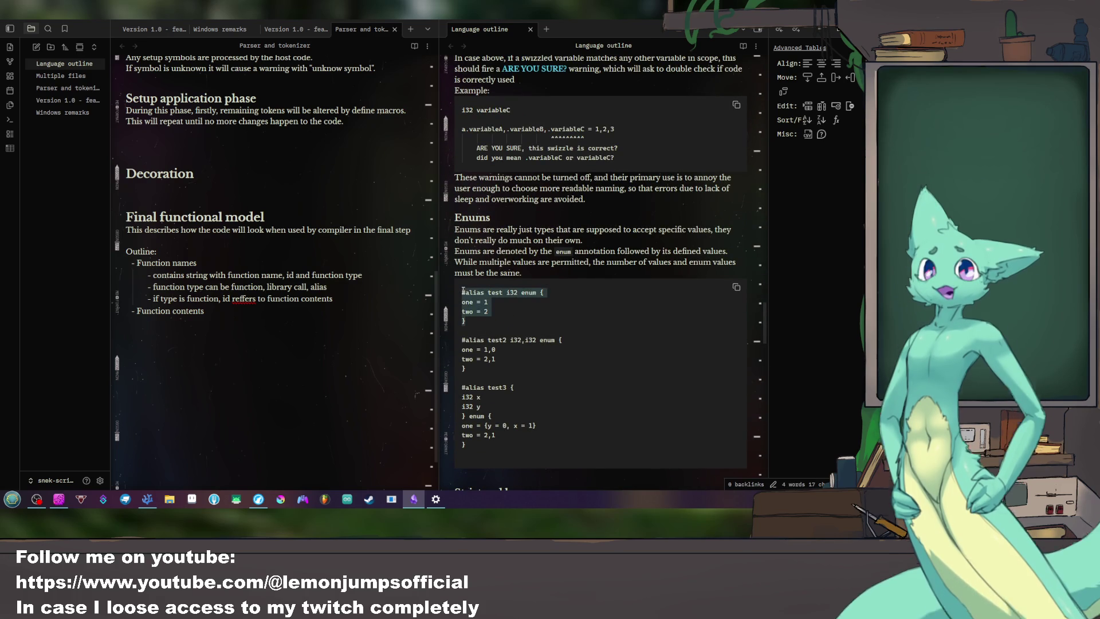
pyautogui.click(541, 292)
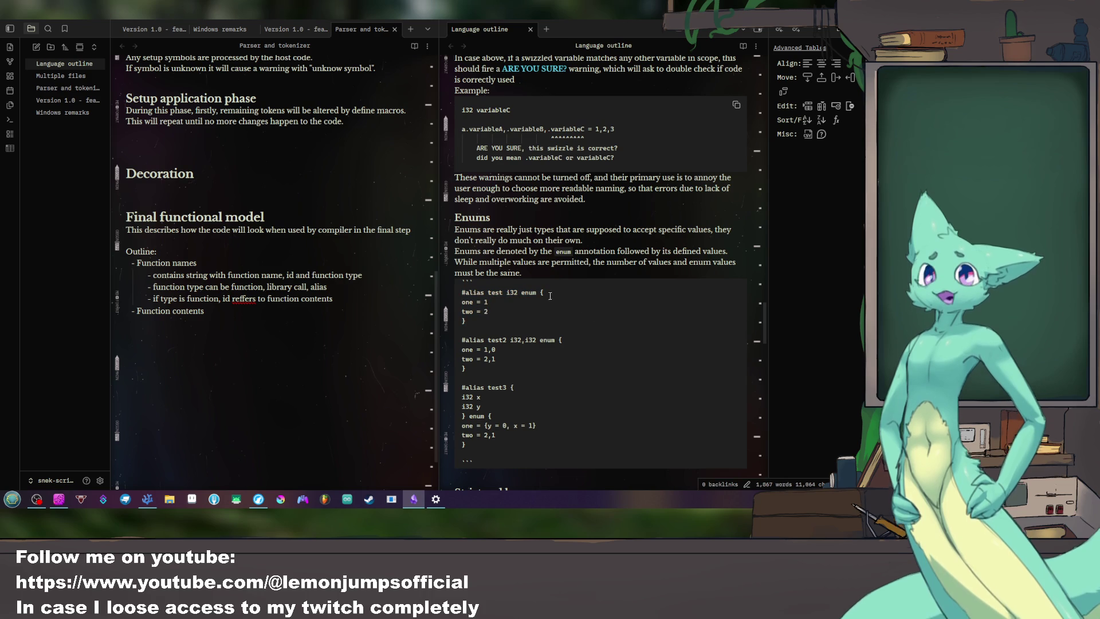
pyautogui.hotkey('alt', 'Tab')
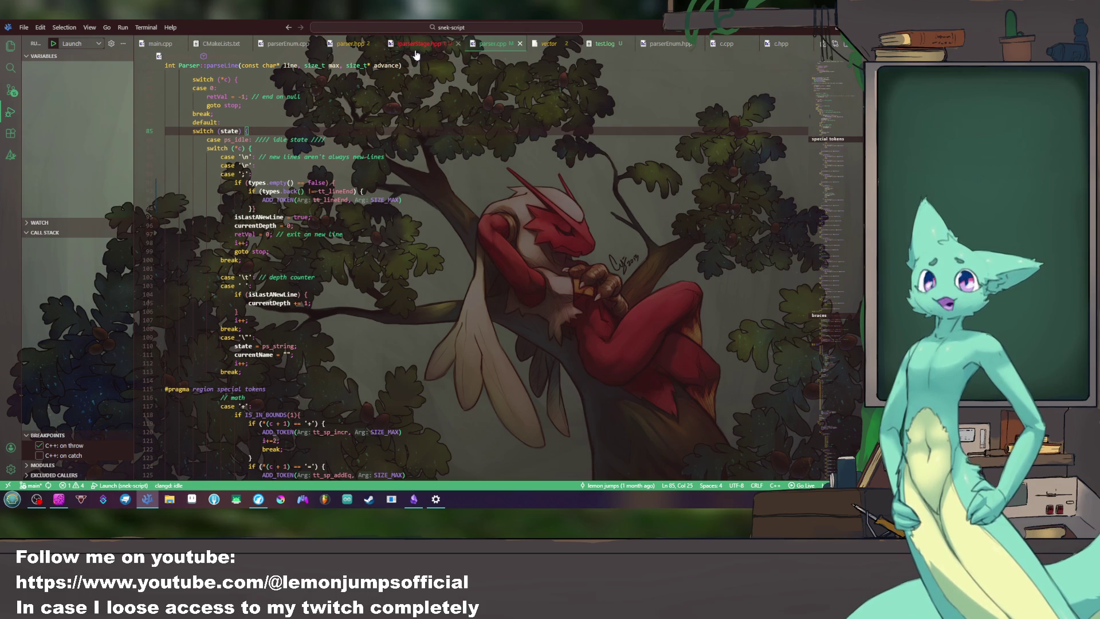
# Step: Open testFile.snek from the Explorer file tree
pyautogui.click(10, 45)
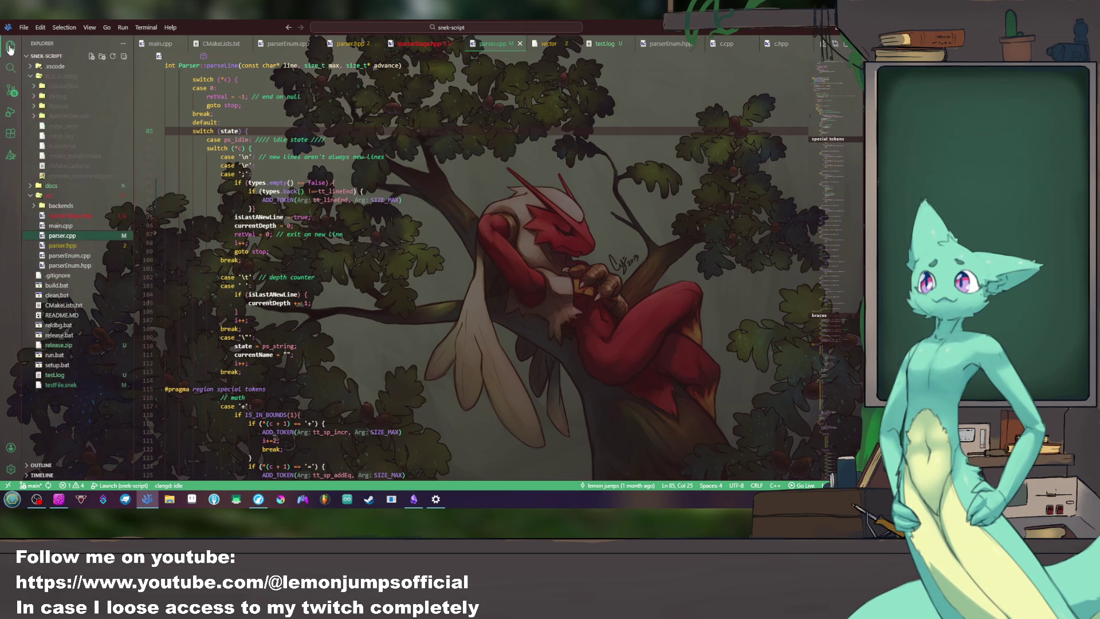
pyautogui.click(63, 385)
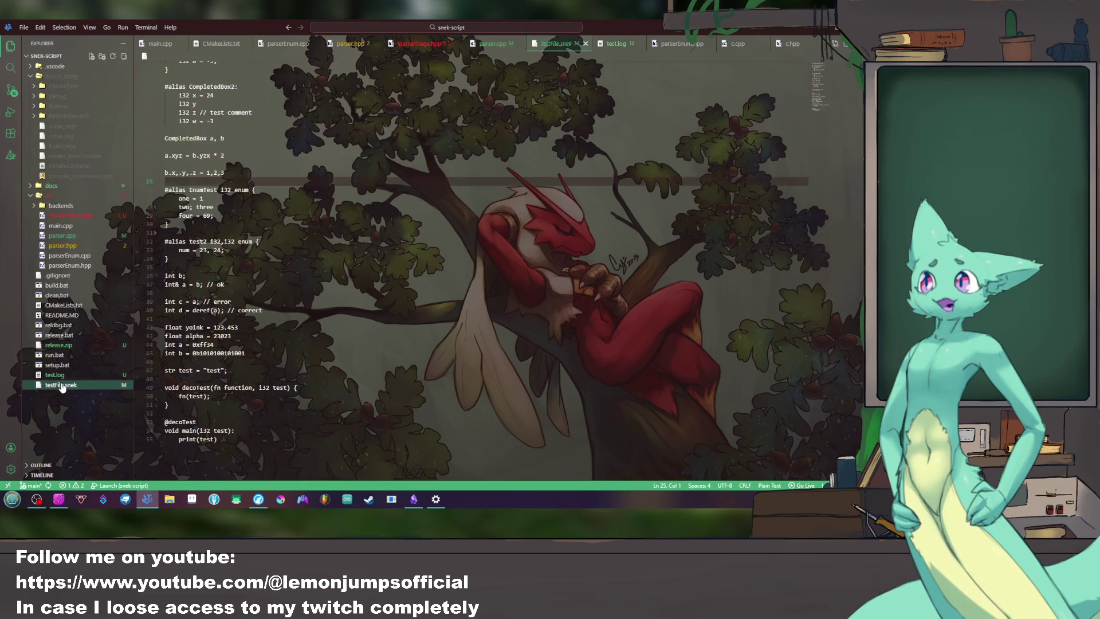
pyautogui.click(452, 163)
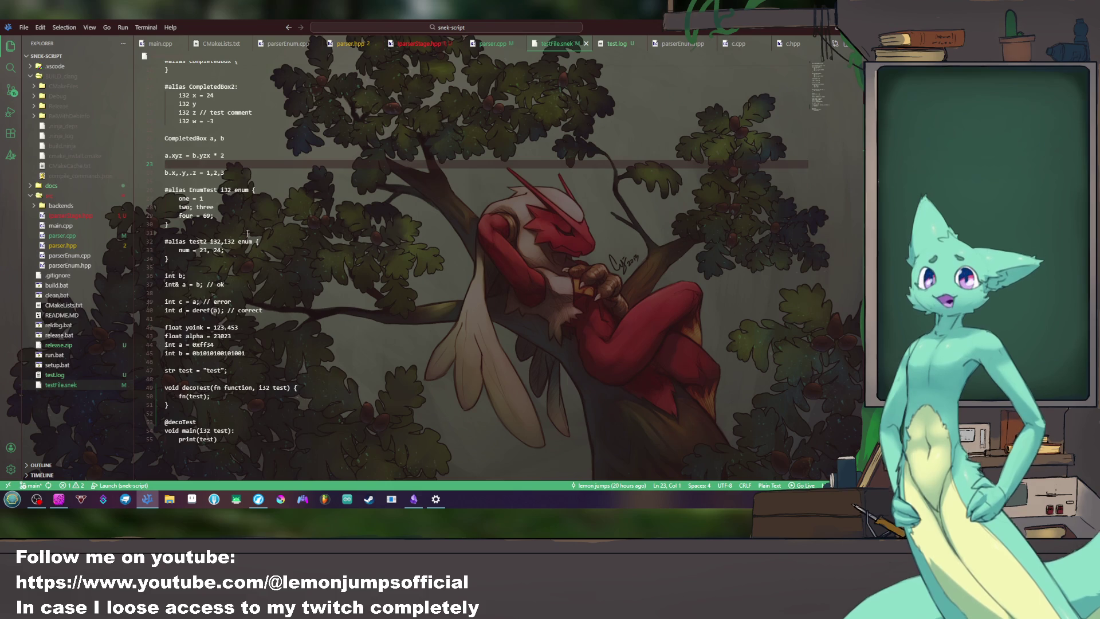
pyautogui.moveTo(248, 232); pyautogui.dragTo(247, 182)
pyautogui.scroll(-1, 256, 227)
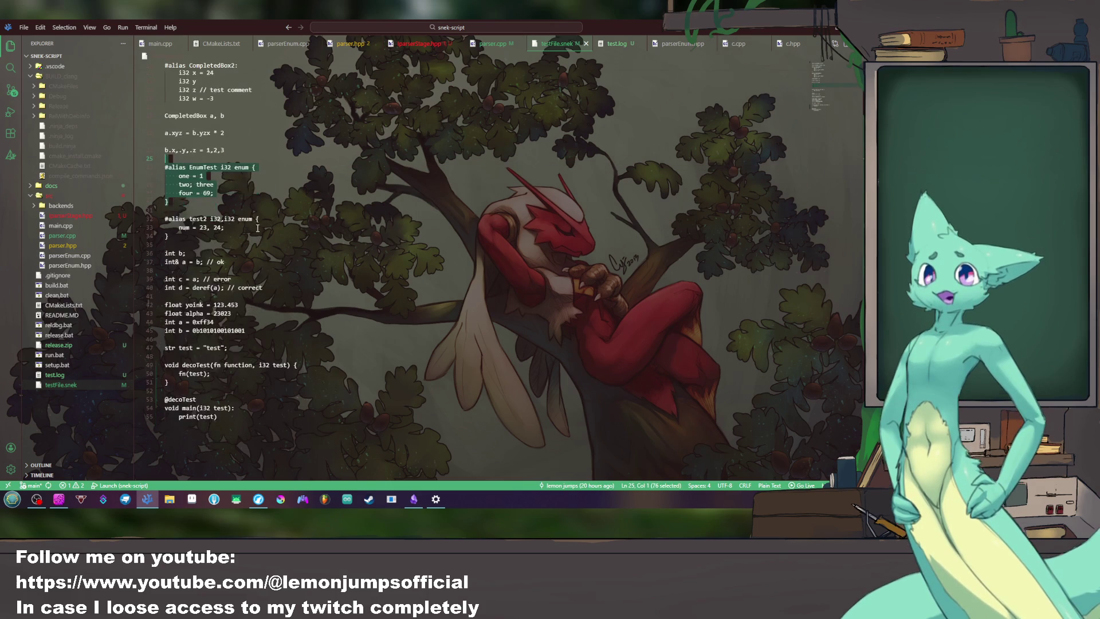
pyautogui.scroll(-1, 256, 228)
pyautogui.moveTo(249, 393); pyautogui.dragTo(247, 379)
pyautogui.click(267, 395)
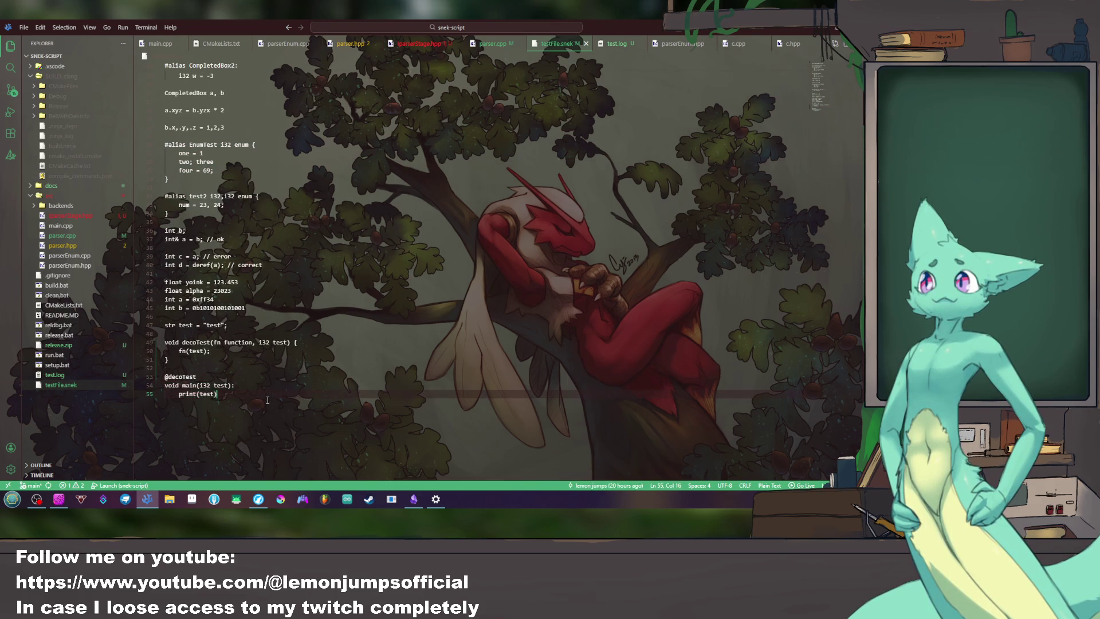
pyautogui.scroll(2, 277, 286)
pyautogui.scroll(2, 257, 250)
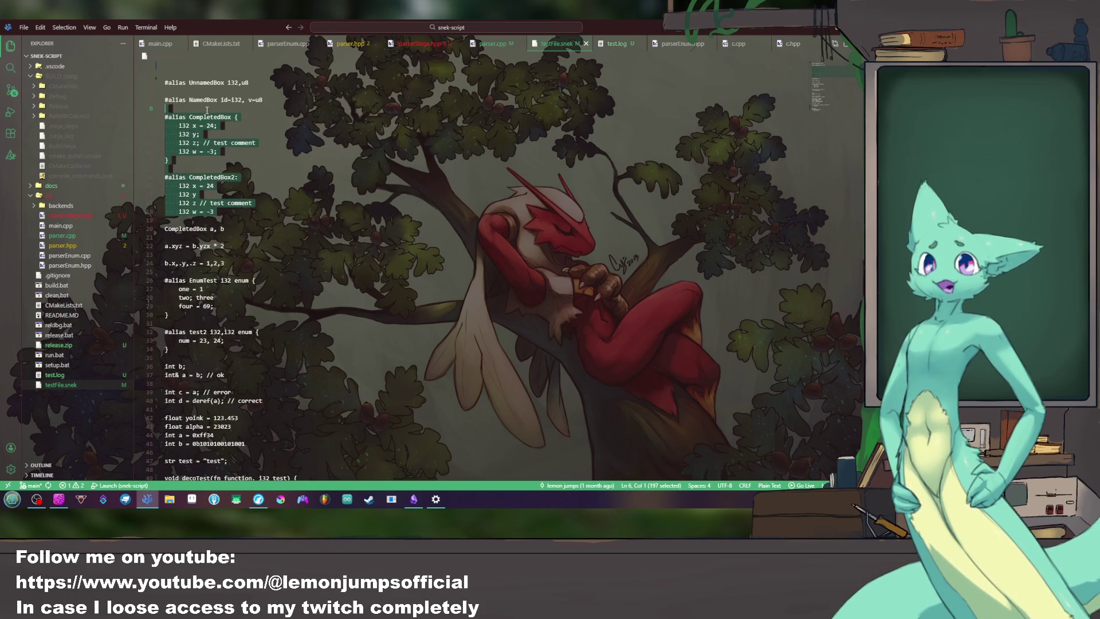
# Step: Review the CompletedBox and CompletedBox2 #alias blocks by selecting them
pyautogui.click(222, 160)
pyautogui.moveTo(222, 161); pyautogui.dragTo(240, 118)
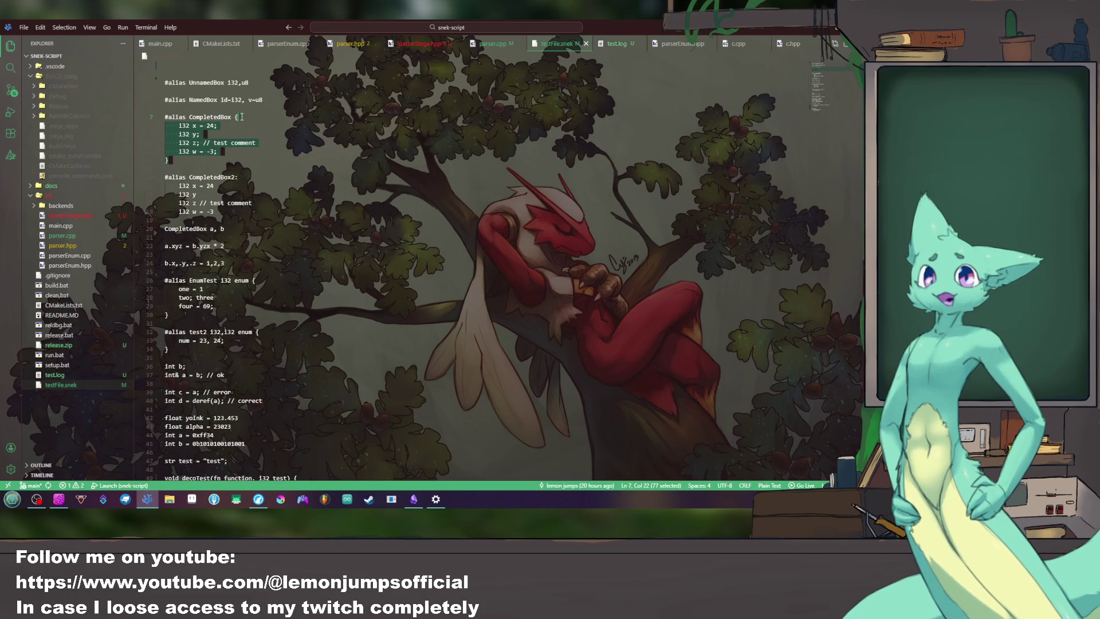
pyautogui.moveTo(226, 208); pyautogui.dragTo(208, 166)
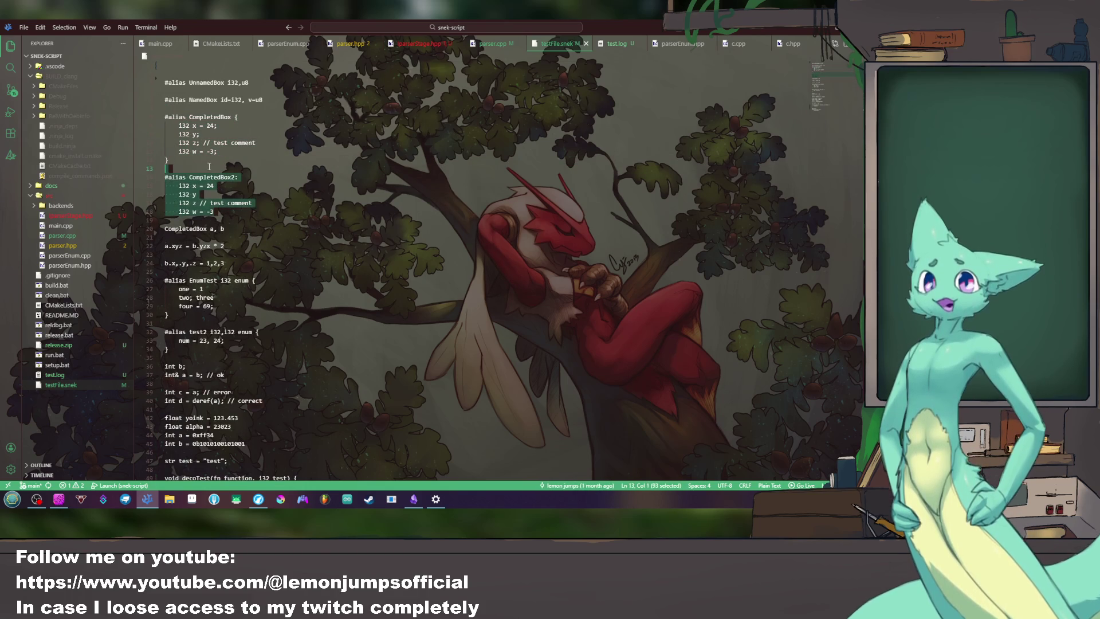
pyautogui.click(285, 220)
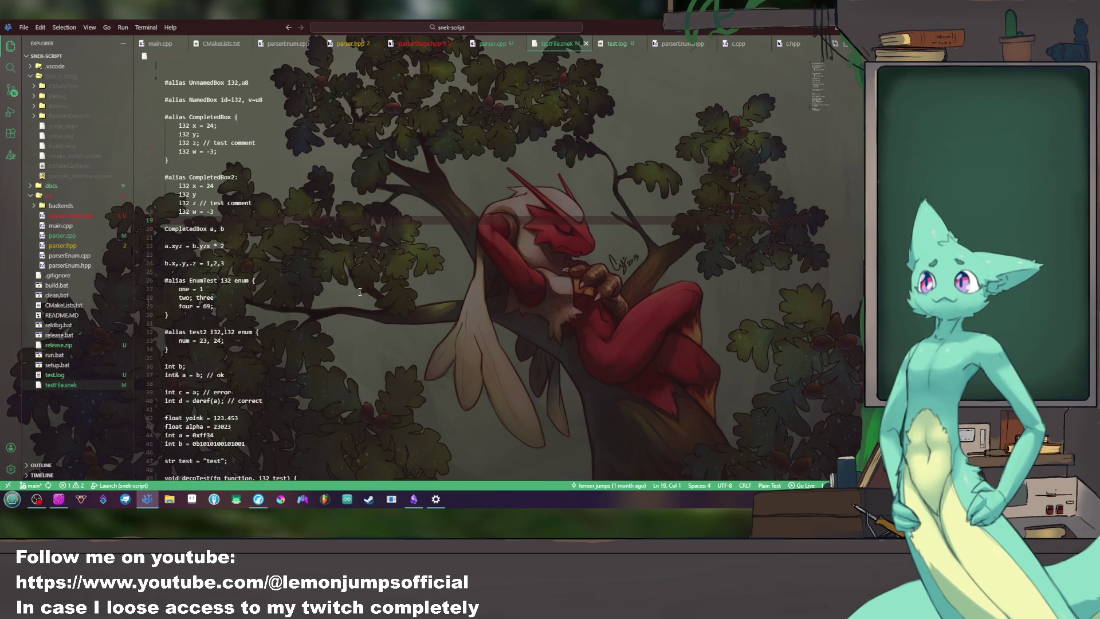
# Step: Review the a, b declarations and the 'a.xyz = b.yzx * 2' and 'b.x,.y,.z = 1,2,3' swizzle lines
pyautogui.moveTo(225, 247); pyautogui.dragTo(103, 248)
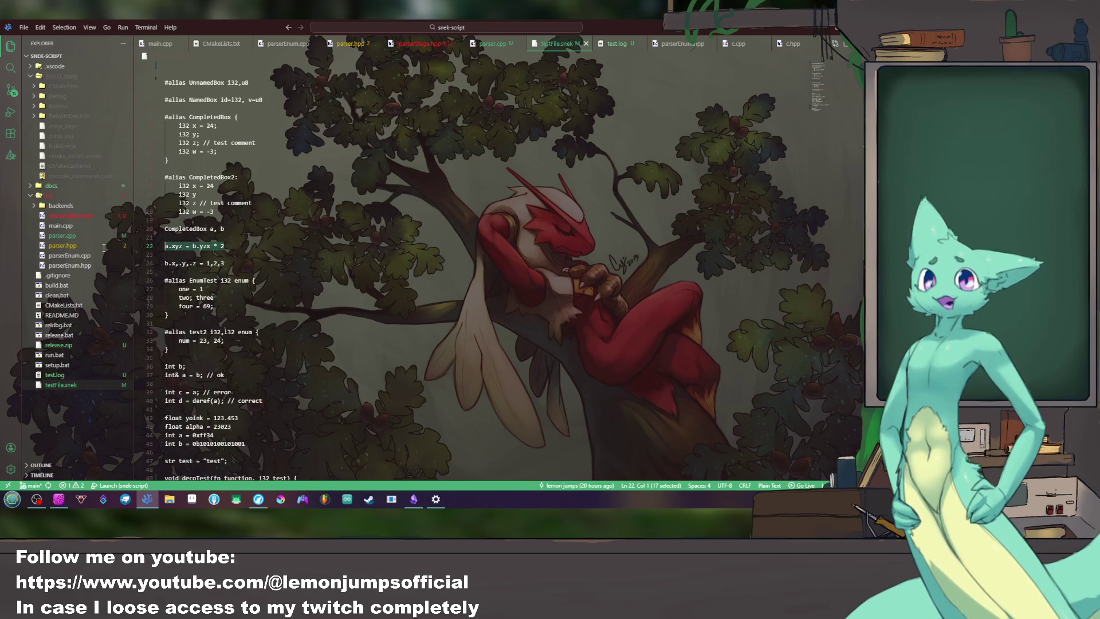
pyautogui.click(255, 260)
pyautogui.click(270, 252)
pyautogui.moveTo(272, 255); pyautogui.dragTo(262, 218)
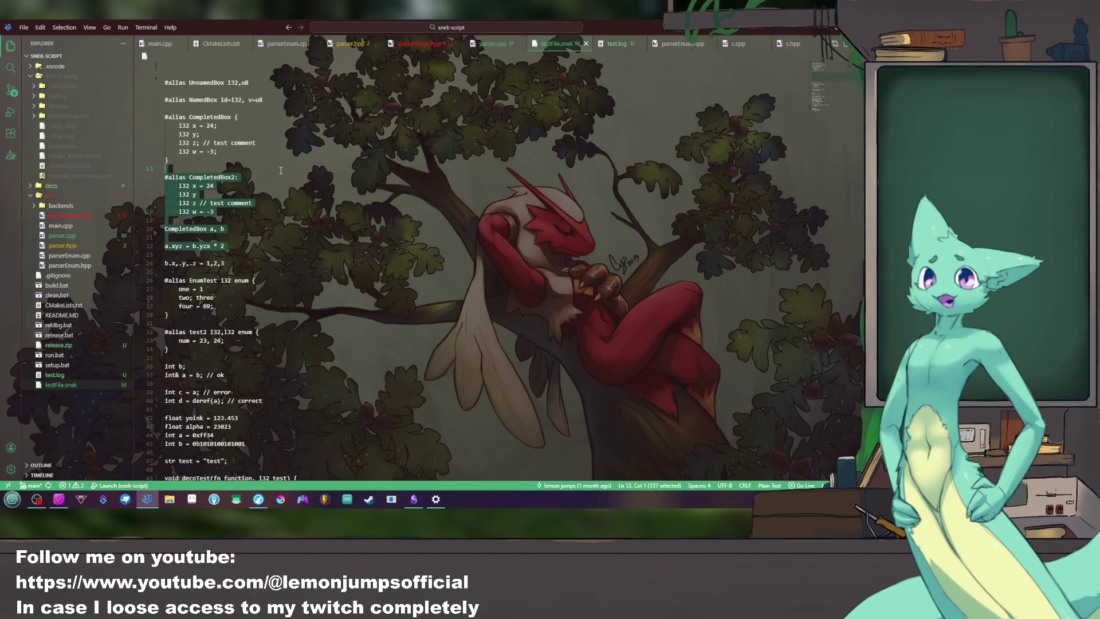
pyautogui.click(269, 236)
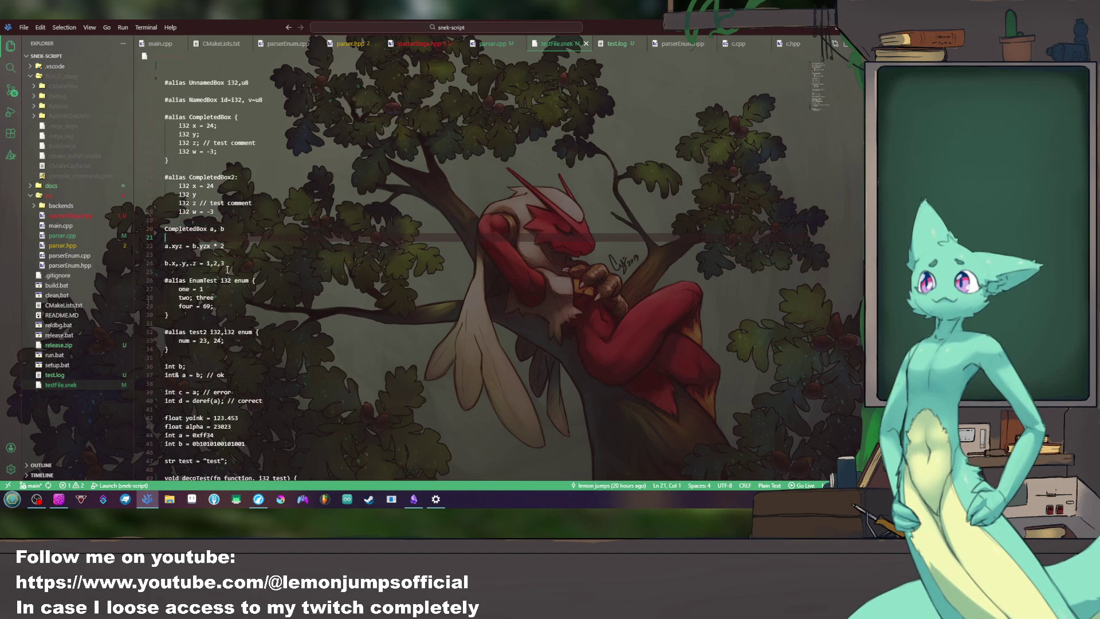
pyautogui.moveTo(169, 246); pyautogui.dragTo(238, 246)
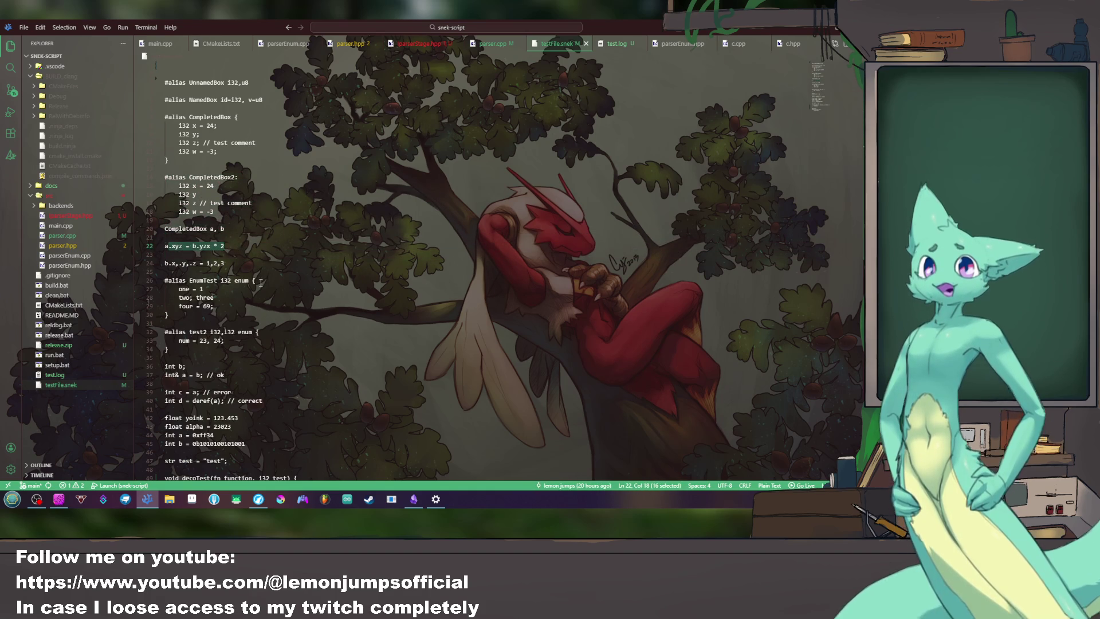
pyautogui.moveTo(225, 263); pyautogui.dragTo(166, 264)
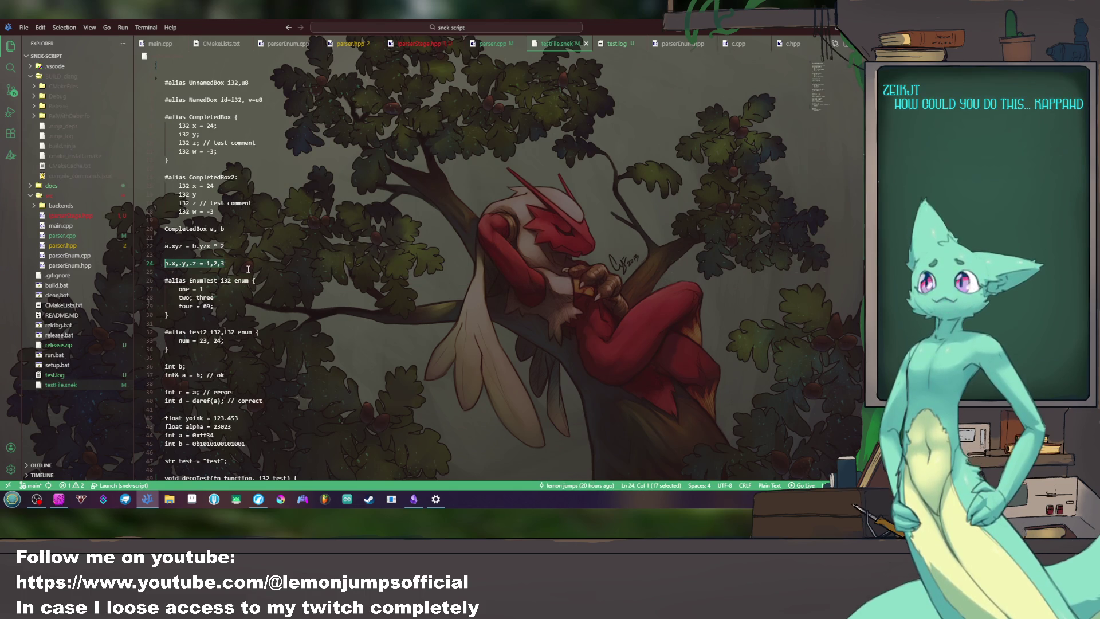
pyautogui.press('Down')
pyautogui.scroll(-3, 247, 266)
pyautogui.scroll(-2, 245, 254)
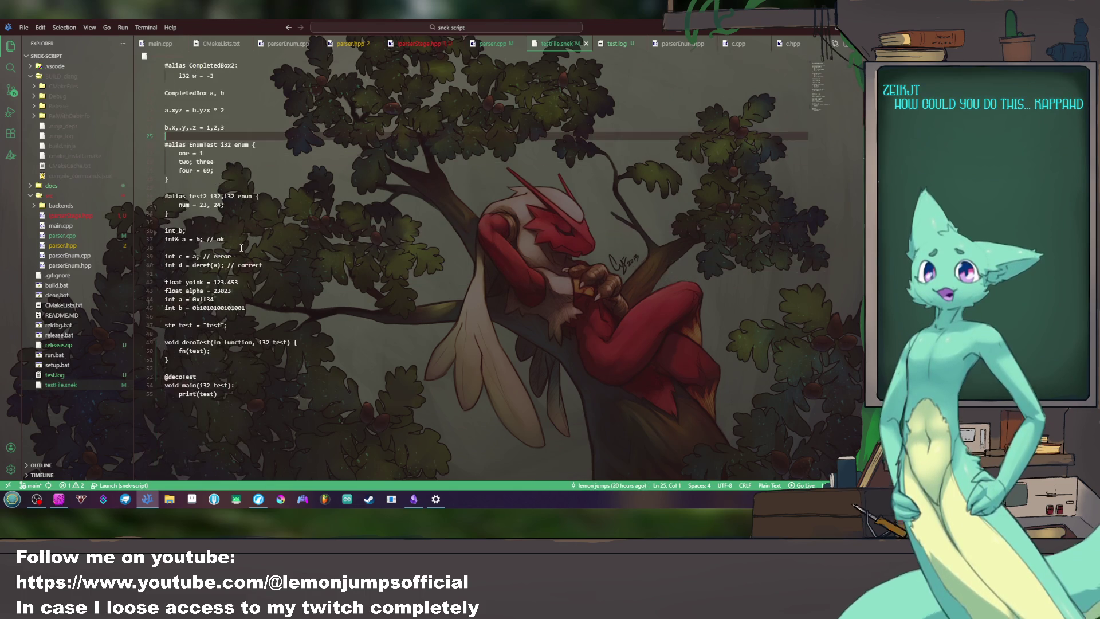
pyautogui.scroll(2, 244, 245)
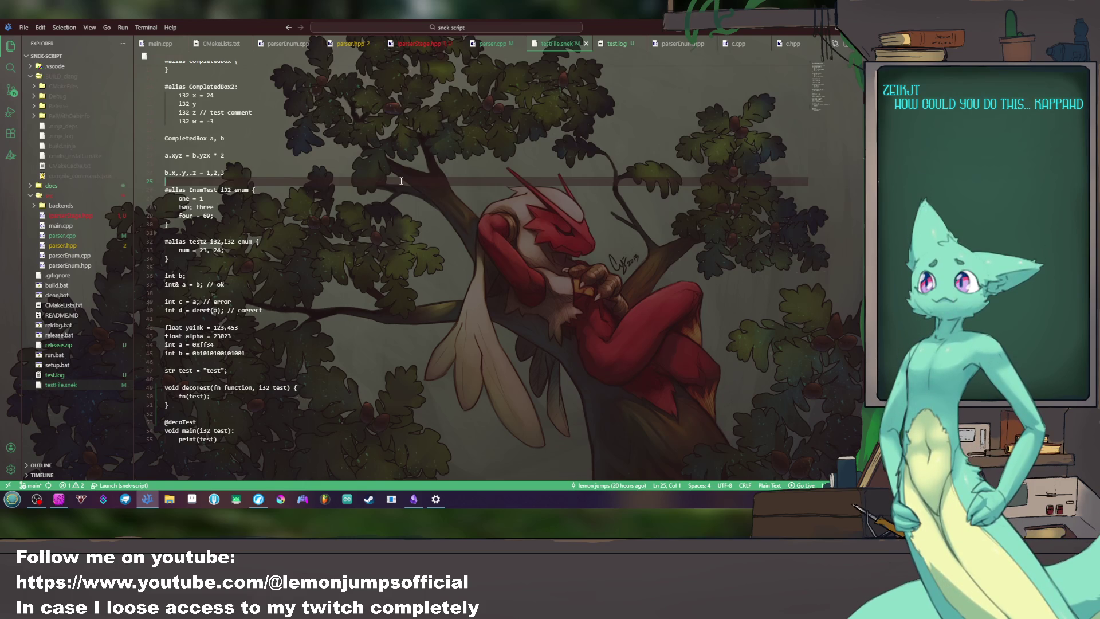
pyautogui.scroll(3, 400, 180)
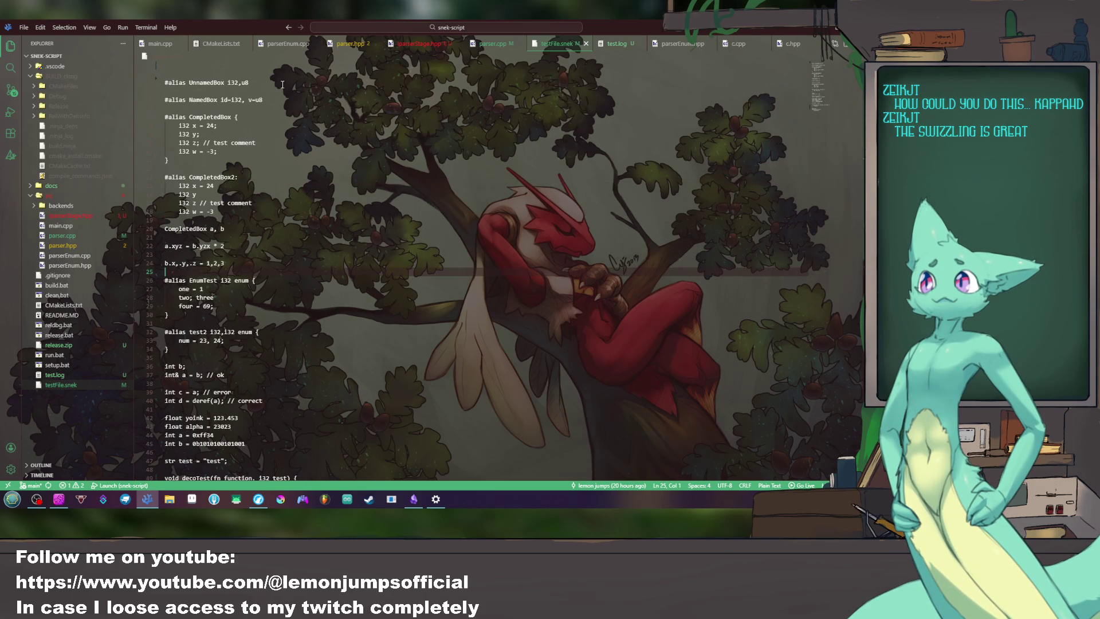
# Step: Return the caret to the top of testFile.snek and switch to the Obsidian notes
pyautogui.click(273, 67)
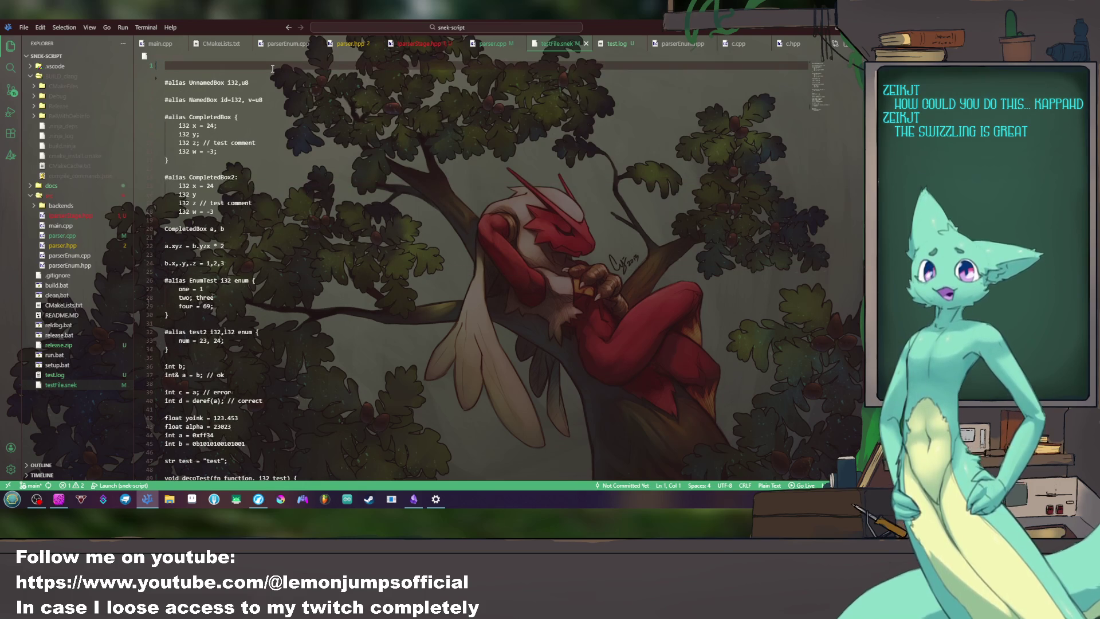
pyautogui.hotkey('alt', 'Tab')
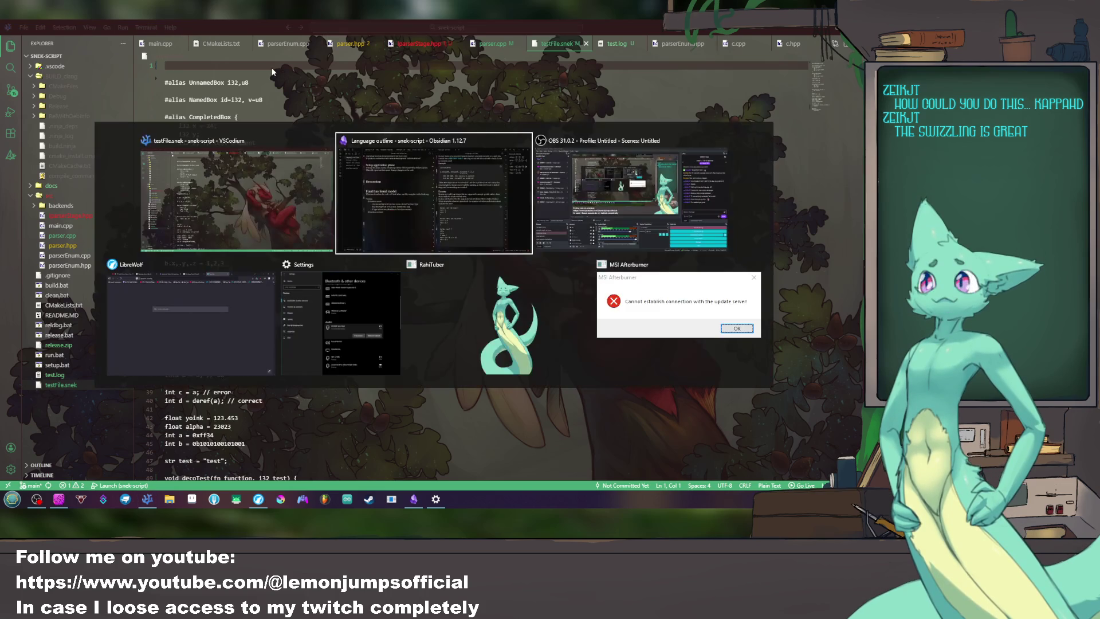
pyautogui.scroll(5, 492, 266)
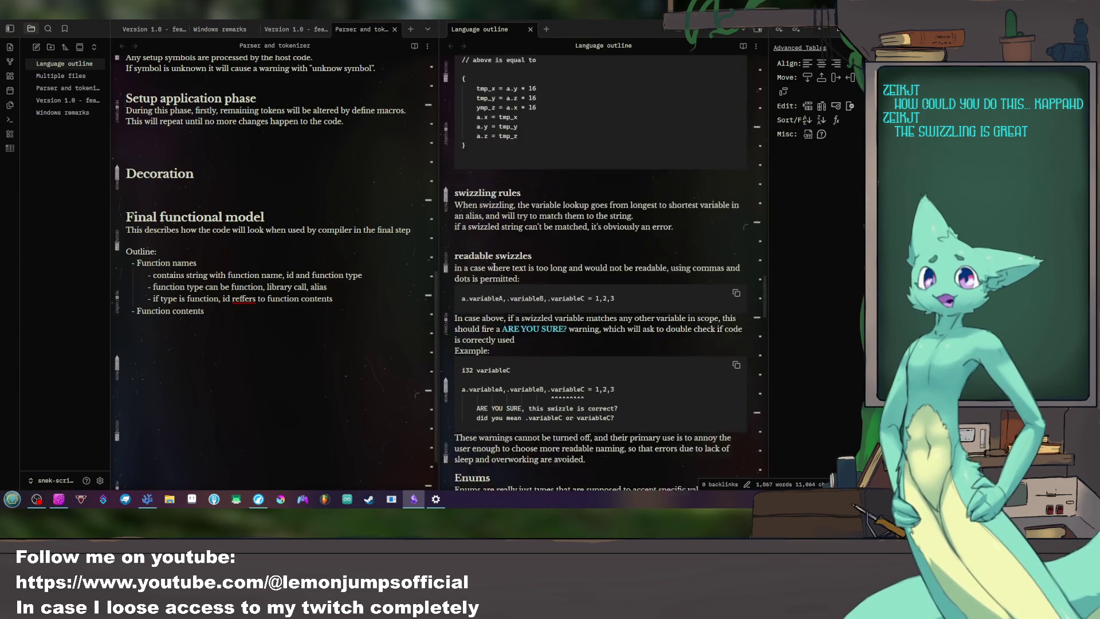
pyautogui.scroll(5, 492, 266)
pyautogui.scroll(5, 493, 267)
pyautogui.scroll(5, 492, 267)
pyautogui.scroll(5, 492, 267)
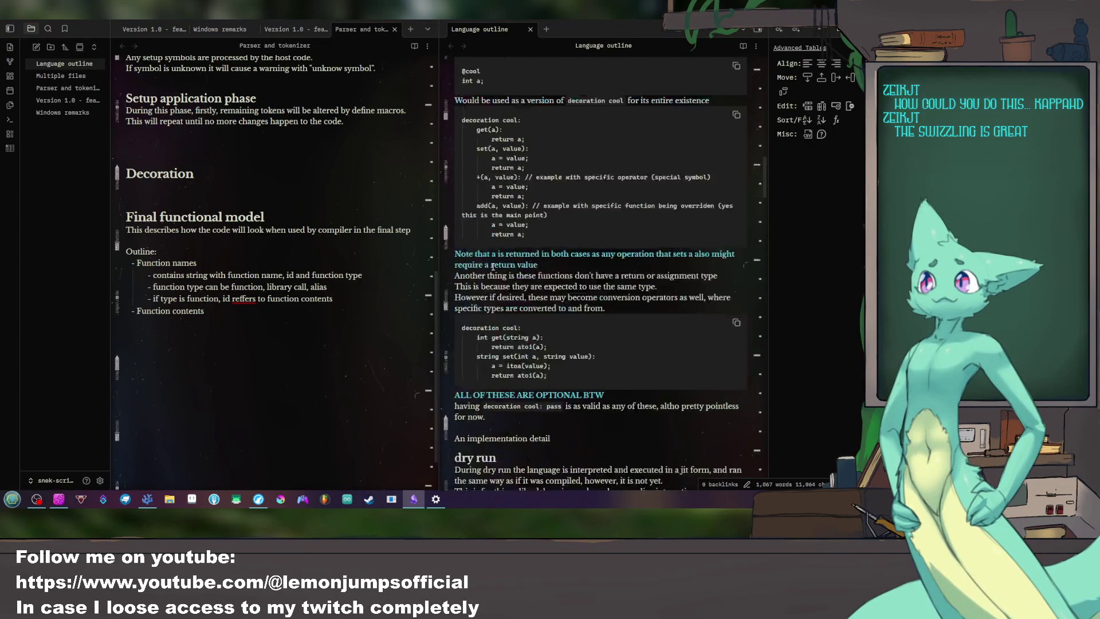
pyautogui.scroll(5, 492, 267)
pyautogui.scroll(5, 492, 265)
pyautogui.scroll(5, 489, 267)
pyautogui.scroll(5, 487, 266)
pyautogui.scroll(5, 491, 267)
pyautogui.scroll(5, 492, 267)
pyautogui.scroll(3, 534, 228)
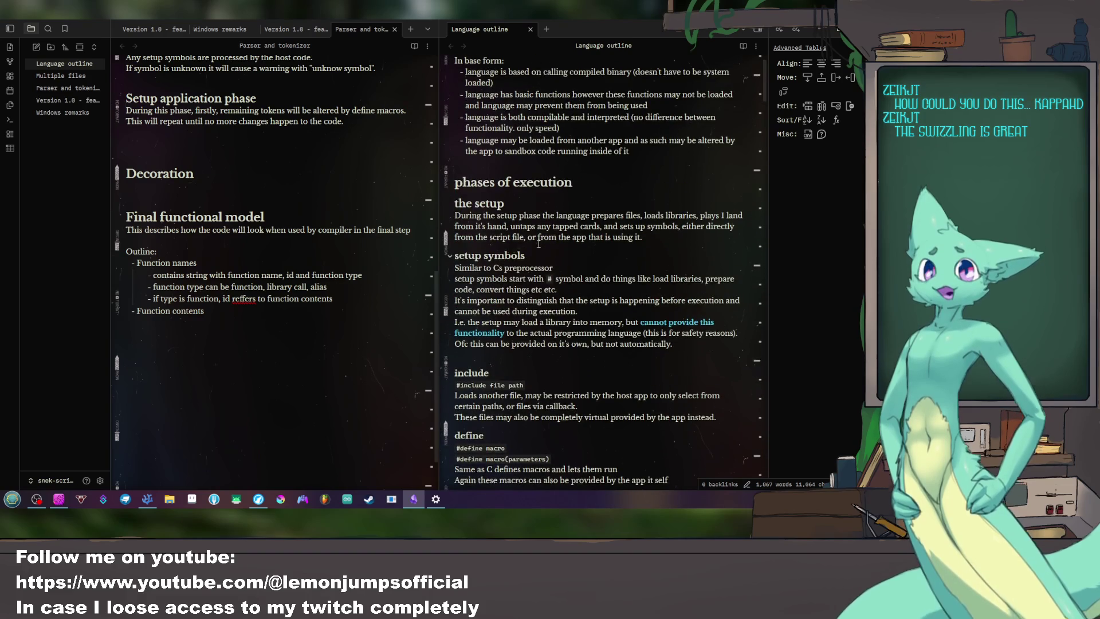
pyautogui.scroll(-5, 533, 228)
pyautogui.scroll(-3, 534, 228)
pyautogui.scroll(3, 533, 228)
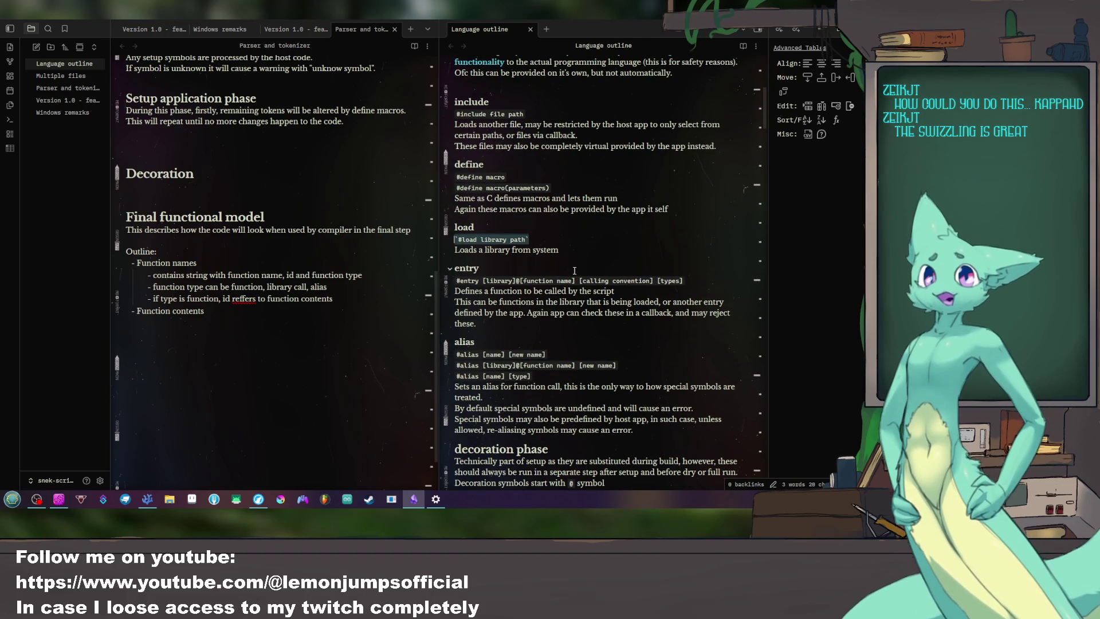
# Step: Compare the #entry syntax line with the three #alias syntax lines in the setup symbols section
pyautogui.moveTo(615, 291); pyautogui.dragTo(613, 282)
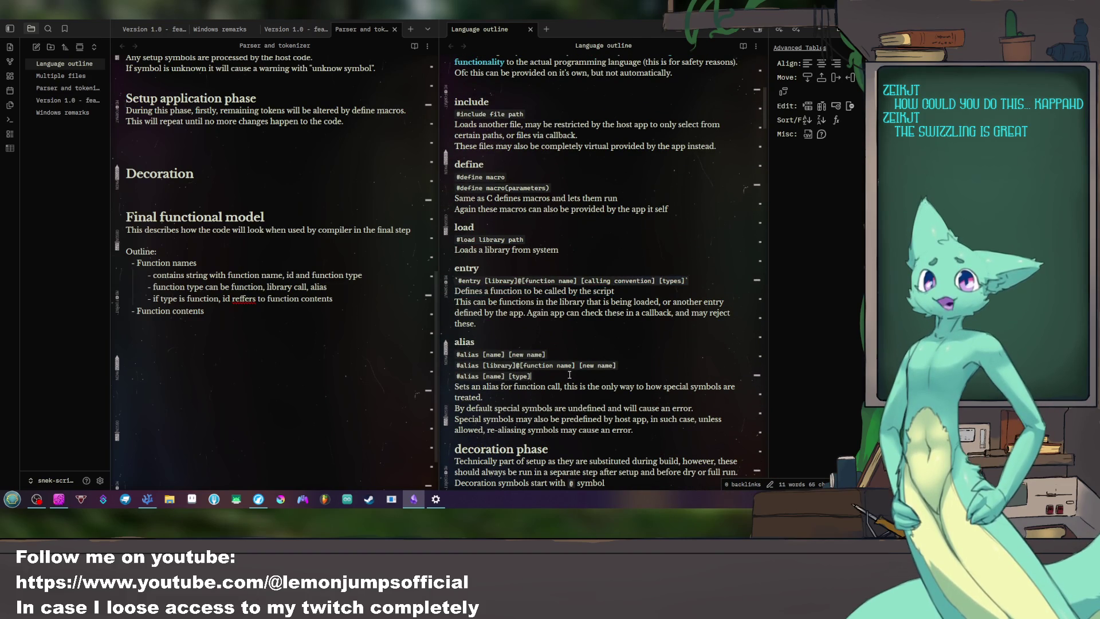
pyautogui.moveTo(536, 376); pyautogui.dragTo(488, 341)
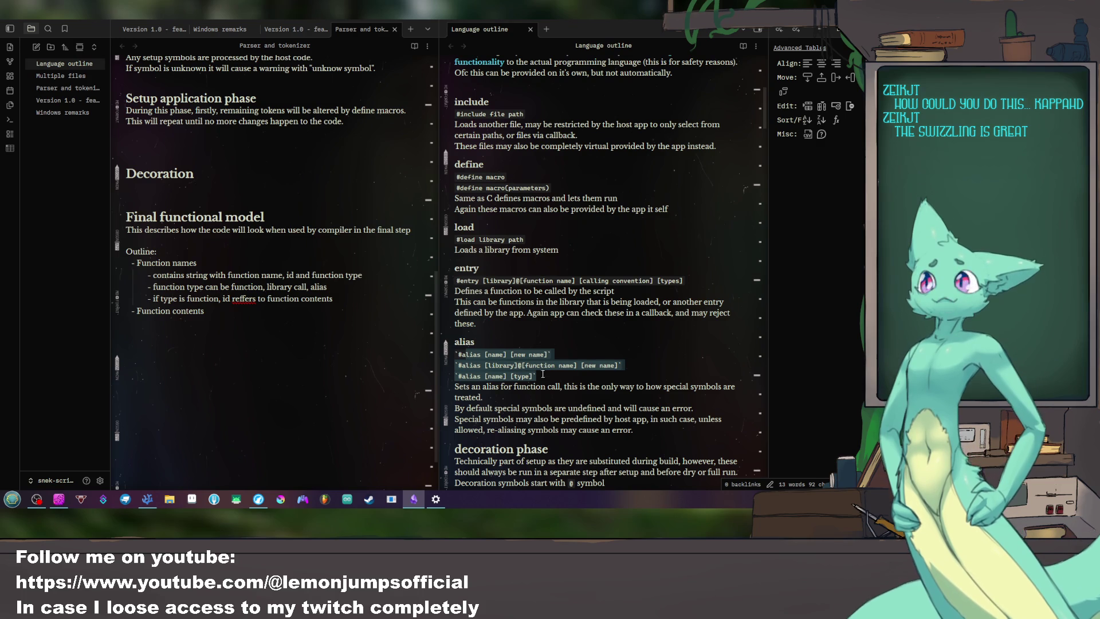
pyautogui.moveTo(543, 376); pyautogui.dragTo(453, 342)
pyautogui.click(591, 356)
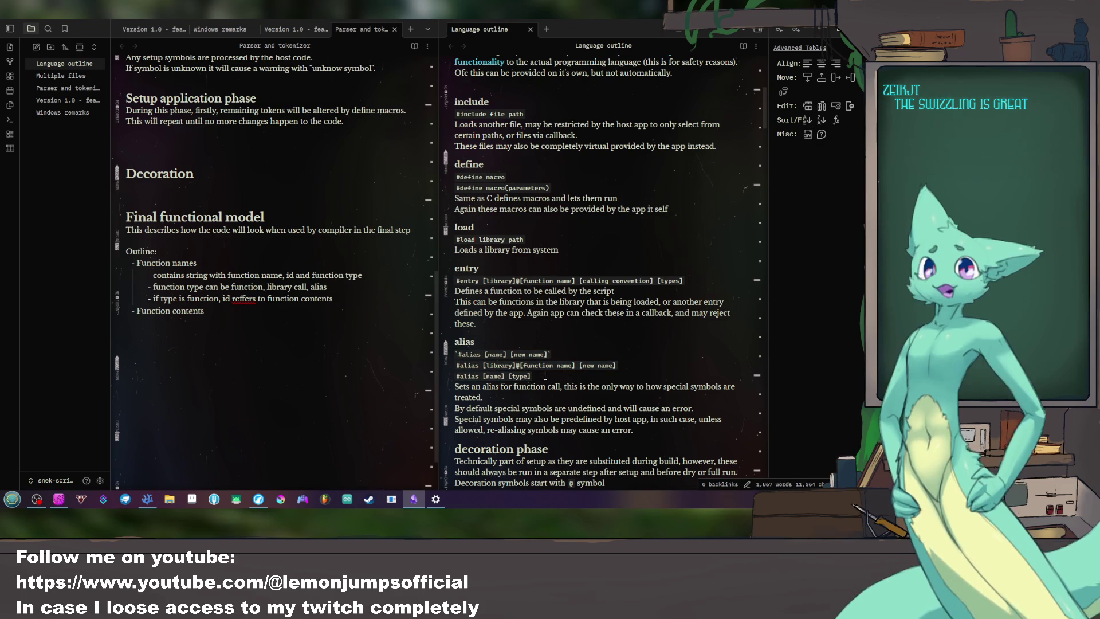
pyautogui.moveTo(573, 379); pyautogui.dragTo(433, 343)
pyautogui.tripleClick(607, 281)
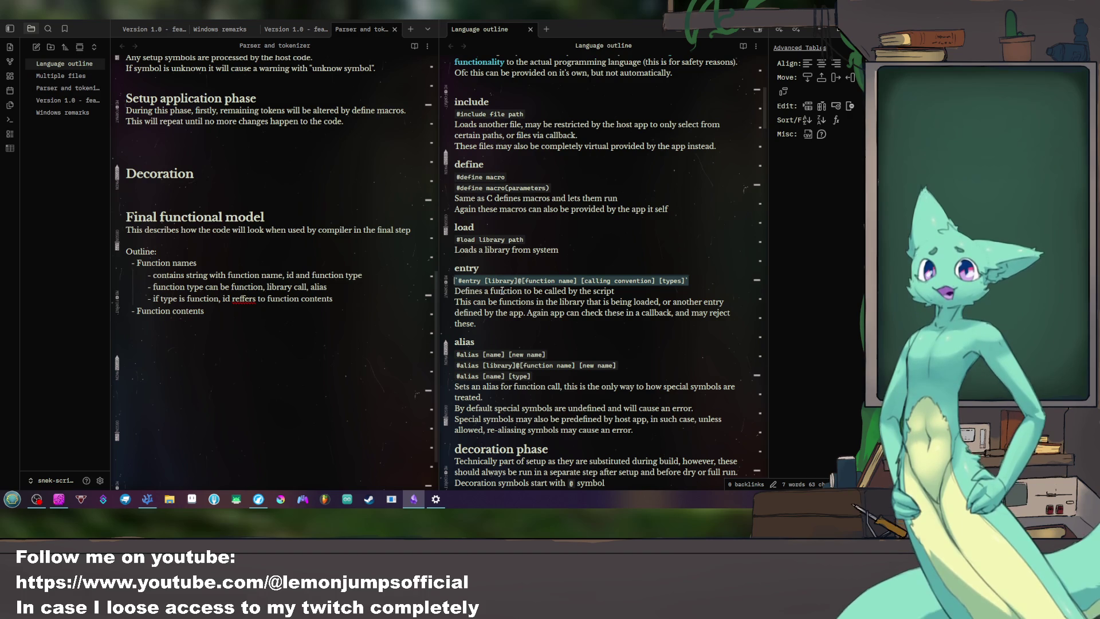
pyautogui.click(531, 277)
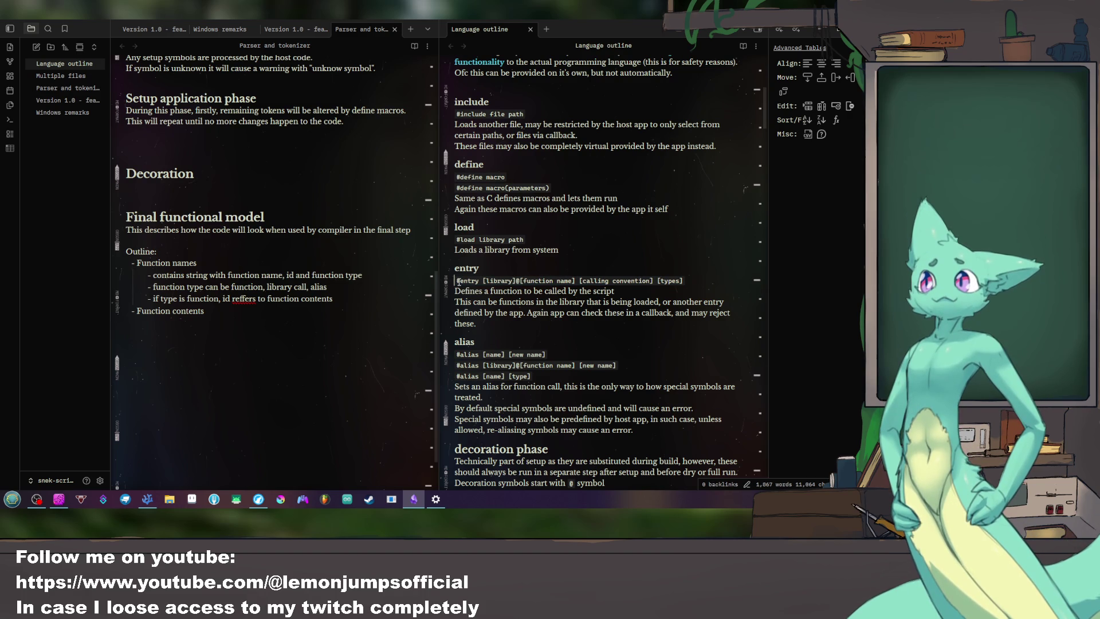
pyautogui.moveTo(456, 238); pyautogui.dragTo(556, 242)
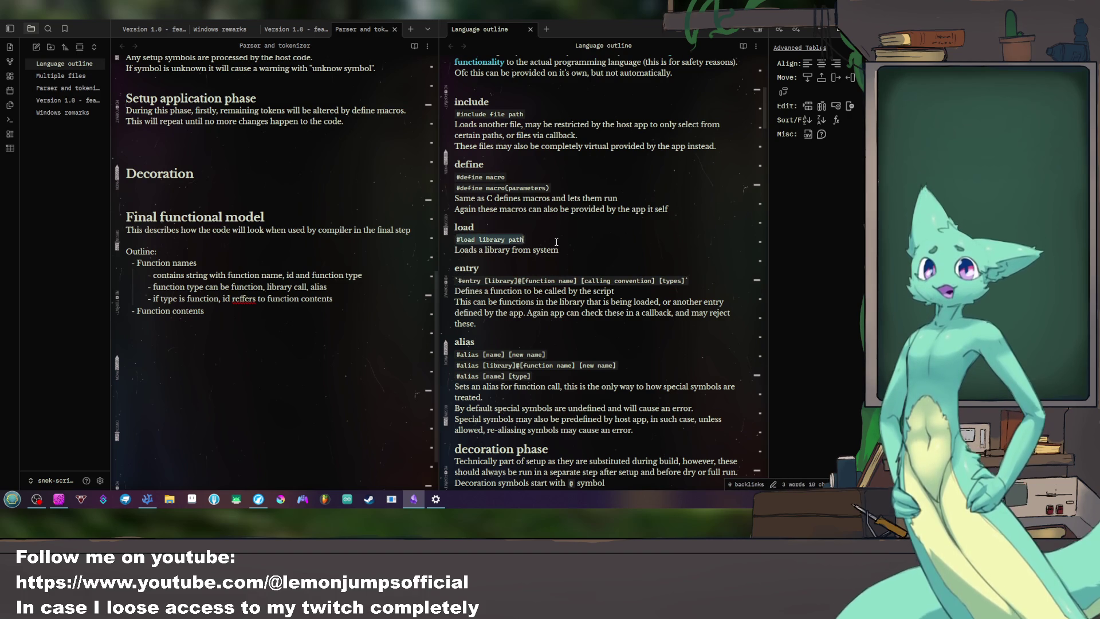
pyautogui.tripleClick(569, 284)
pyautogui.moveTo(570, 290); pyautogui.dragTo(640, 269)
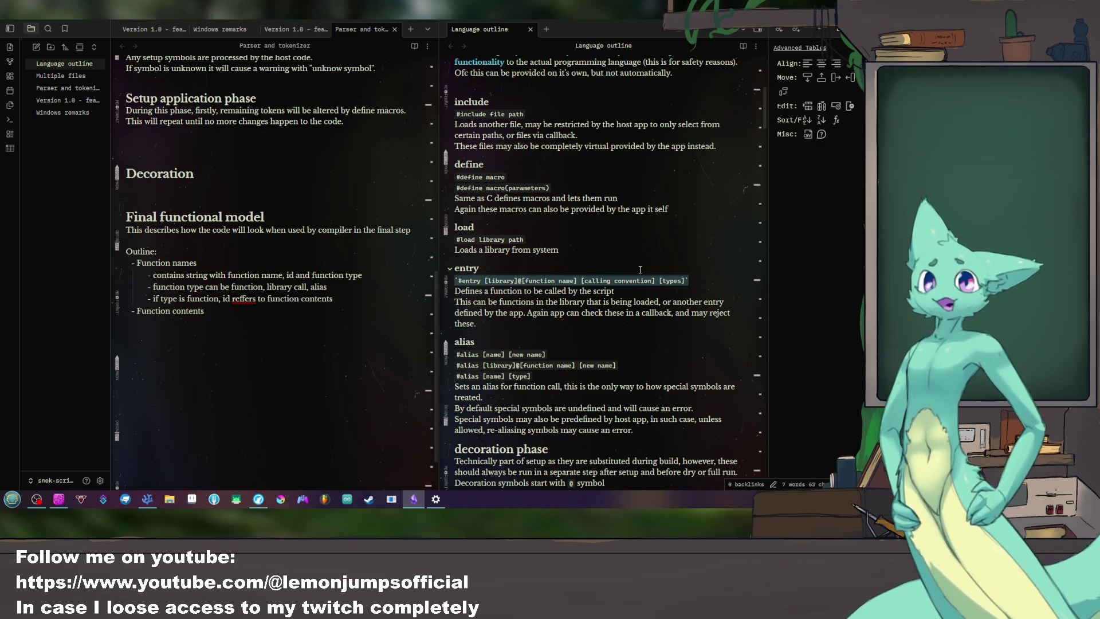
pyautogui.scroll(-3, 639, 269)
pyautogui.scroll(2, 633, 284)
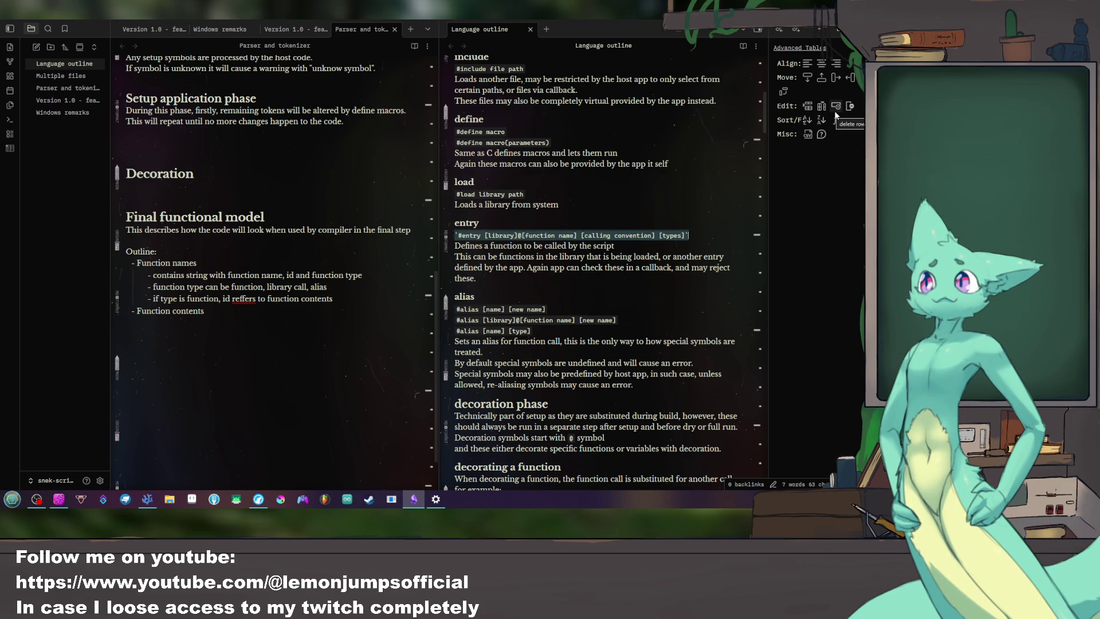
pyautogui.scroll(-3, 652, 213)
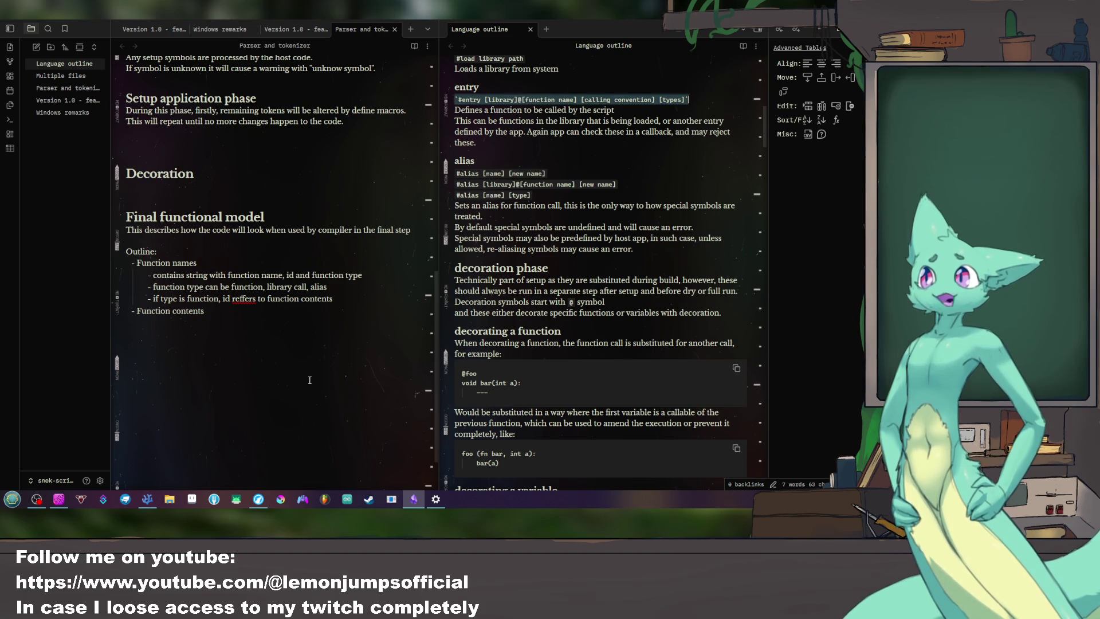
# Step: Correct 'reffers' to 'refers' in the Parser and tokenizer note
pyautogui.click(250, 304)
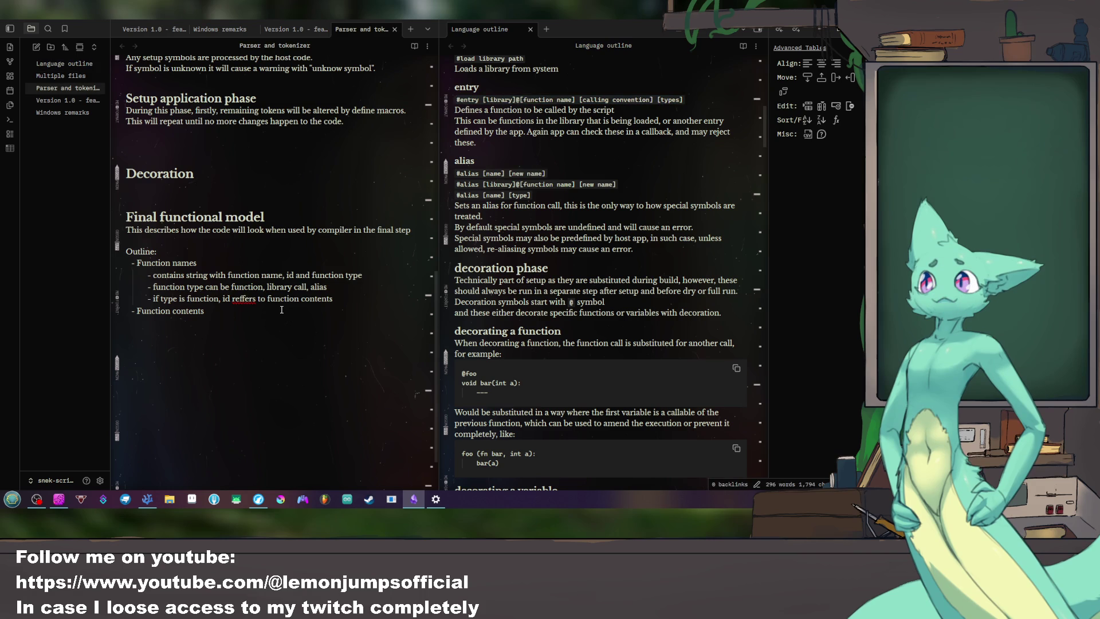
pyautogui.press('BackSpace')
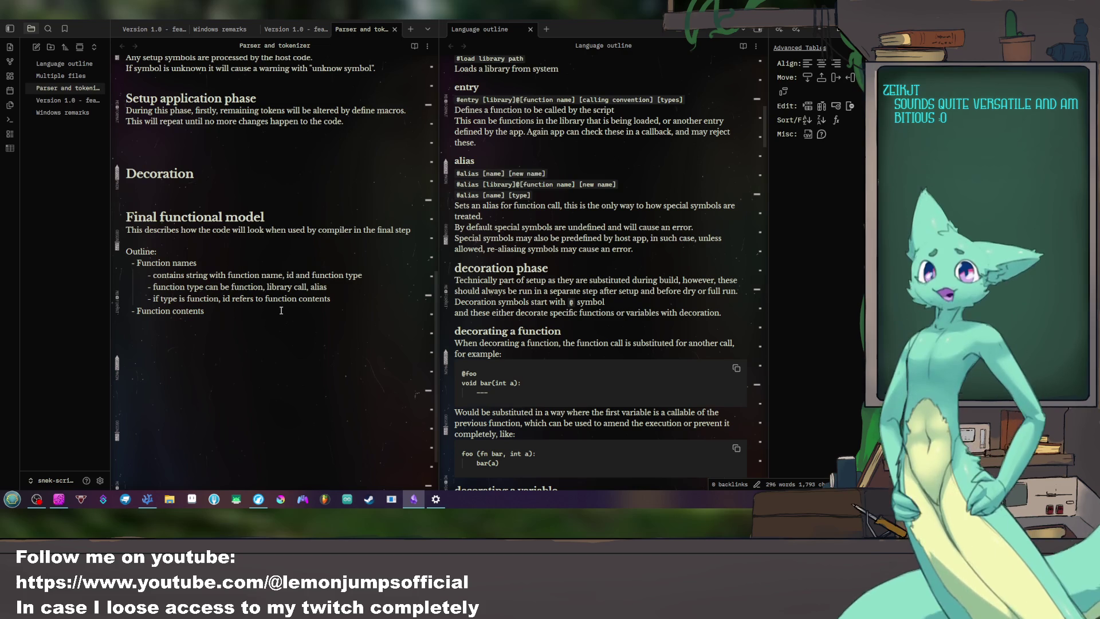
pyautogui.scroll(-5, 461, 367)
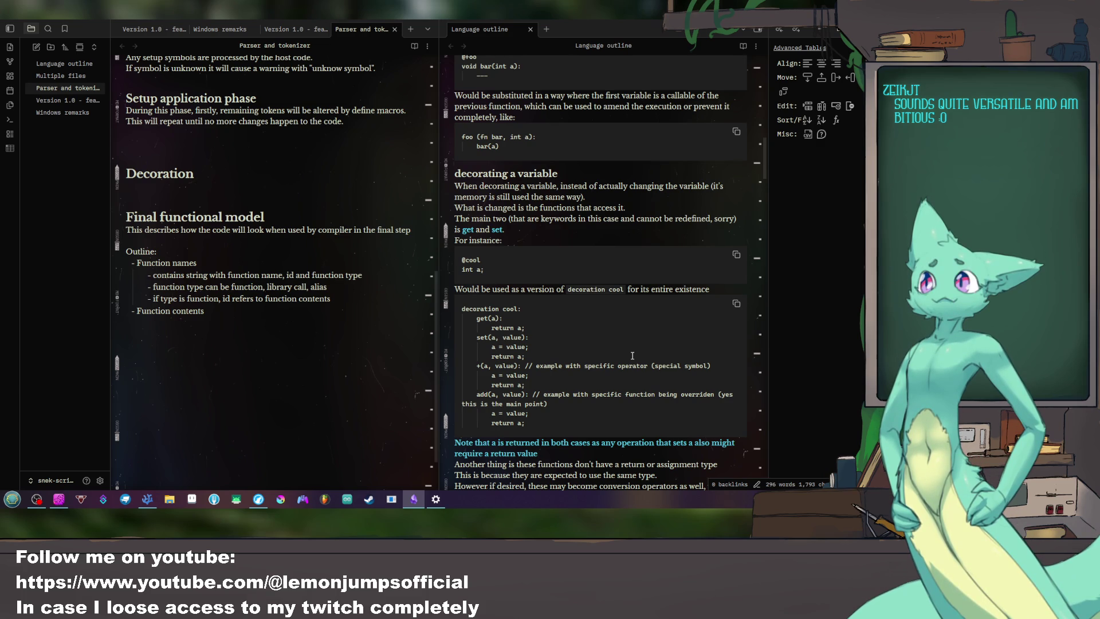
pyautogui.scroll(-1, 627, 347)
pyautogui.moveTo(483, 225); pyautogui.dragTo(457, 215)
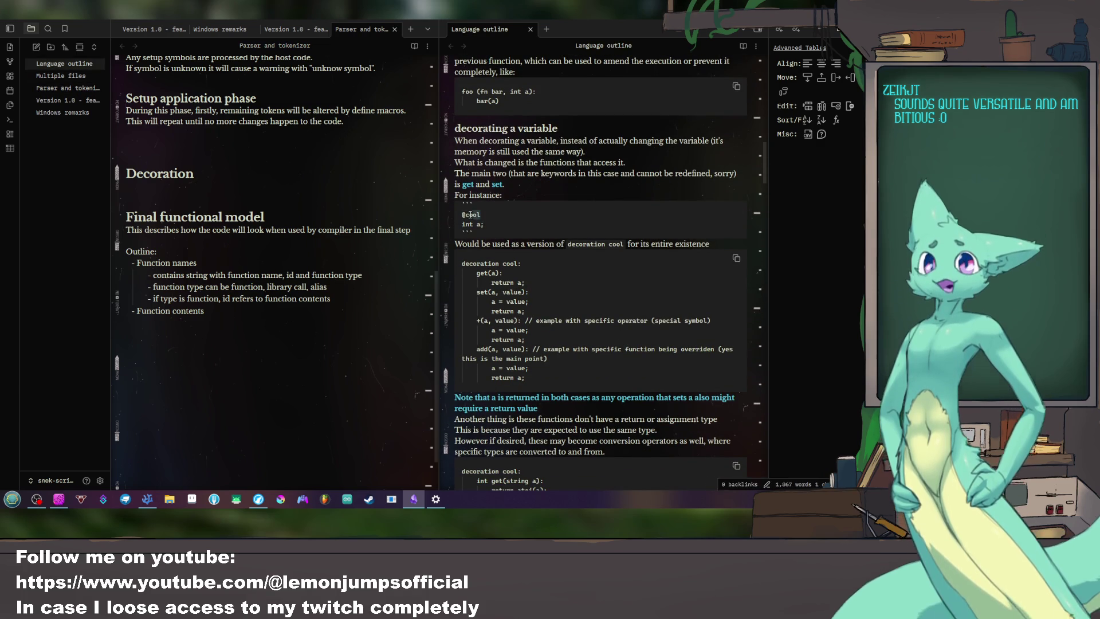
pyautogui.moveTo(462, 263)
pyautogui.mouseDown()
pyautogui.moveTo(520, 266)
pyautogui.moveTo(550, 378)
pyautogui.mouseUp()
pyautogui.click(529, 284)
pyautogui.moveTo(488, 292)
pyautogui.mouseDown()
pyautogui.moveTo(530, 302)
pyautogui.moveTo(526, 339)
pyautogui.mouseUp()
pyautogui.click(617, 342)
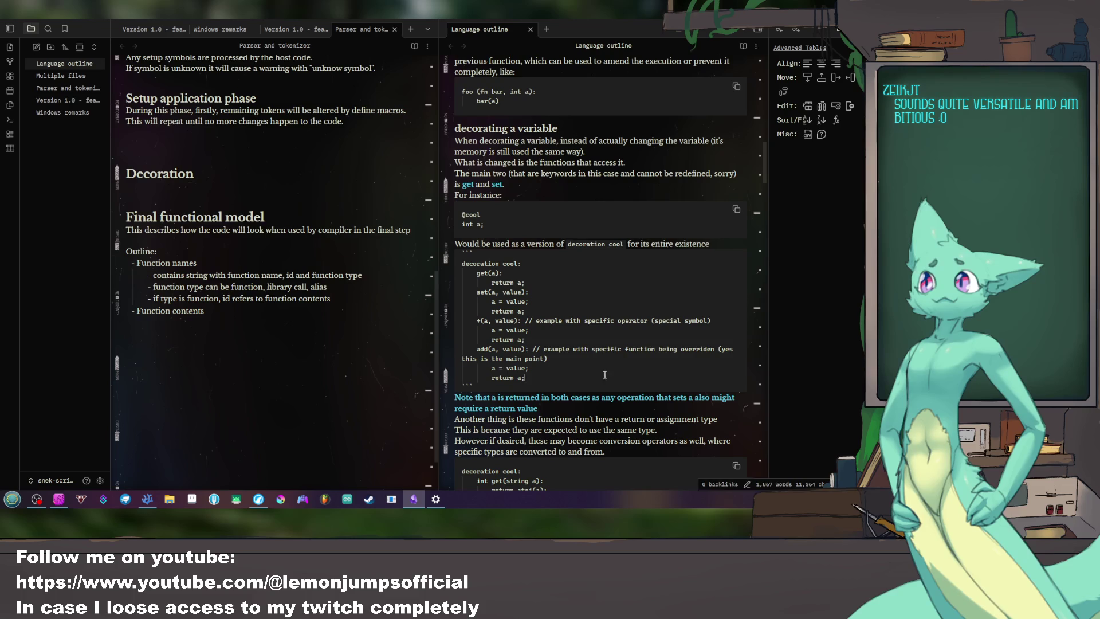
pyautogui.hotkey('shift', 'Up')
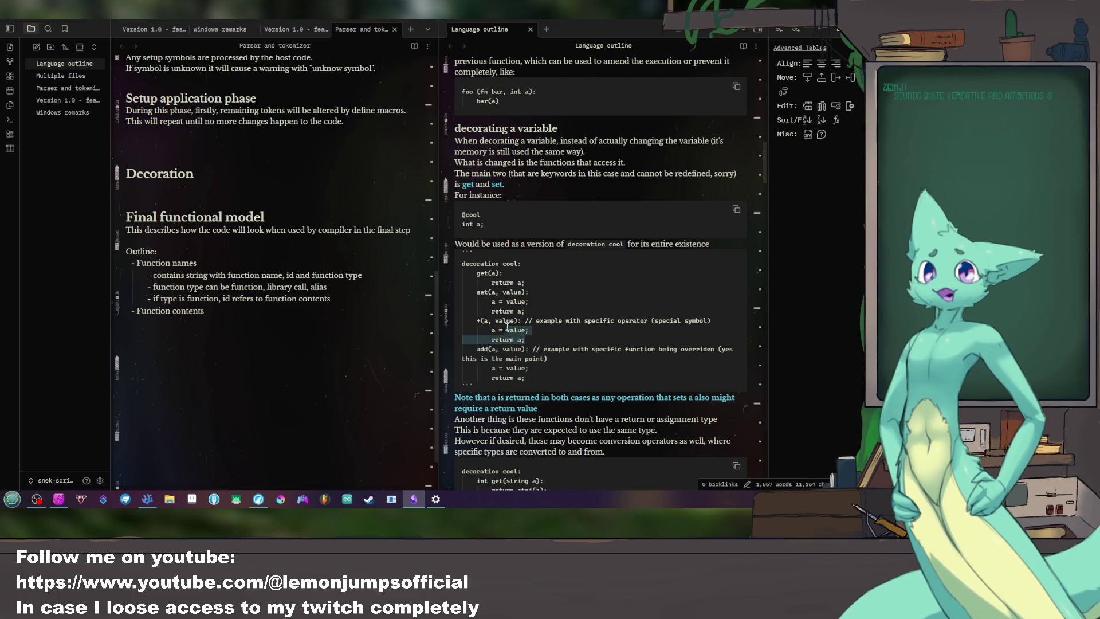
pyautogui.hotkey('shift', 'Up')
pyautogui.hotkey('shift', 'Up')
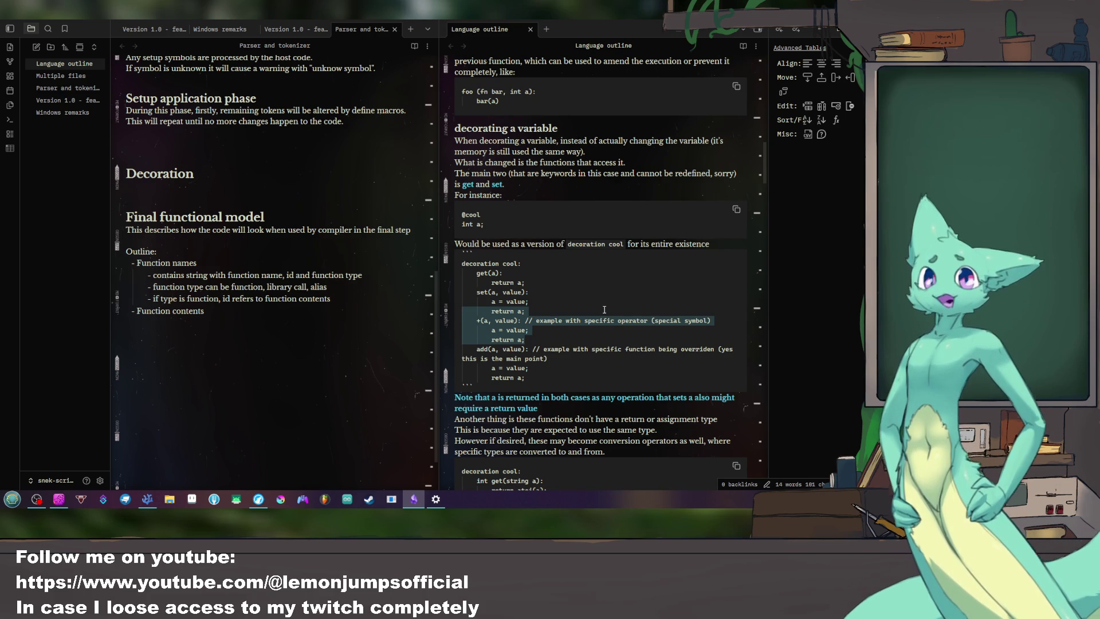
pyautogui.moveTo(615, 261)
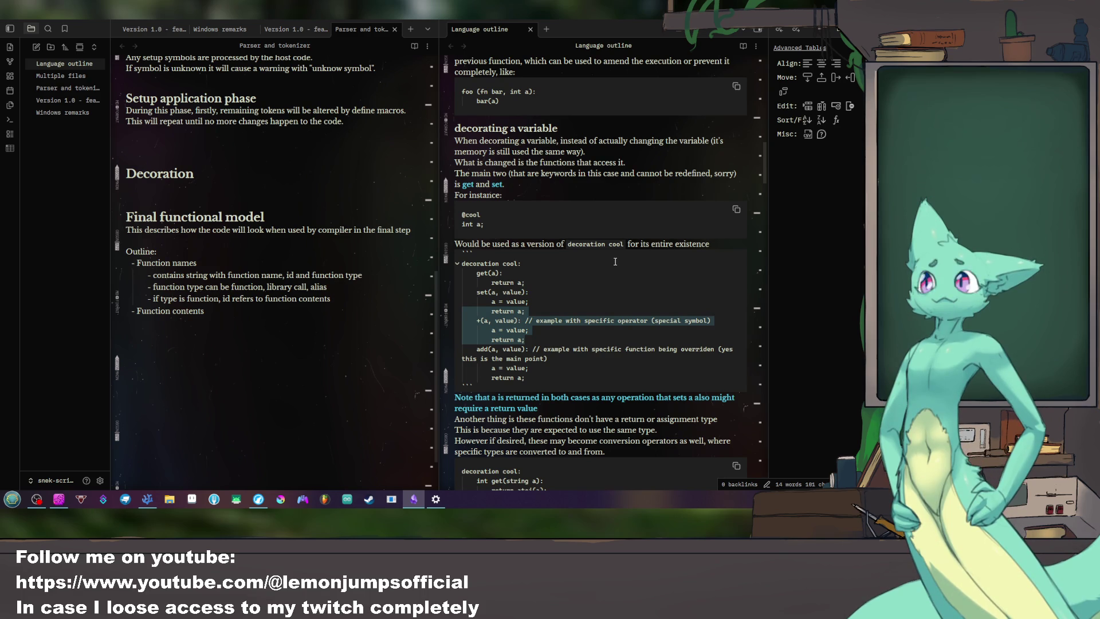
pyautogui.scroll(-2, 615, 261)
pyautogui.scroll(3, 614, 274)
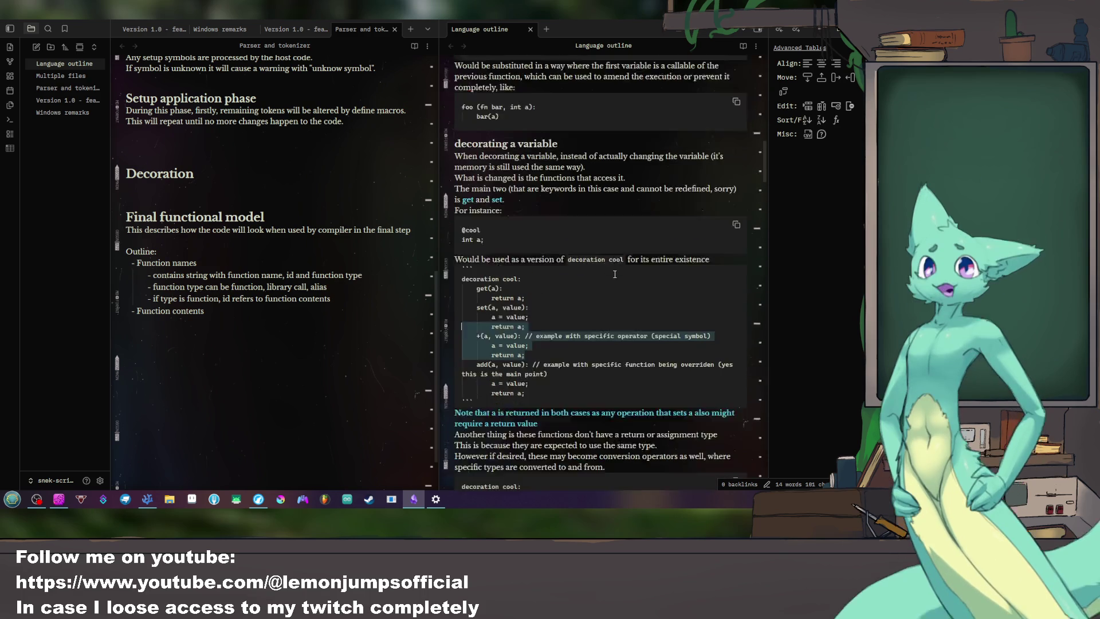
pyautogui.scroll(2, 614, 274)
pyautogui.click(527, 337)
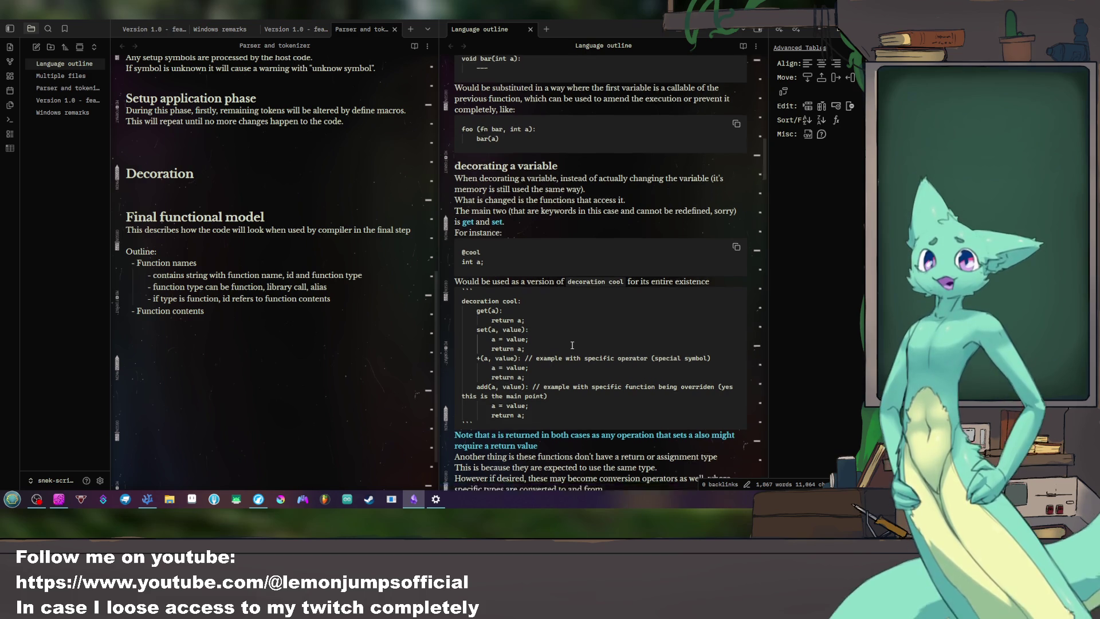
pyautogui.scroll(-4, 563, 387)
pyautogui.scroll(-5, 571, 345)
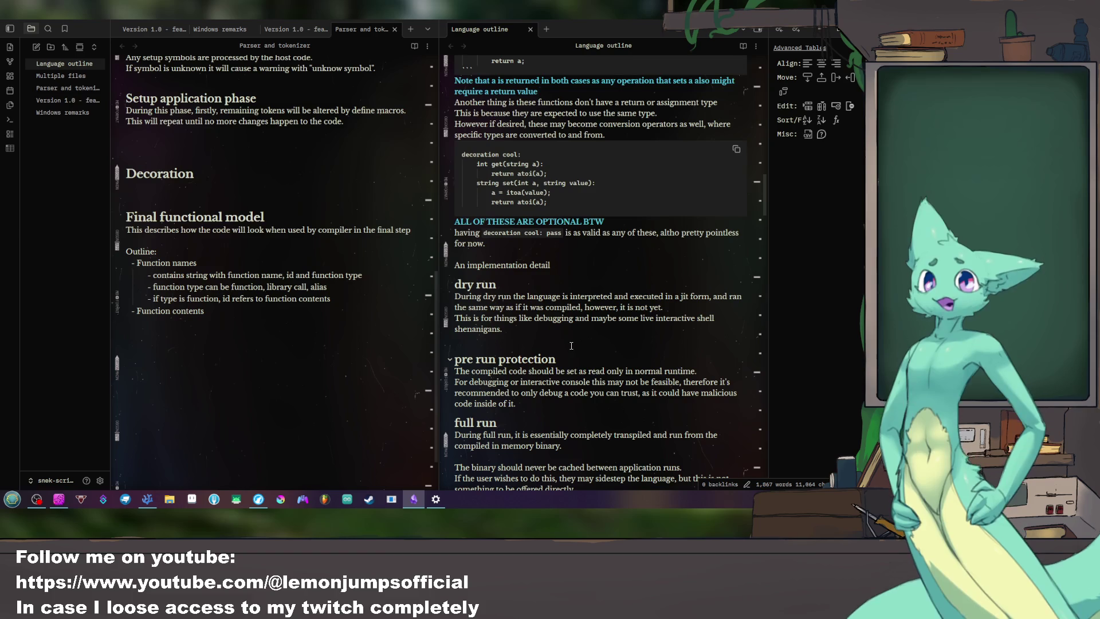
pyautogui.scroll(-3, 571, 345)
pyautogui.scroll(-4, 569, 345)
pyautogui.scroll(-4, 570, 344)
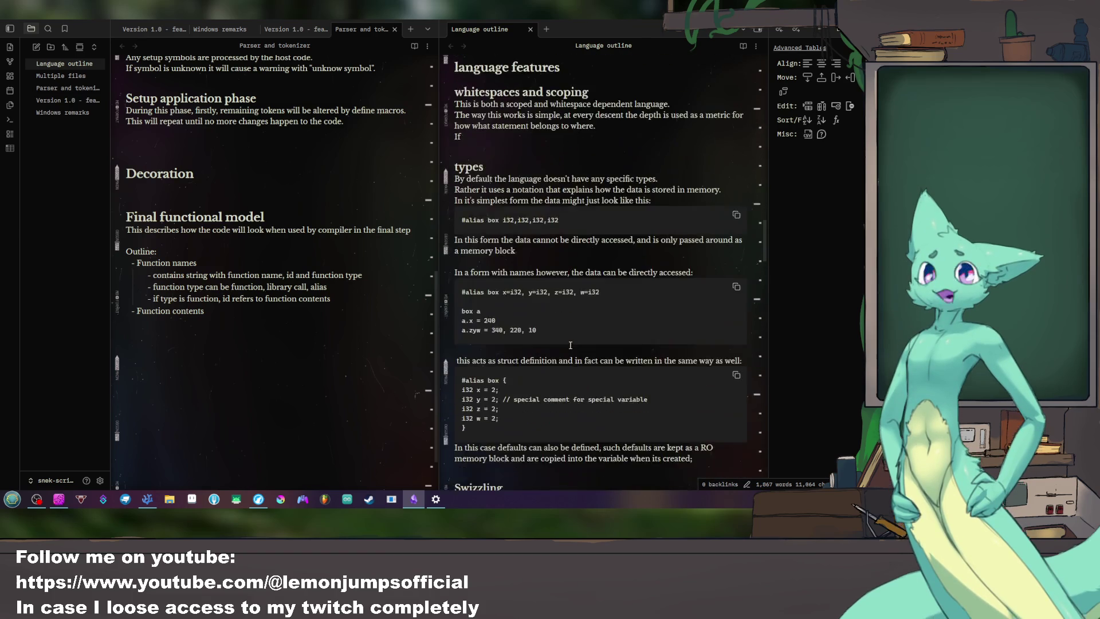
pyautogui.scroll(-8, 569, 345)
pyautogui.scroll(-5, 569, 345)
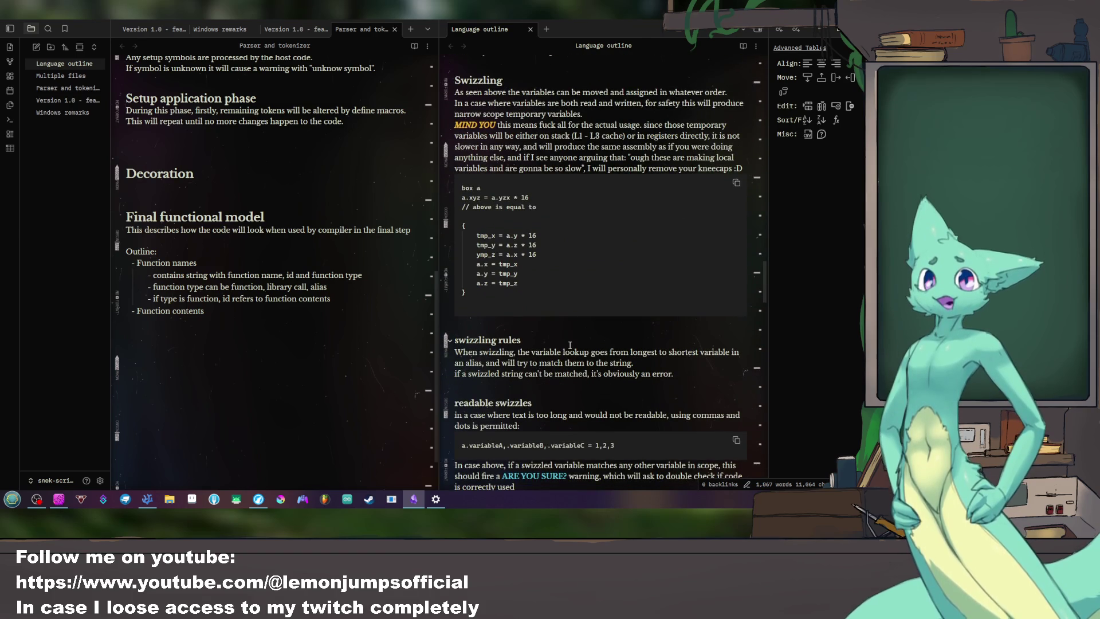
pyautogui.scroll(-4, 570, 345)
pyautogui.scroll(-5, 569, 345)
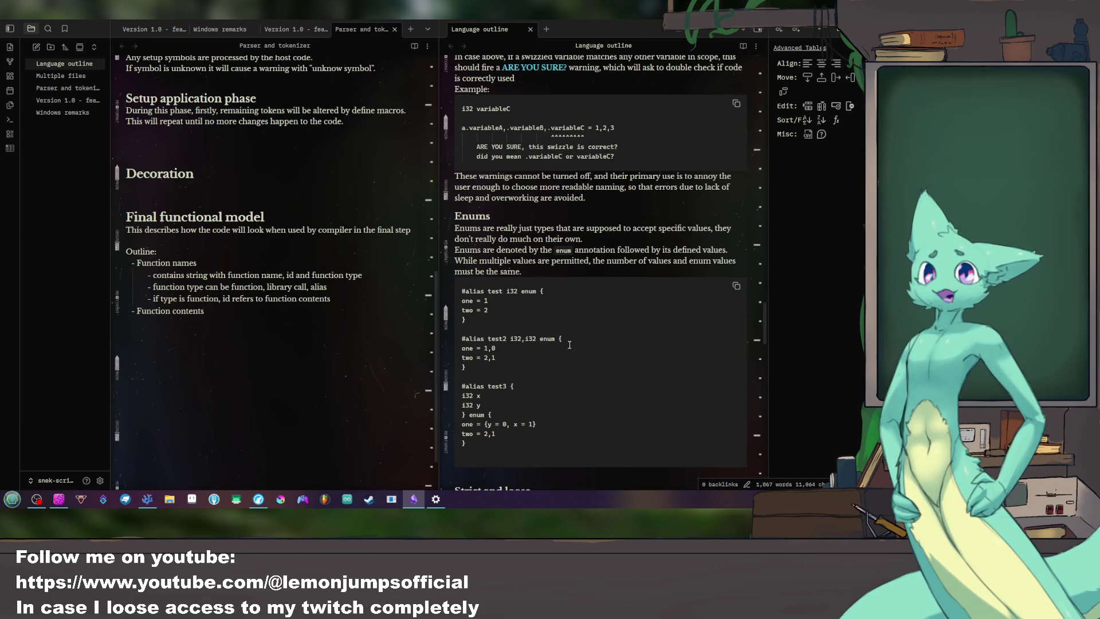
pyautogui.scroll(-3, 569, 345)
pyautogui.scroll(-2, 564, 347)
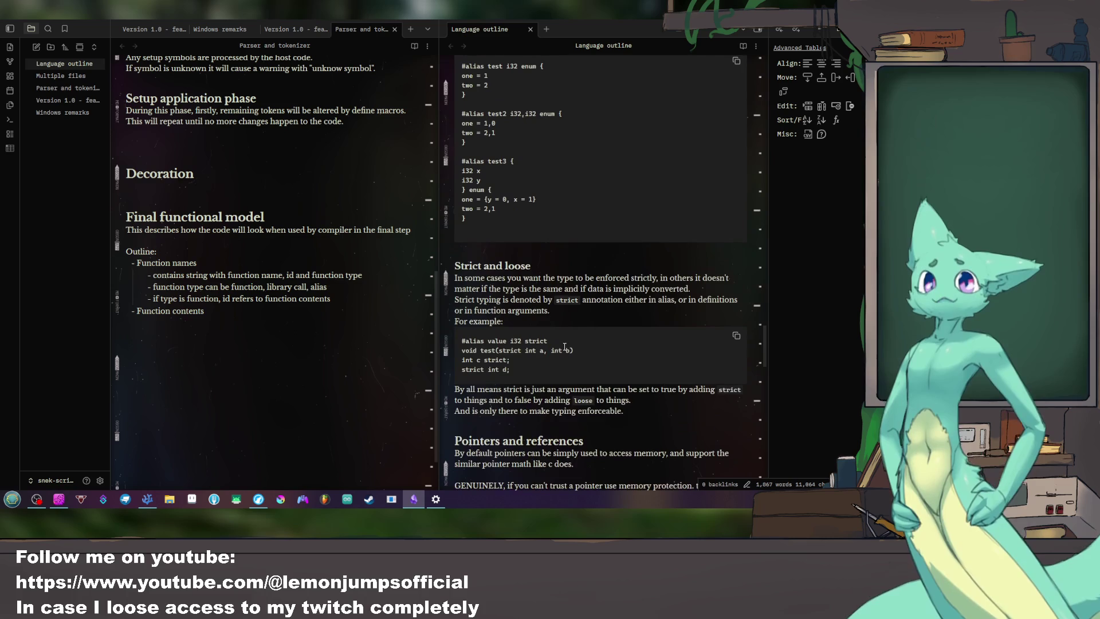
# Step: Mark part of the Strict and loose heading in the Language outline pane
pyautogui.moveTo(478, 267); pyautogui.dragTo(534, 268)
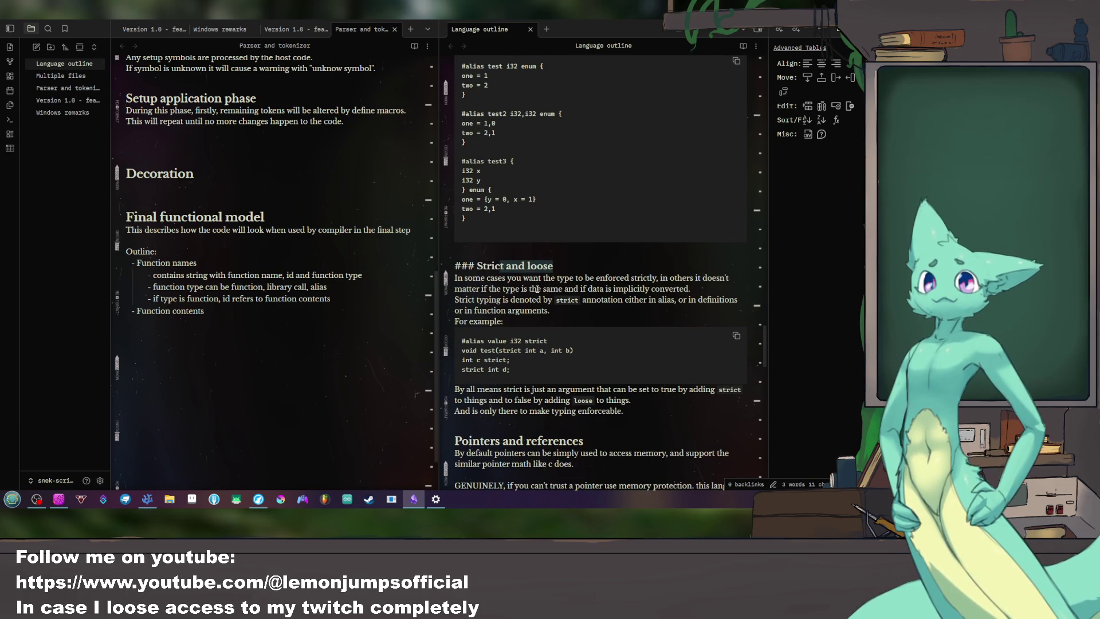
pyautogui.scroll(-4, 582, 300)
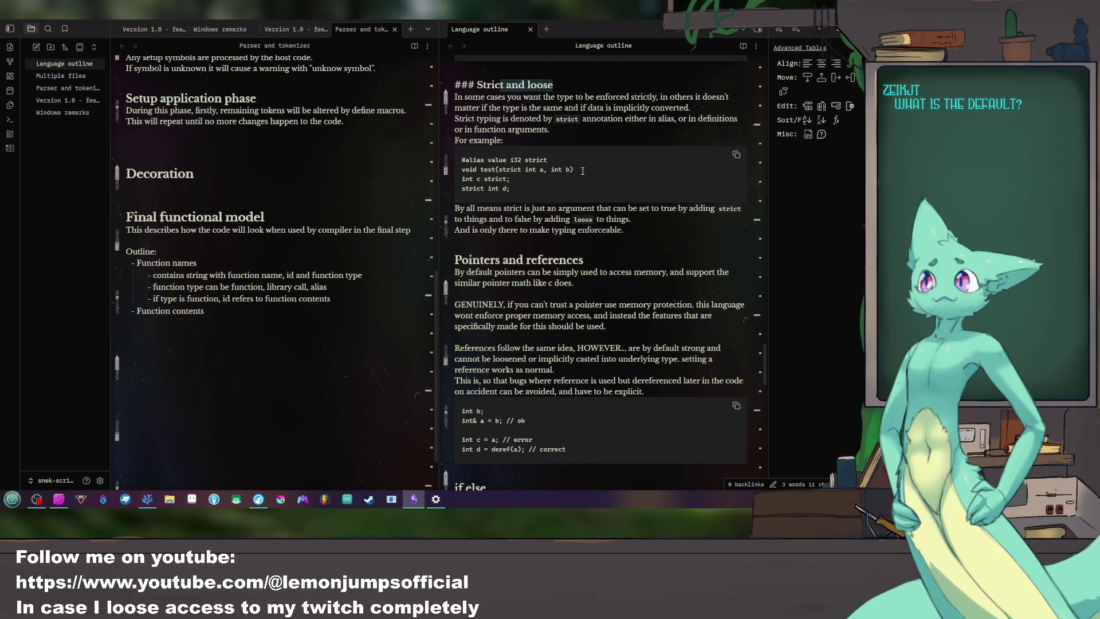
pyautogui.scroll(-3, 594, 323)
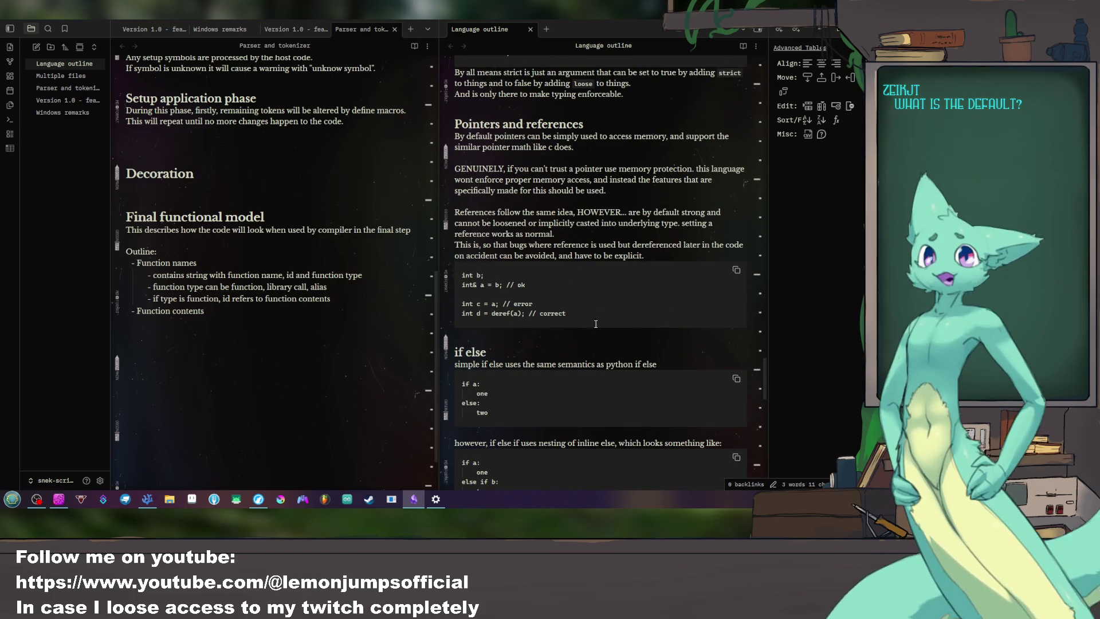
pyautogui.scroll(3, 595, 323)
pyautogui.scroll(-2, 559, 320)
pyautogui.scroll(-1, 536, 318)
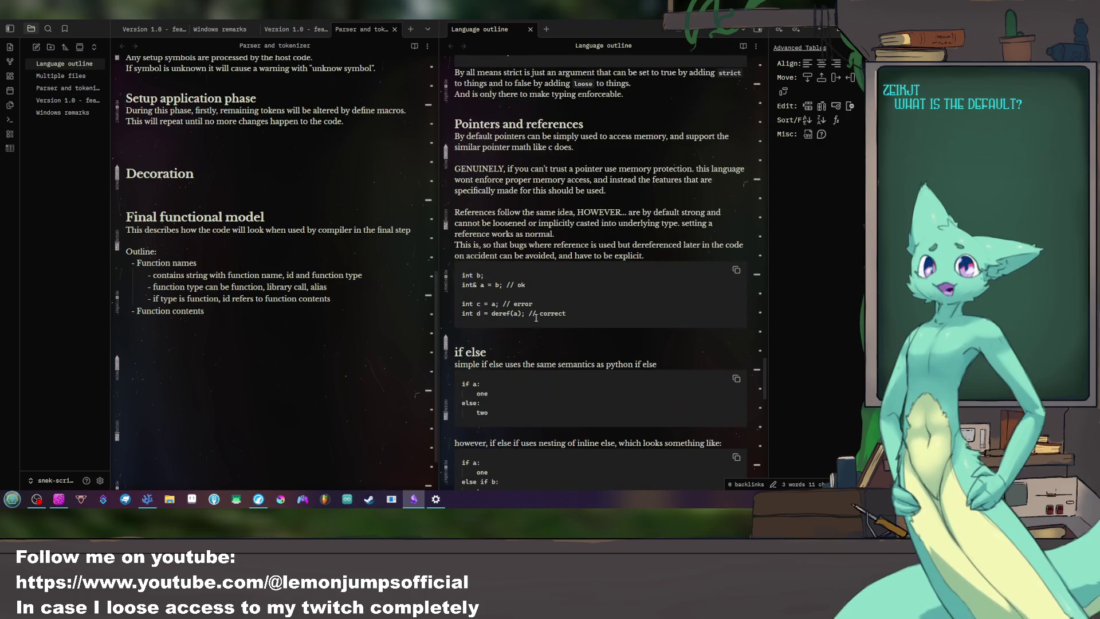
# Step: Highlight the 'int& a = b; // ok' and 'int c = a; // error' reference examples while explaining them
pyautogui.moveTo(462, 285); pyautogui.dragTo(542, 285)
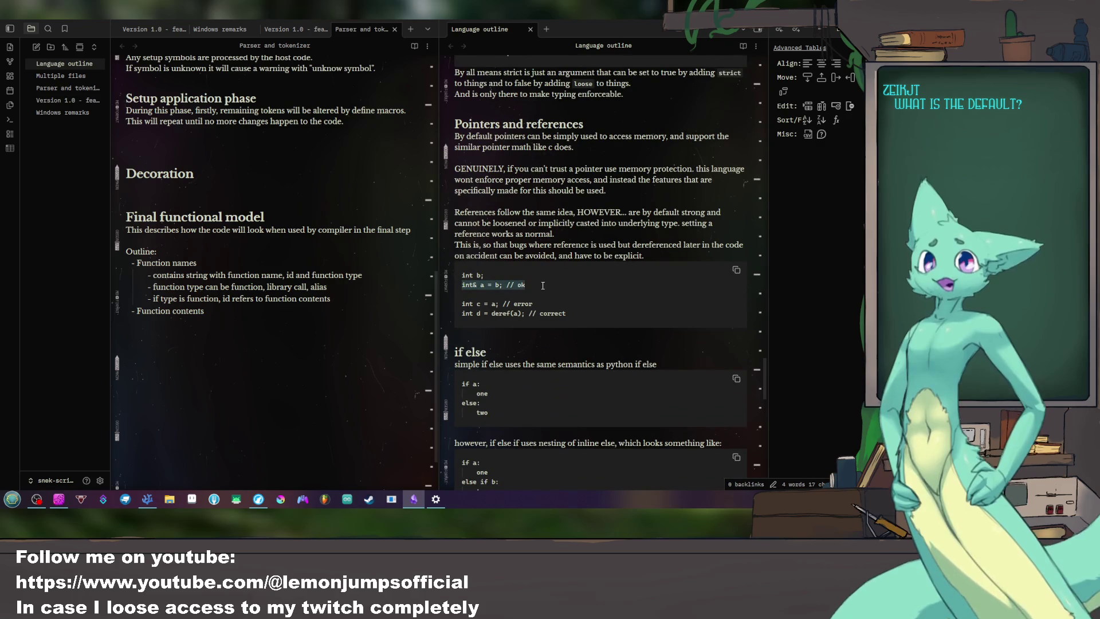
pyautogui.click(463, 289)
pyautogui.moveTo(463, 289); pyautogui.dragTo(525, 286)
pyautogui.click(531, 313)
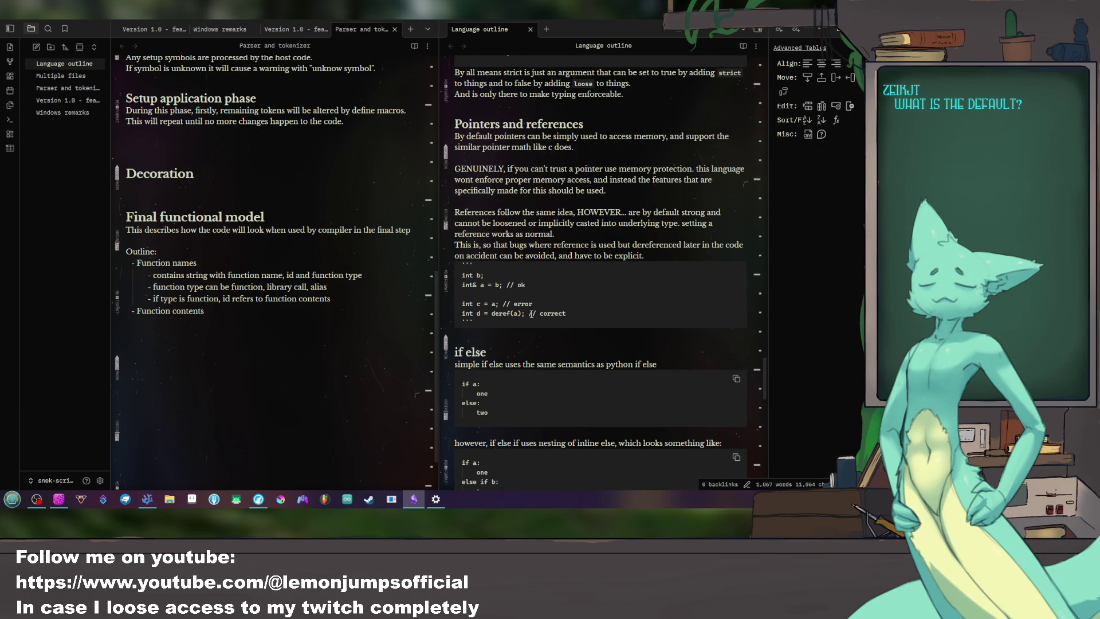
pyautogui.moveTo(532, 307); pyautogui.dragTo(562, 296)
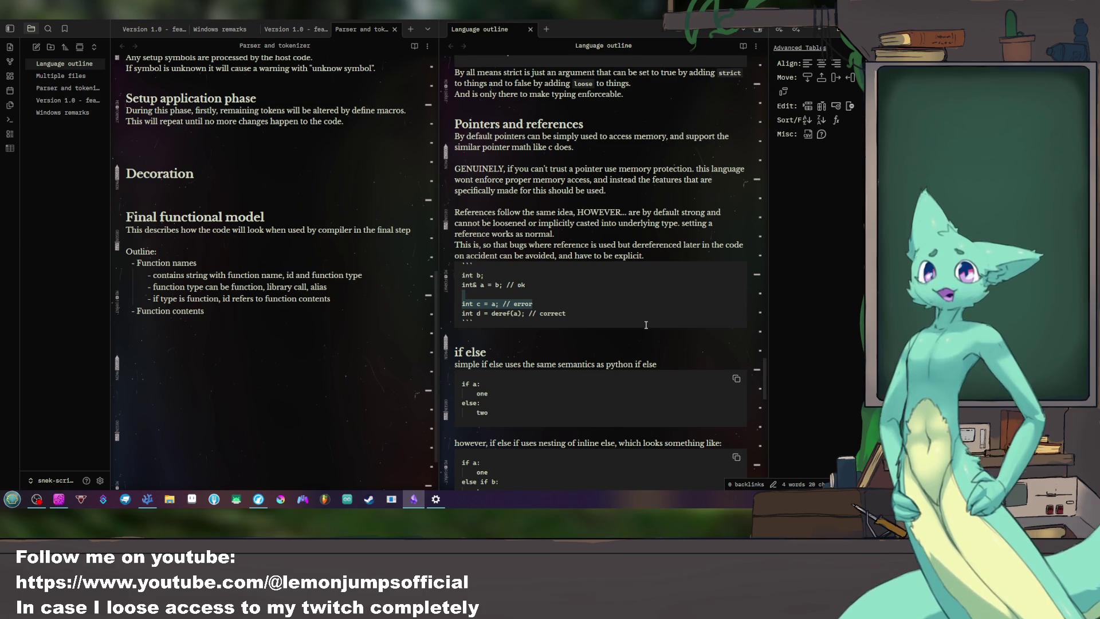
pyautogui.moveTo(472, 284); pyautogui.dragTo(479, 285)
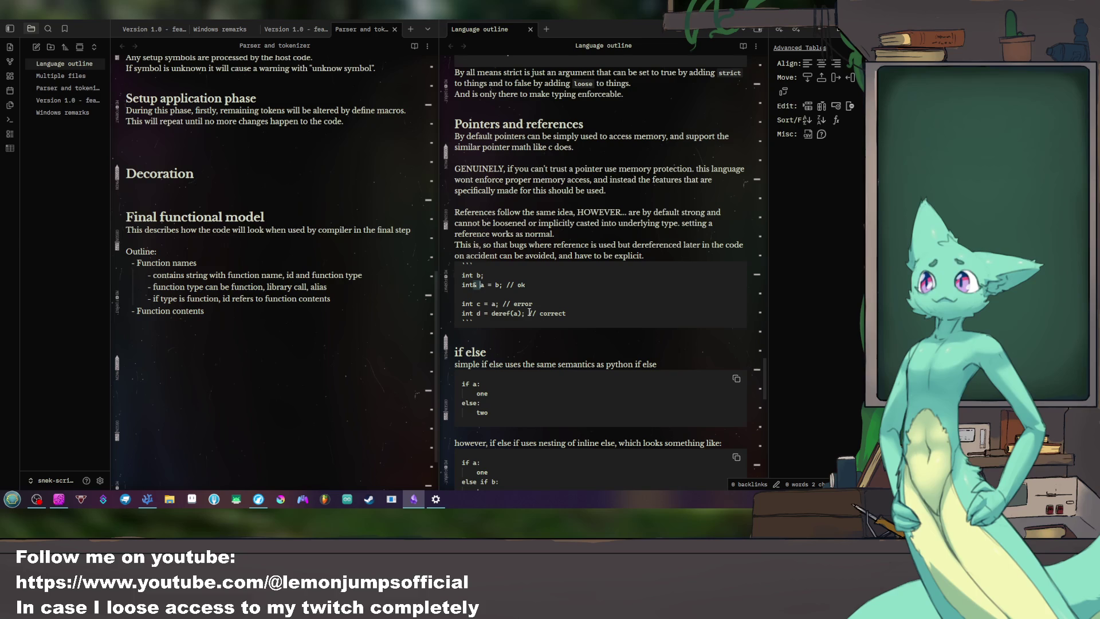
pyautogui.click(461, 303)
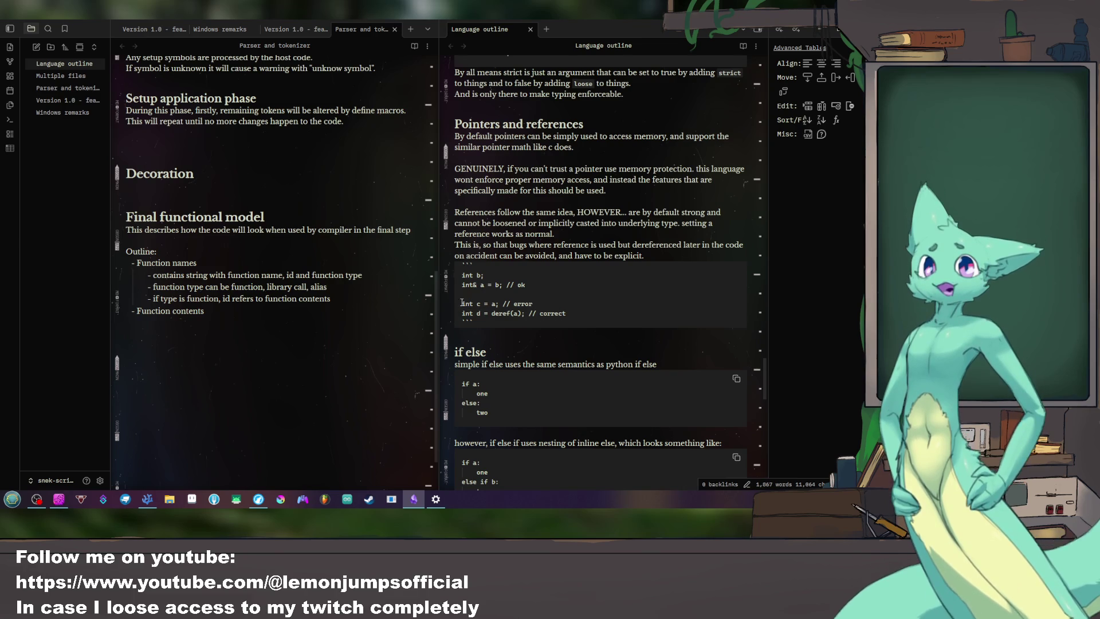
pyautogui.moveTo(461, 303); pyautogui.dragTo(532, 304)
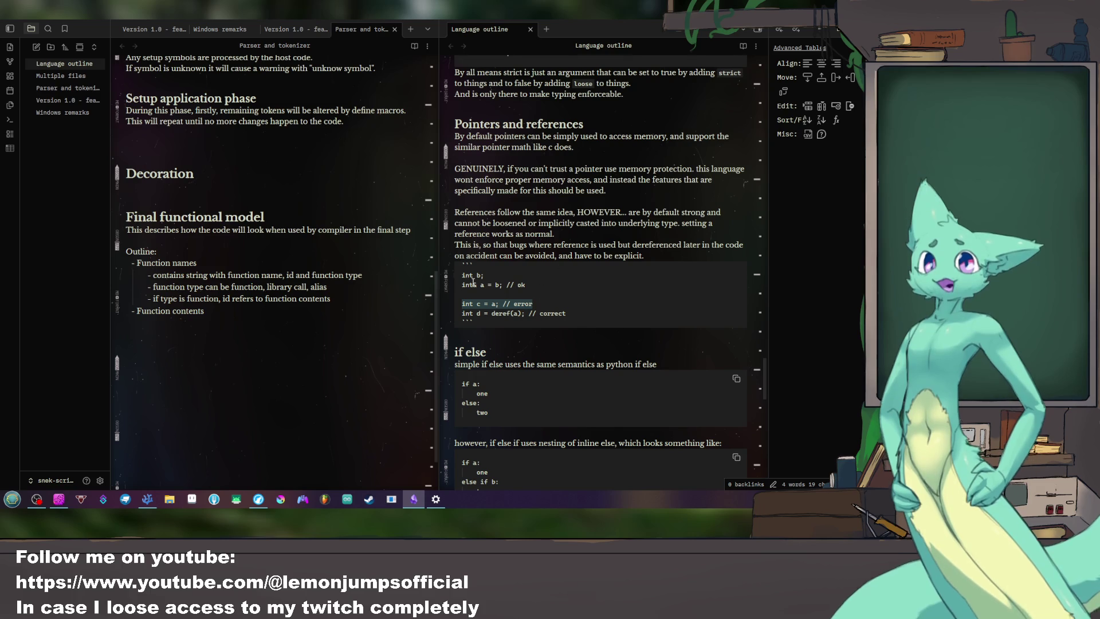
pyautogui.scroll(-3, 576, 223)
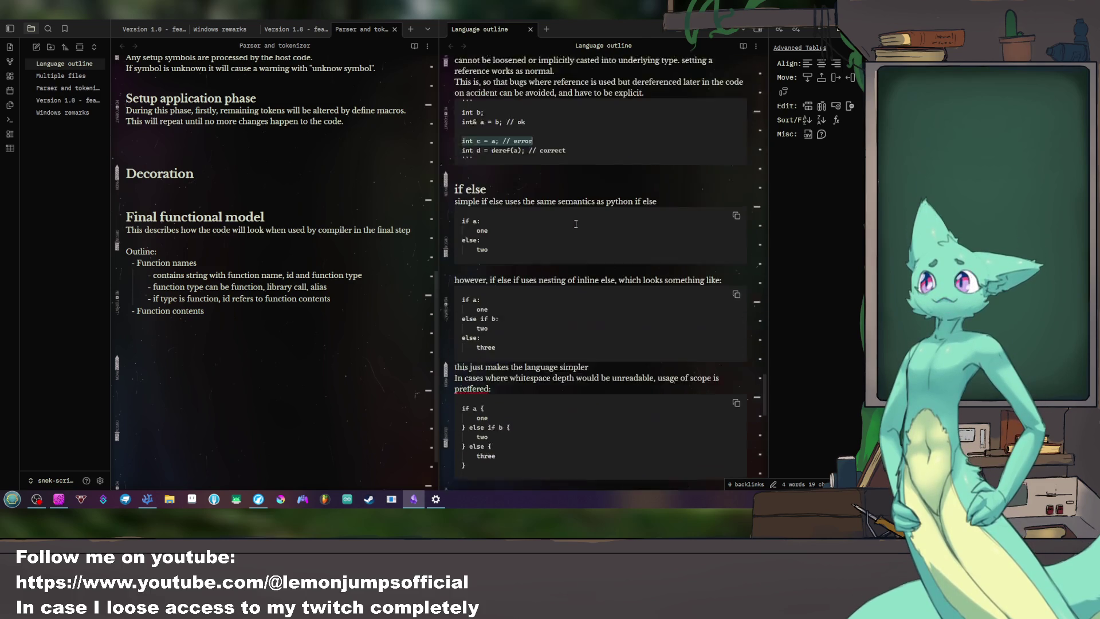
pyautogui.scroll(-3, 581, 211)
pyautogui.scroll(3, 567, 232)
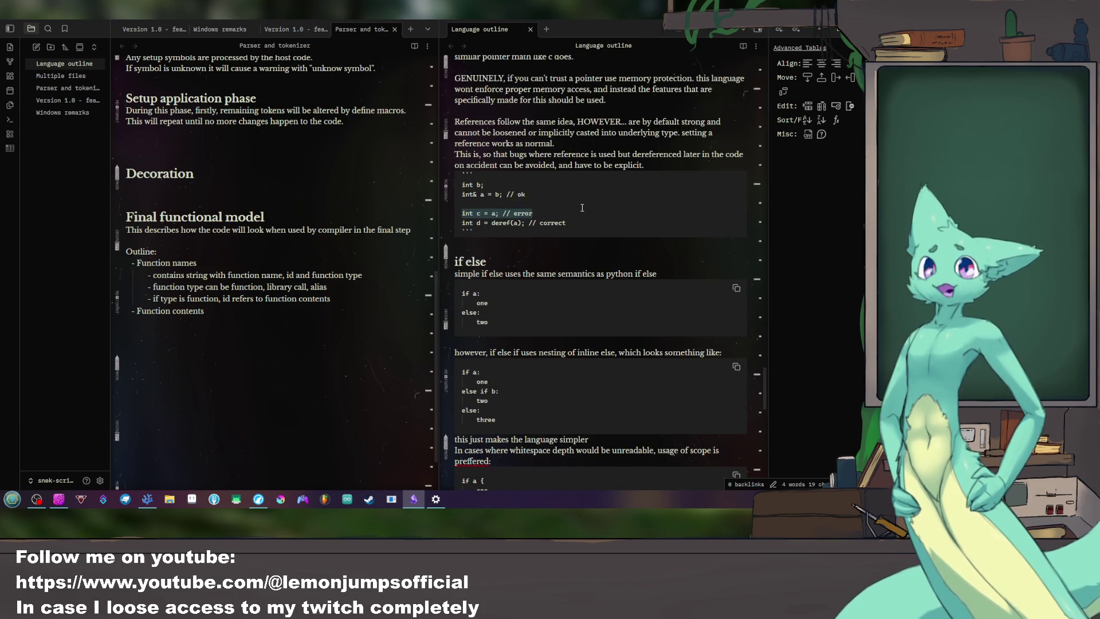
pyautogui.scroll(-3, 533, 275)
pyautogui.scroll(-3, 499, 305)
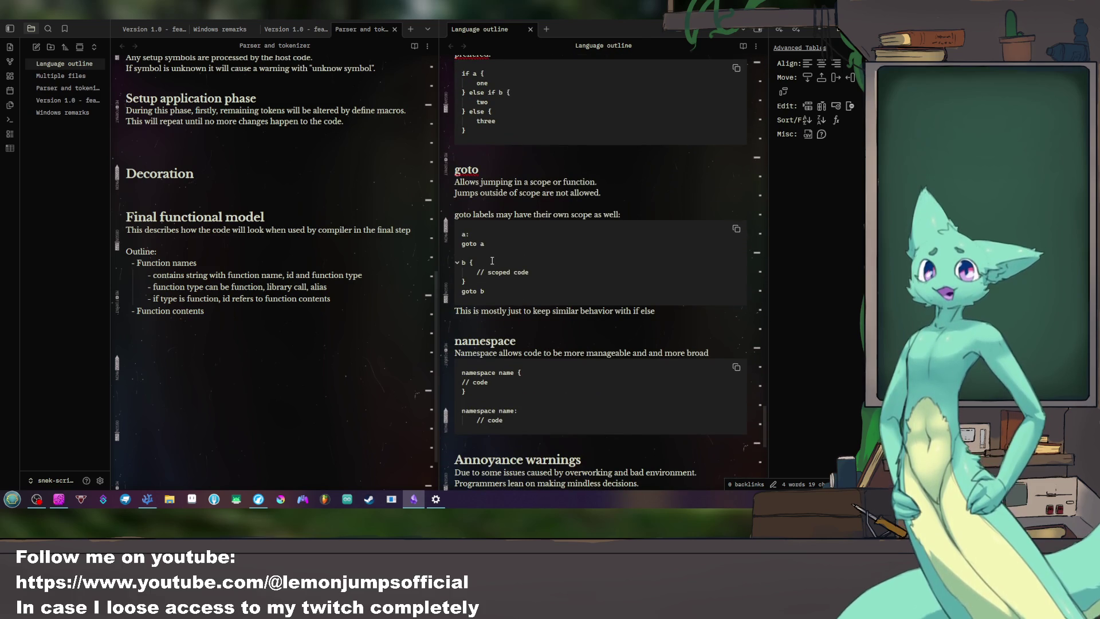
pyautogui.moveTo(485, 297); pyautogui.dragTo(468, 192)
pyautogui.click(530, 279)
pyautogui.scroll(-1, 548, 305)
pyautogui.scroll(-5, 548, 305)
pyautogui.scroll(4, 556, 282)
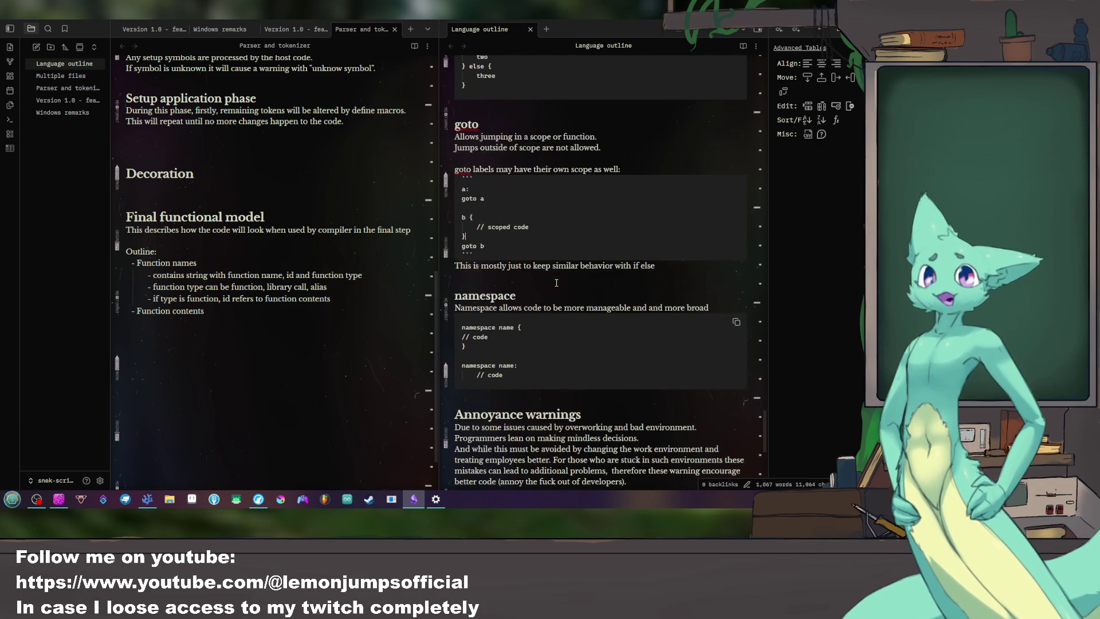
pyautogui.scroll(-1, 555, 283)
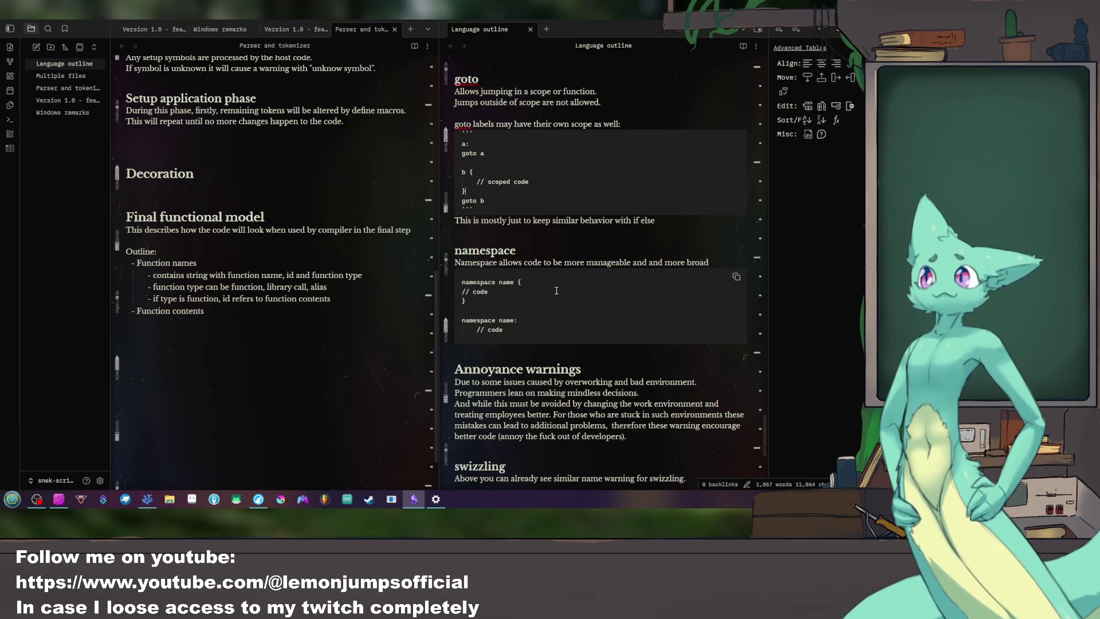
pyautogui.moveTo(472, 191); pyautogui.dragTo(482, 166)
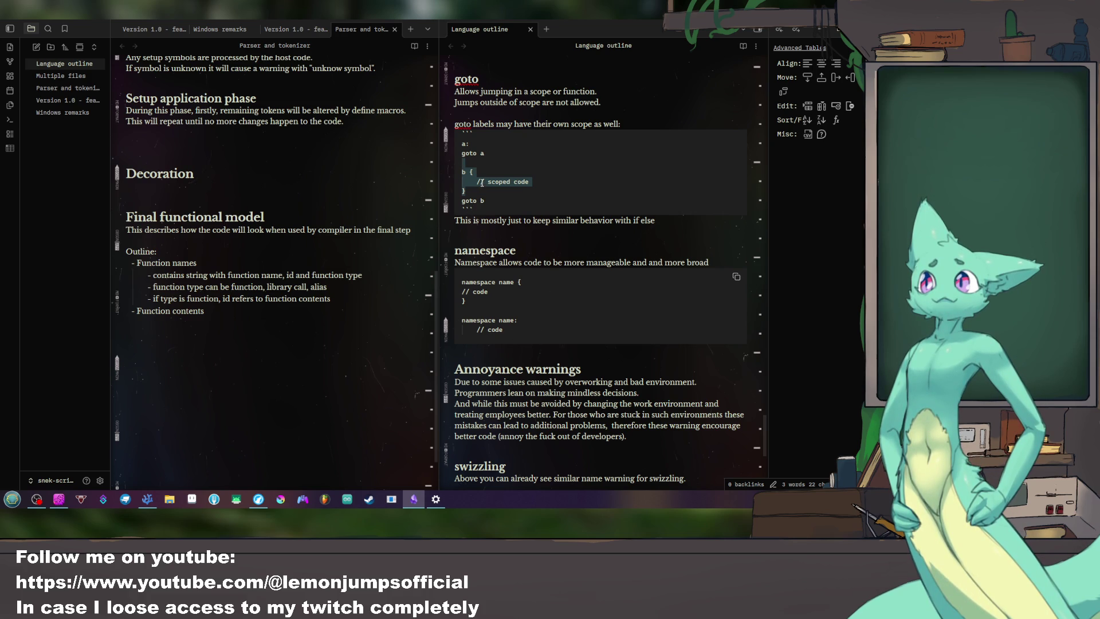
pyautogui.moveTo(497, 172); pyautogui.dragTo(533, 161)
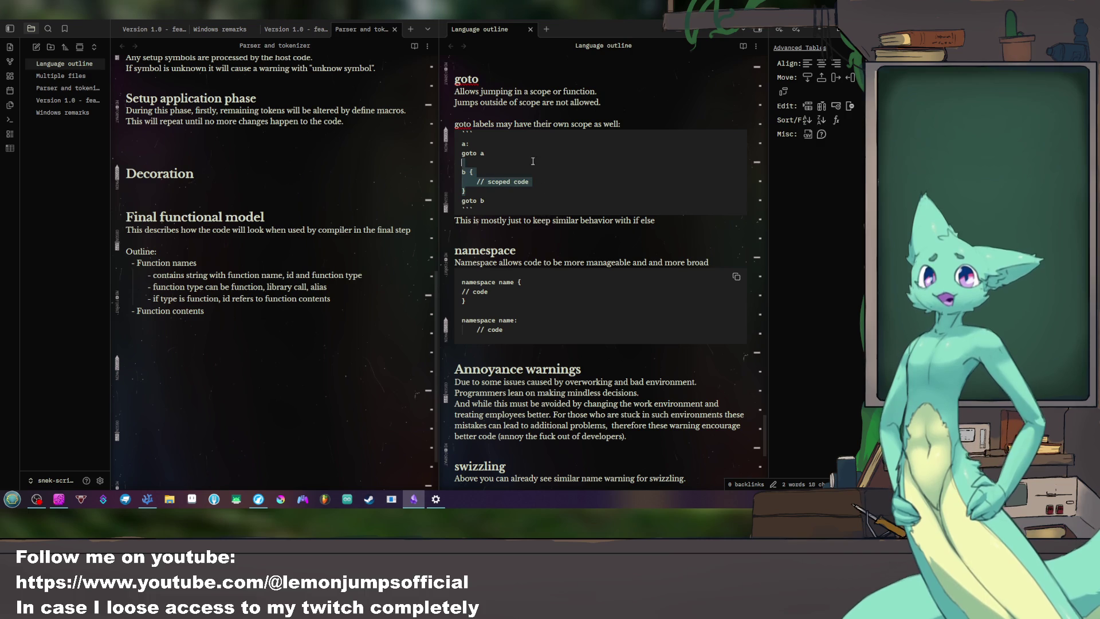
pyautogui.moveTo(550, 199); pyautogui.dragTo(560, 155)
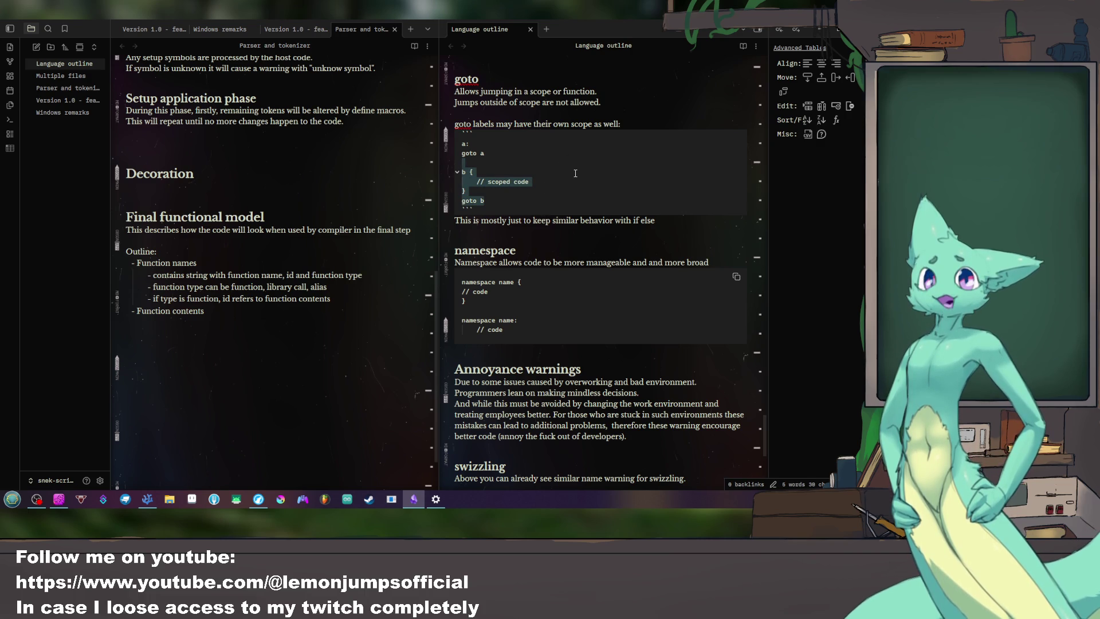
pyautogui.scroll(-5, 570, 181)
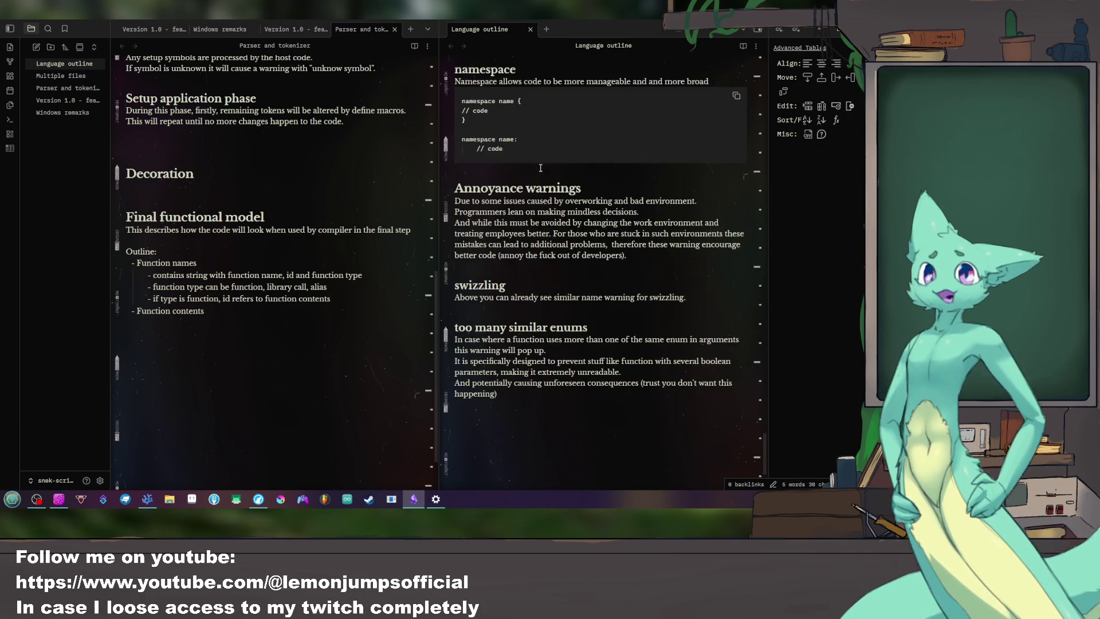
pyautogui.moveTo(494, 128); pyautogui.dragTo(458, 92)
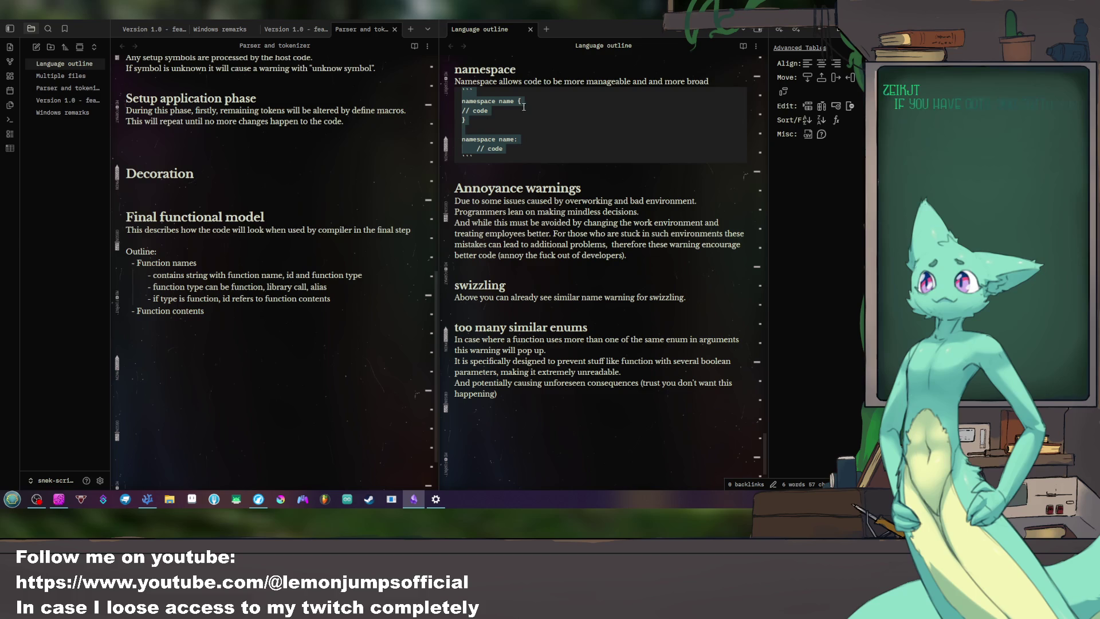
pyautogui.click(564, 129)
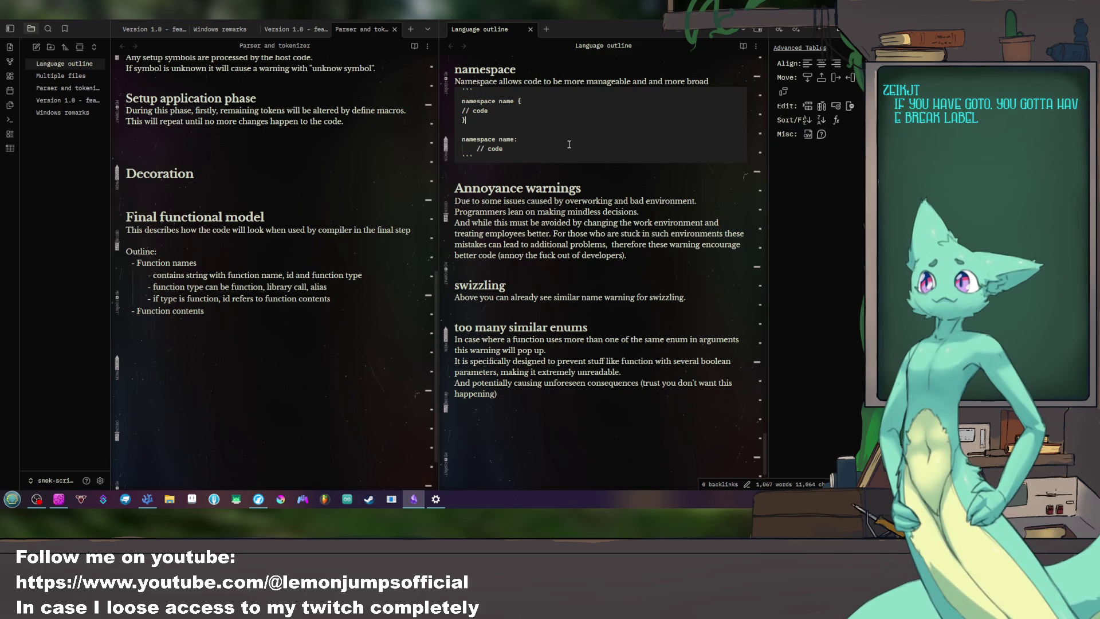
pyautogui.scroll(3, 603, 220)
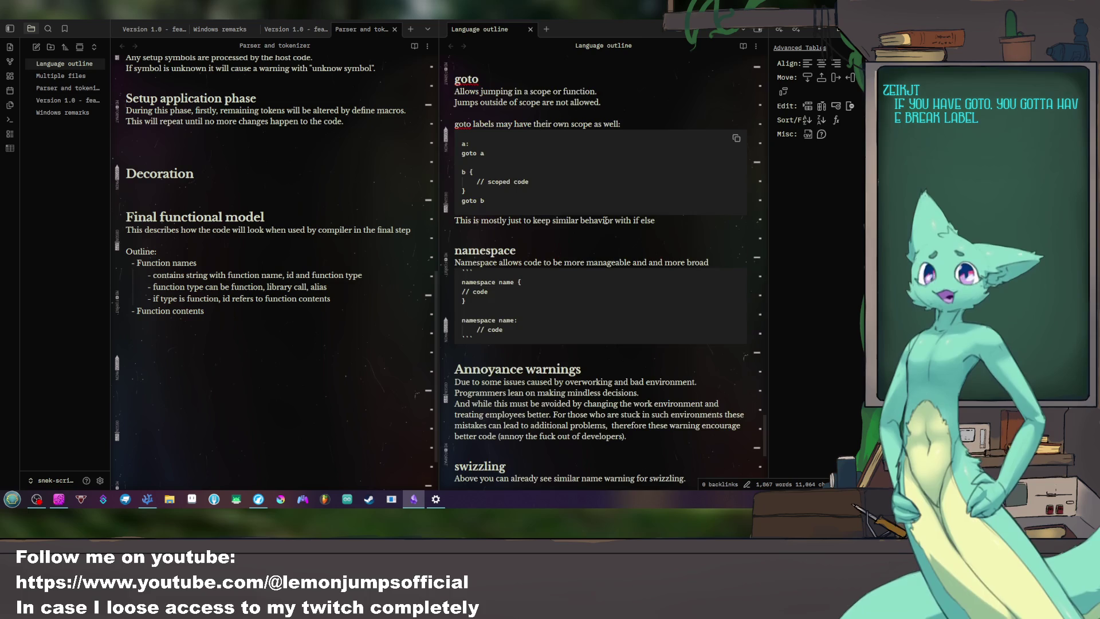
pyautogui.scroll(2, 605, 220)
pyautogui.scroll(2, 607, 210)
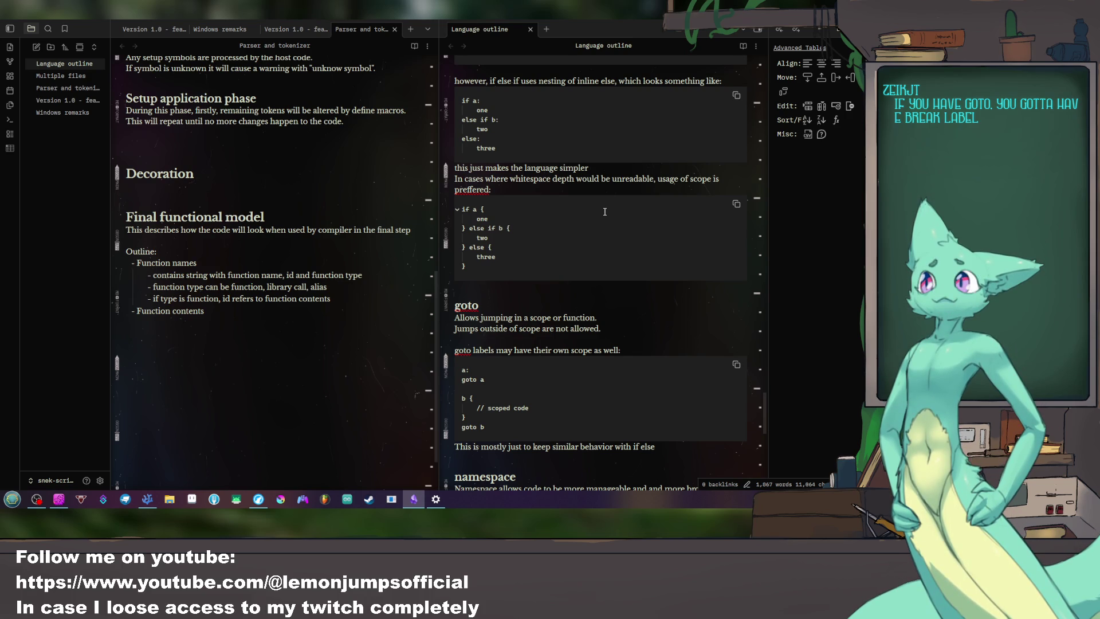
pyautogui.scroll(-5, 605, 211)
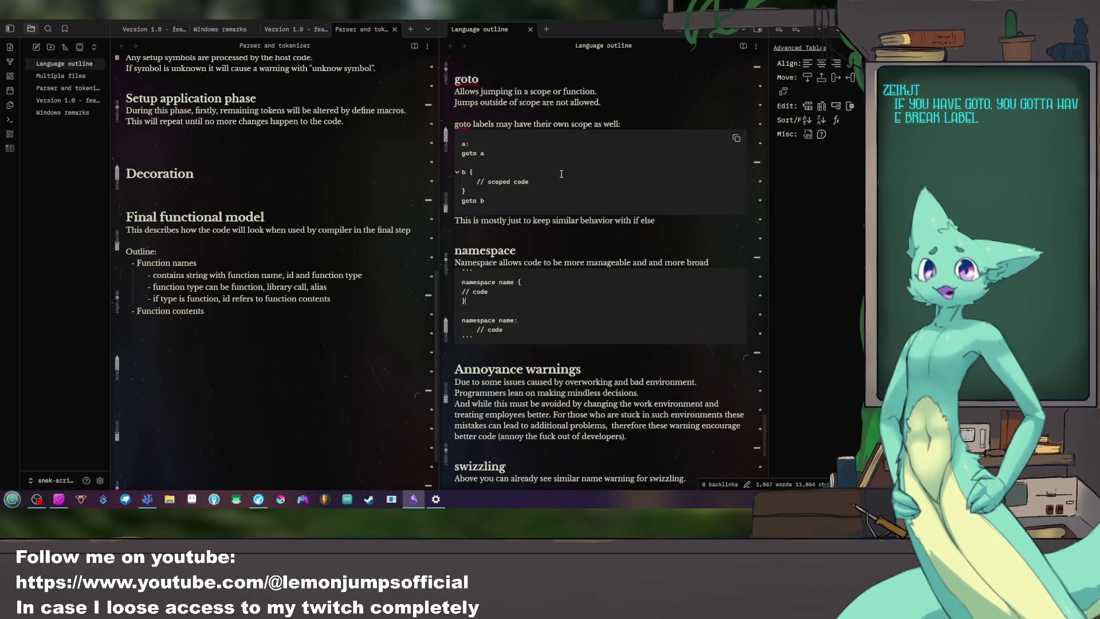
pyautogui.scroll(-3, 585, 172)
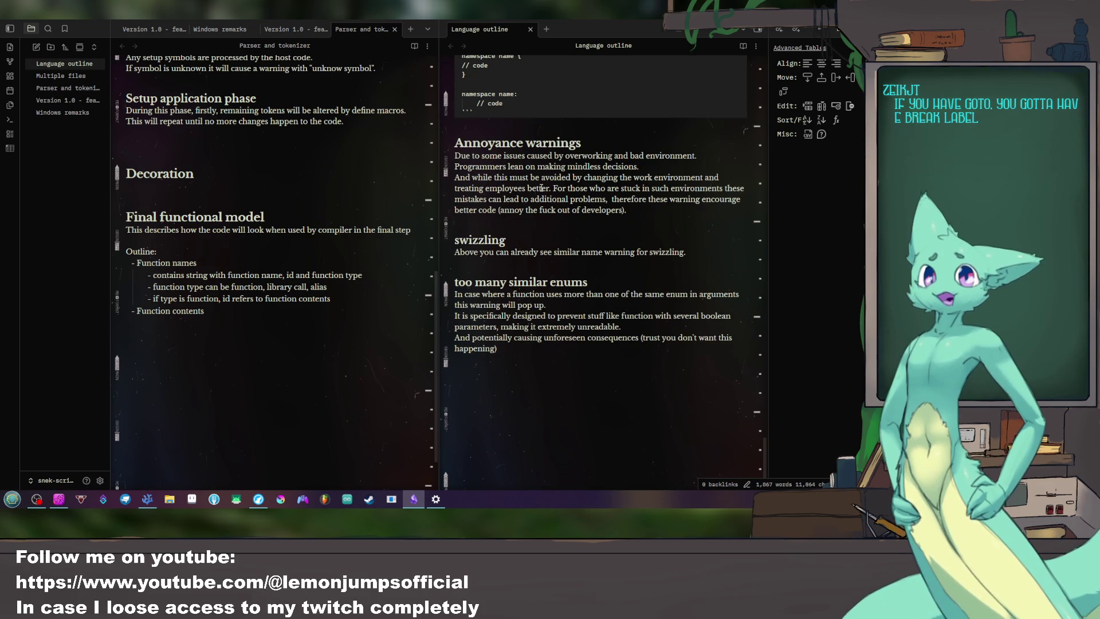
pyautogui.scroll(3, 541, 188)
pyautogui.scroll(2, 541, 191)
pyautogui.scroll(-4, 542, 197)
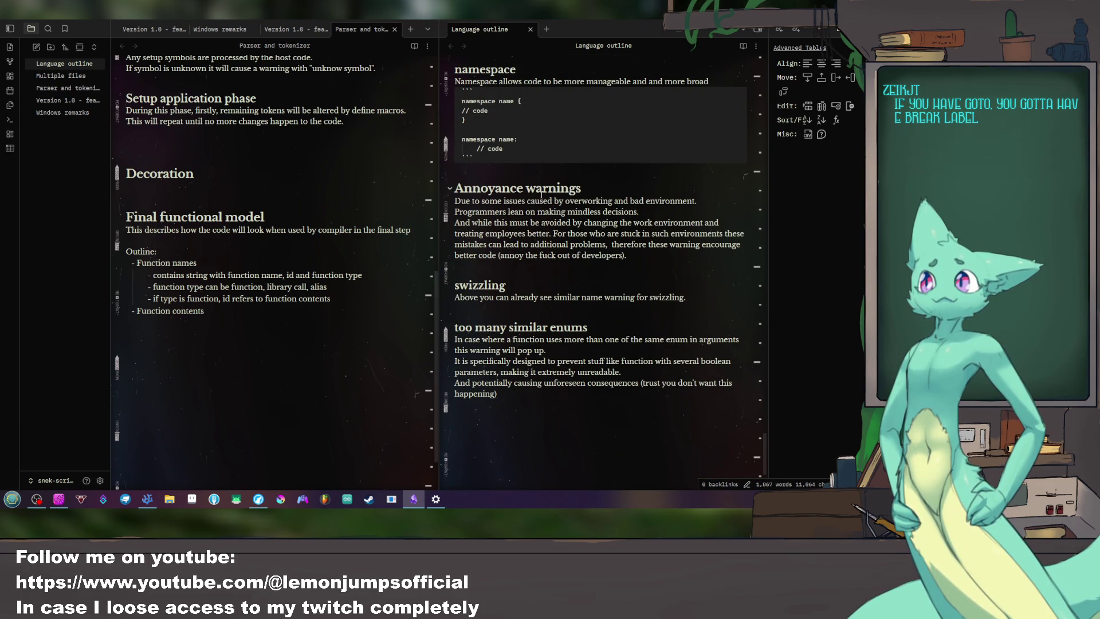
pyautogui.scroll(3, 542, 193)
pyautogui.moveTo(454, 279)
pyautogui.mouseDown()
pyautogui.moveTo(618, 299)
pyautogui.moveTo(627, 347)
pyautogui.mouseUp()
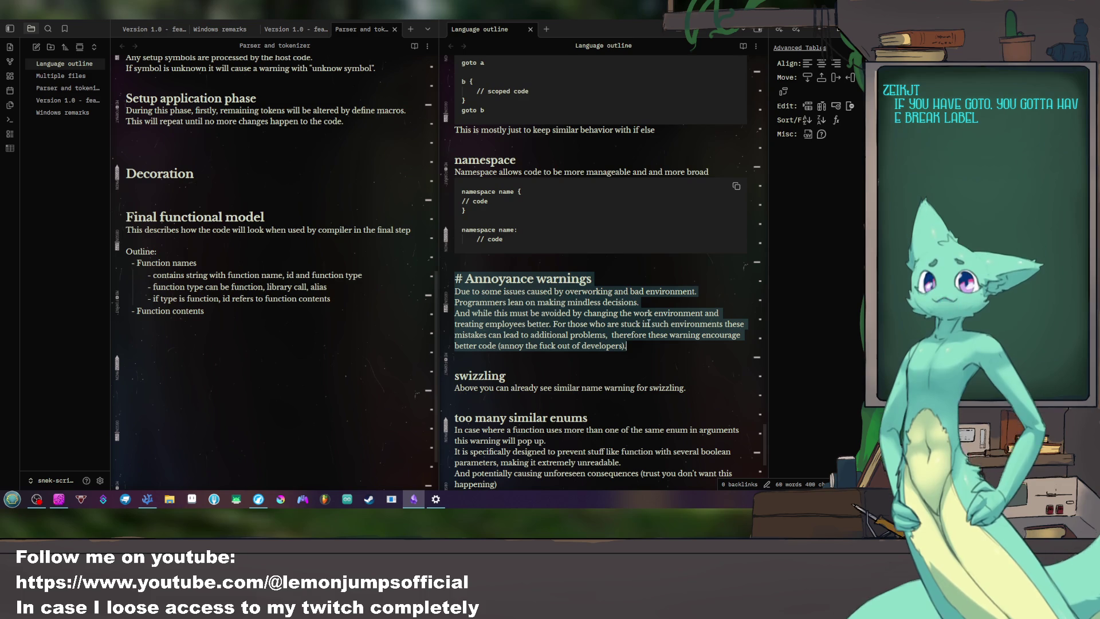
pyautogui.click(636, 376)
pyautogui.scroll(-3, 620, 327)
pyautogui.scroll(1, 621, 327)
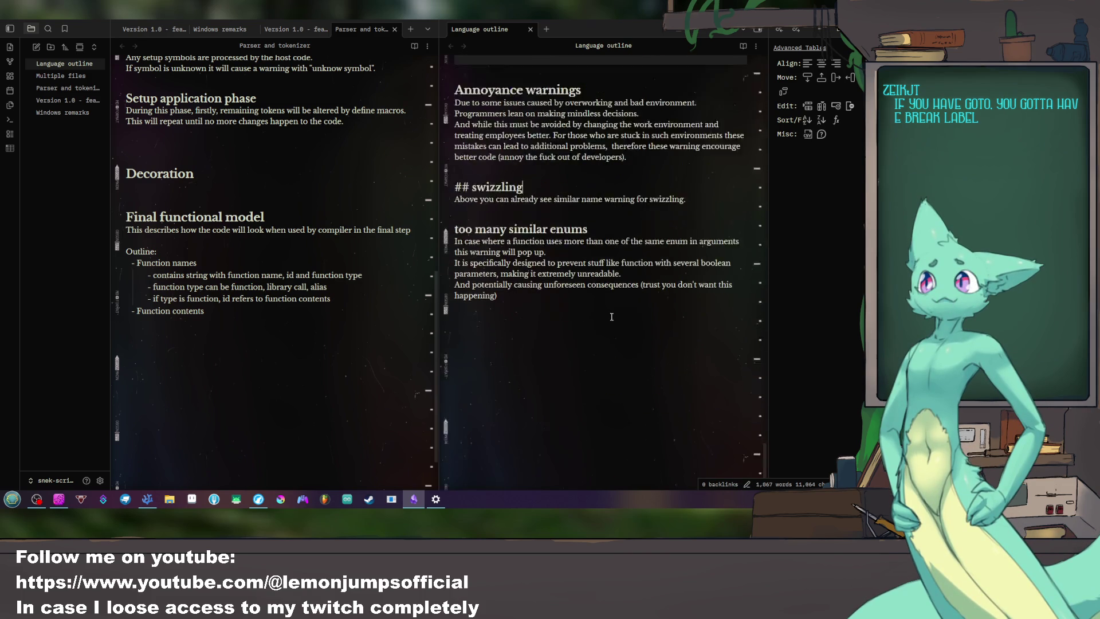
pyautogui.scroll(5, 620, 326)
pyautogui.scroll(5, 616, 323)
pyautogui.scroll(5, 612, 318)
pyautogui.scroll(5, 611, 318)
pyautogui.scroll(5, 611, 318)
pyautogui.scroll(5, 611, 318)
pyautogui.scroll(5, 611, 317)
pyautogui.scroll(3, 611, 316)
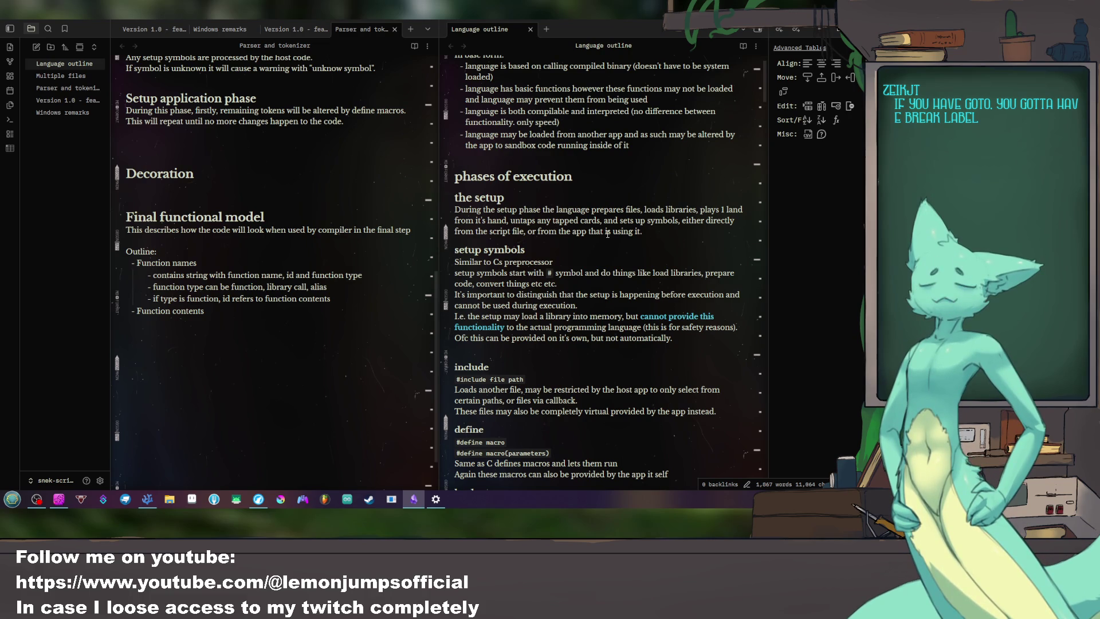
pyautogui.moveTo(479, 198)
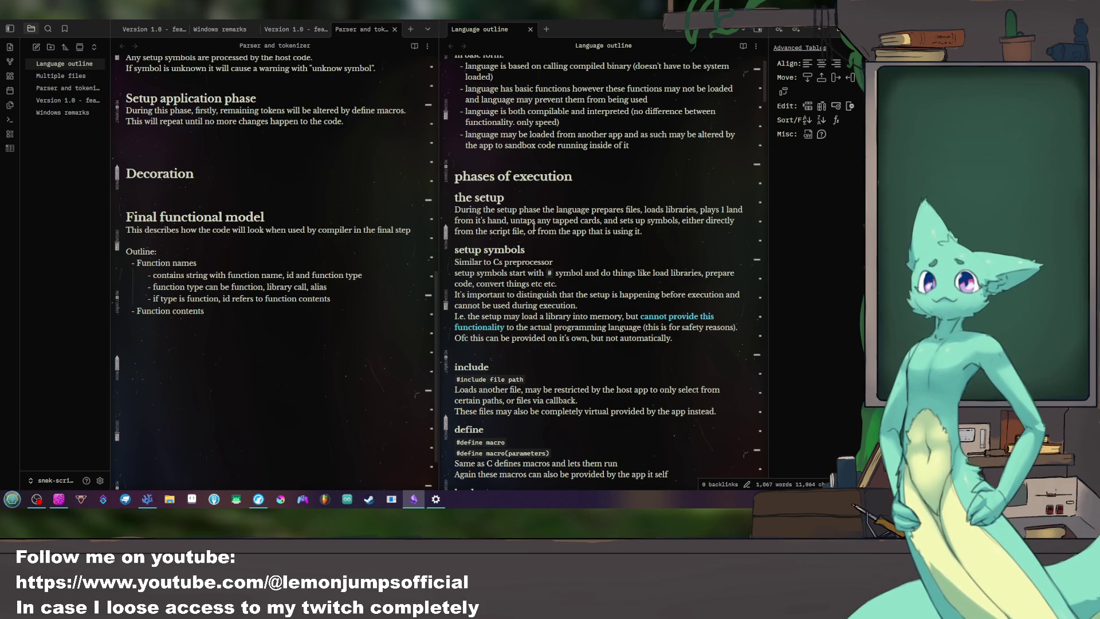
pyautogui.scroll(-2, 527, 221)
pyautogui.scroll(-3, 526, 221)
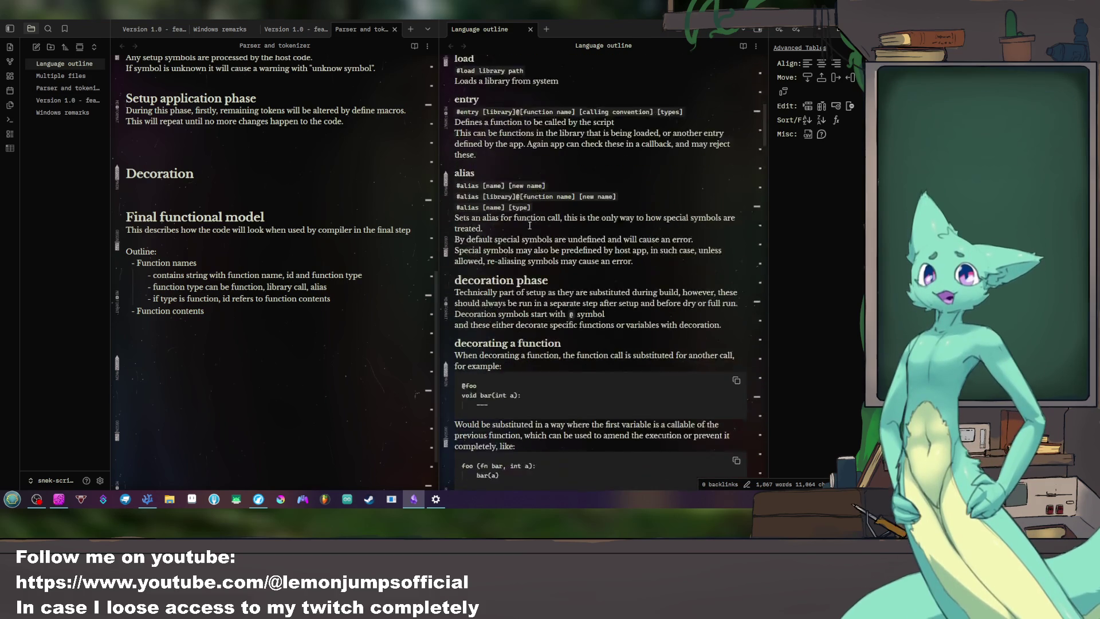
pyautogui.scroll(-3, 529, 223)
pyautogui.scroll(-2, 529, 228)
pyautogui.scroll(-3, 529, 234)
pyautogui.scroll(-1, 528, 234)
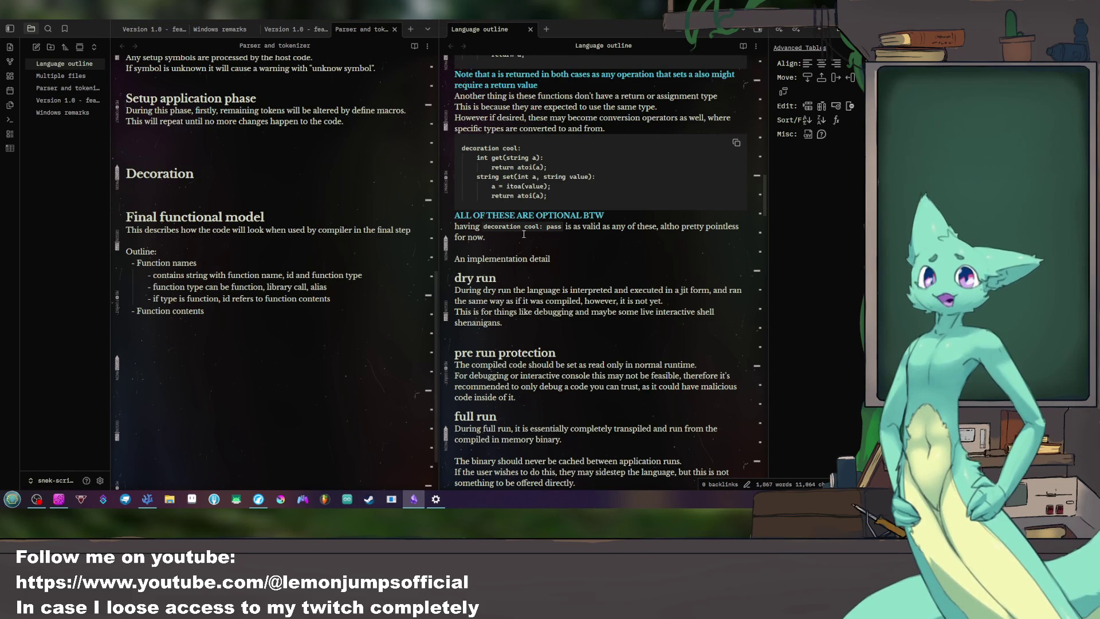
pyautogui.scroll(-5, 525, 220)
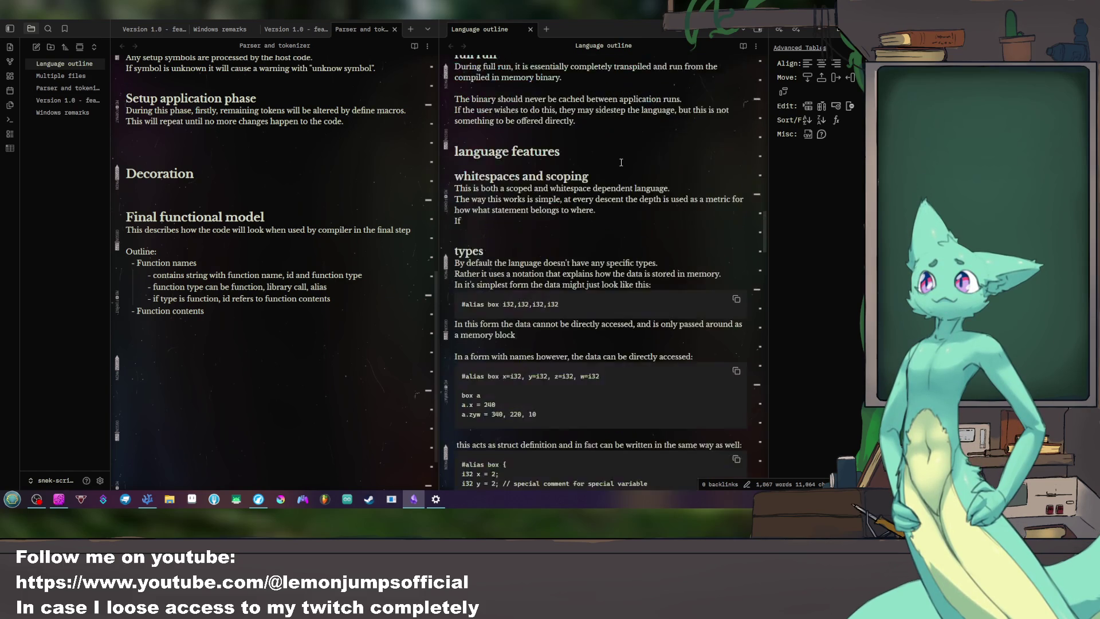
pyautogui.scroll(-5, 559, 198)
pyautogui.scroll(-5, 593, 172)
pyautogui.scroll(-5, 630, 151)
pyautogui.scroll(-5, 630, 151)
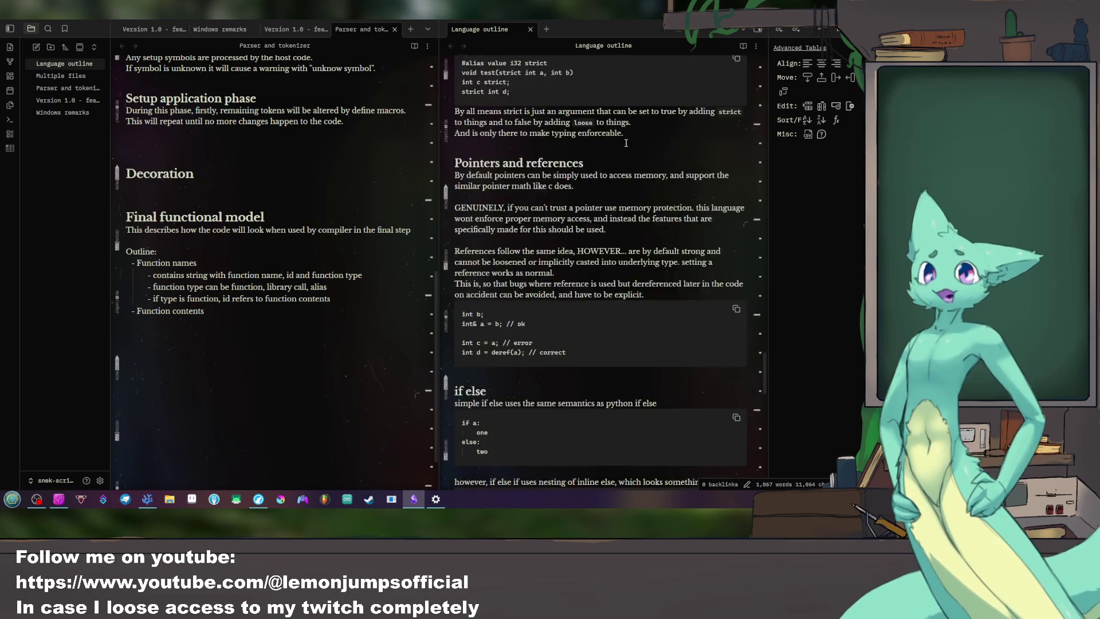
pyautogui.scroll(-5, 627, 150)
pyautogui.scroll(-5, 625, 151)
pyautogui.scroll(2, 622, 149)
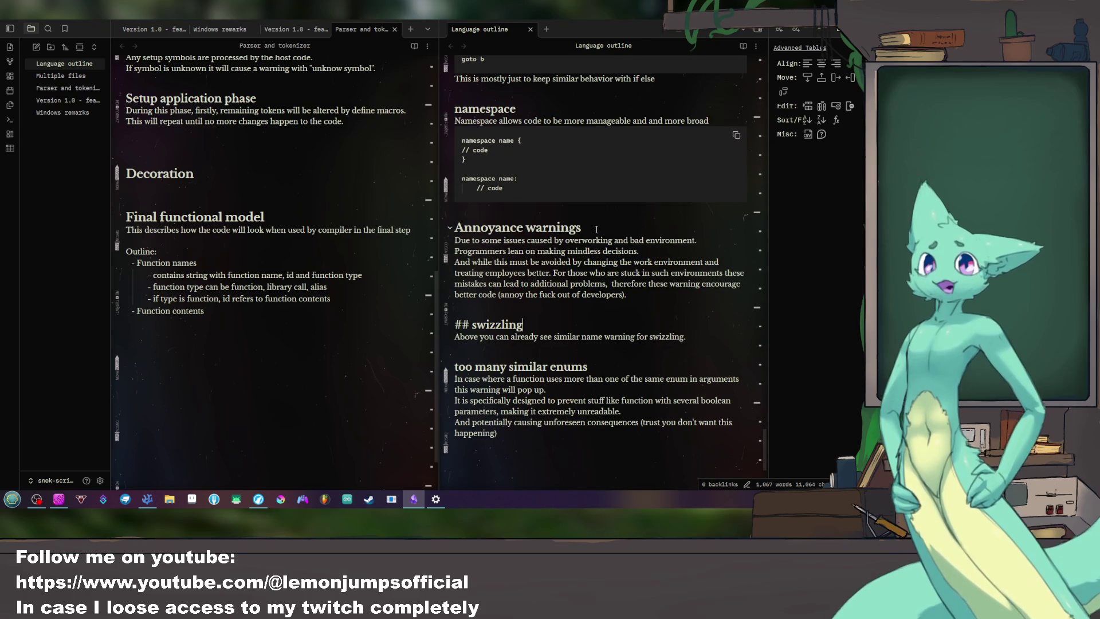
pyautogui.moveTo(626, 294); pyautogui.dragTo(472, 241)
pyautogui.click(638, 263)
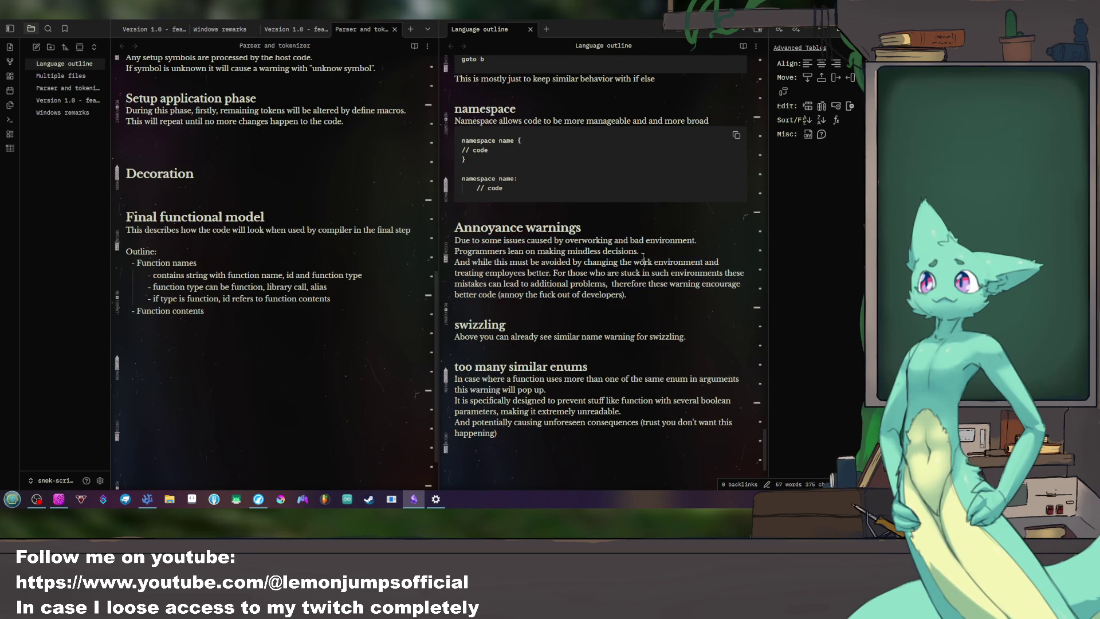
pyautogui.moveTo(627, 294); pyautogui.dragTo(607, 285)
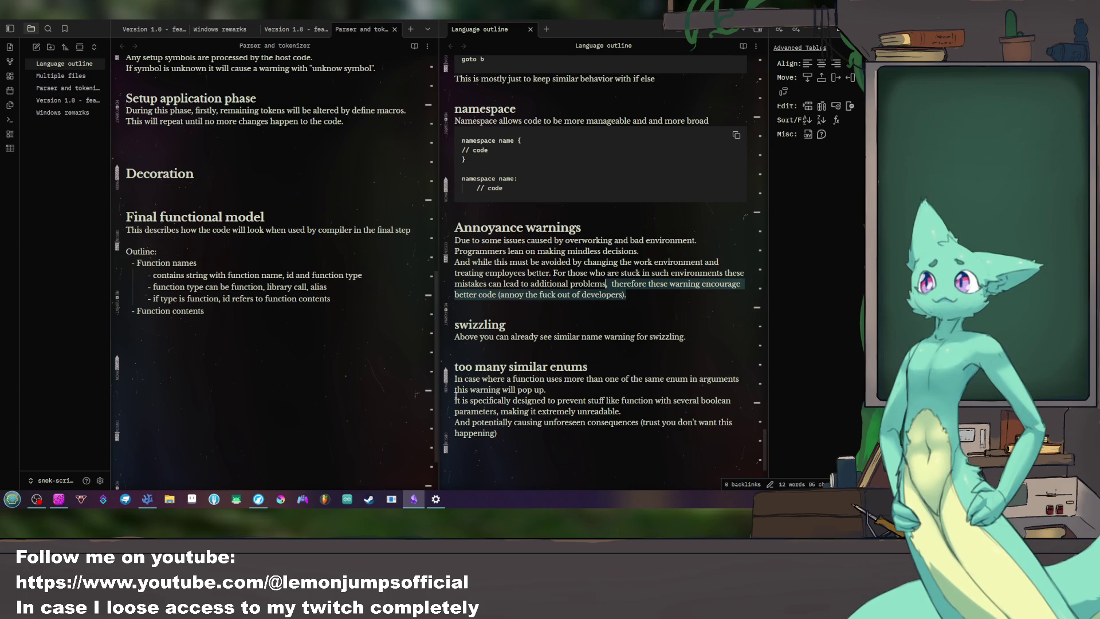
pyautogui.moveTo(465, 379); pyautogui.dragTo(619, 379)
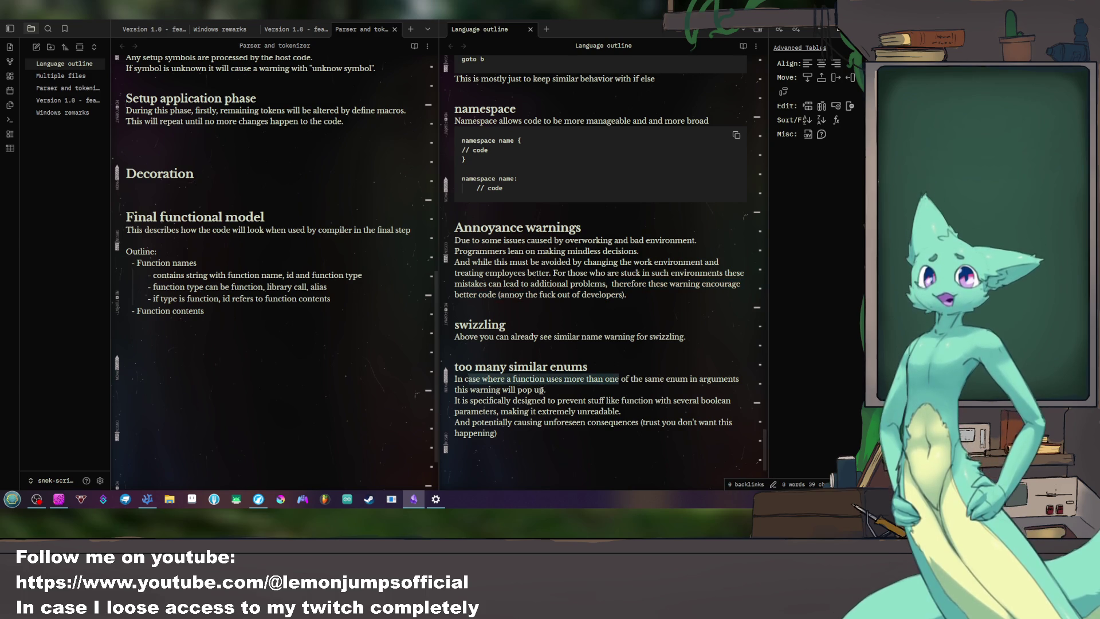
pyautogui.scroll(-2, 522, 350)
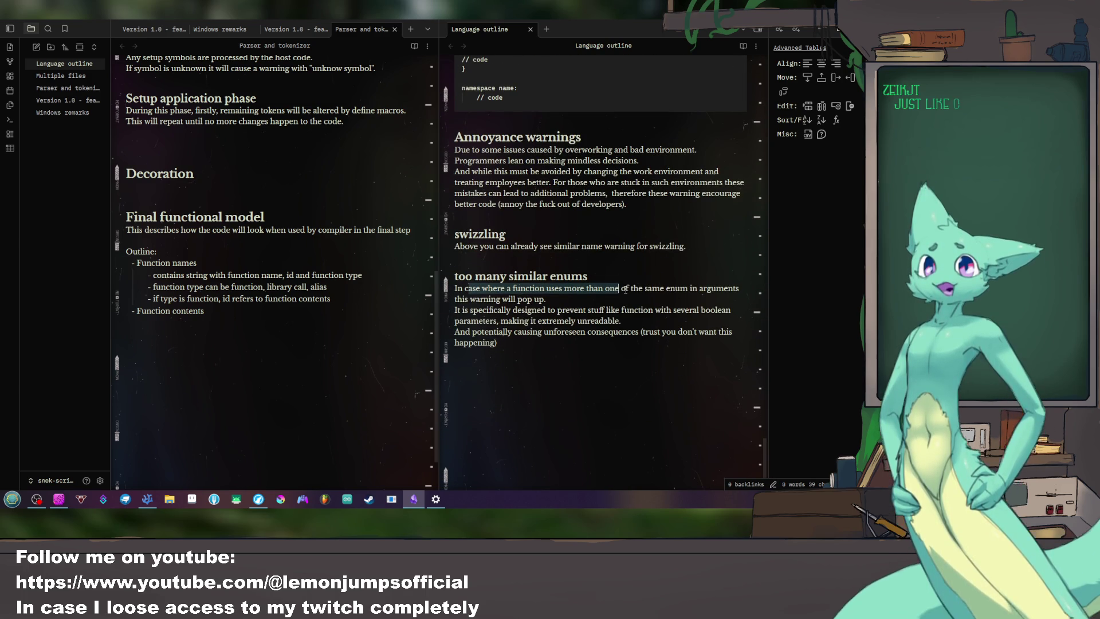
pyautogui.keyDown('shift'); pyautogui.click(549, 299); pyautogui.keyUp('shift')
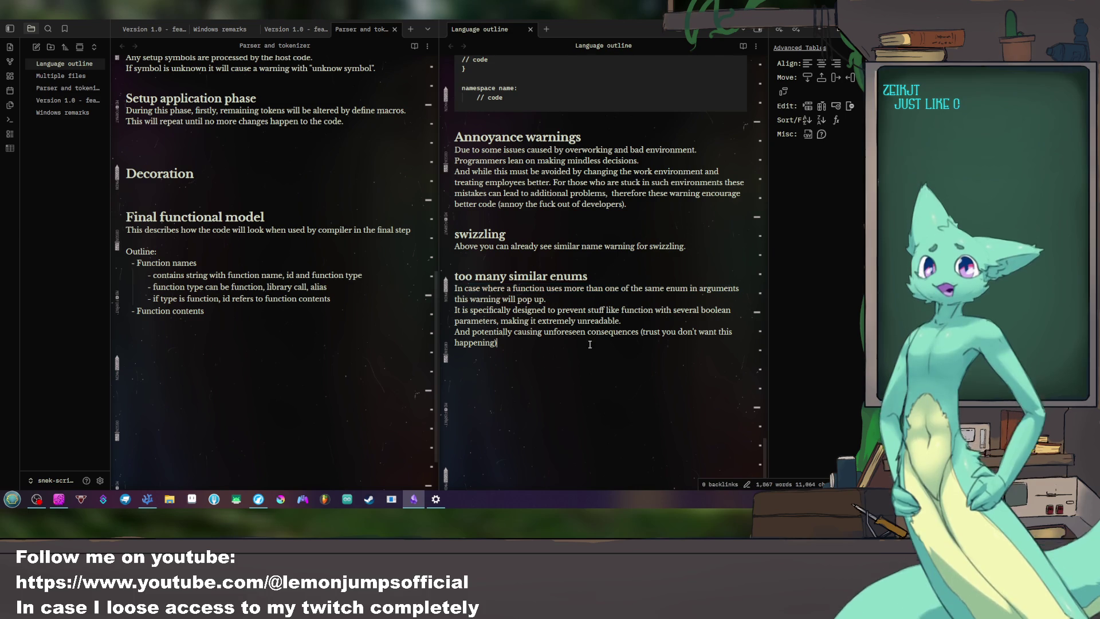
pyautogui.moveTo(498, 342); pyautogui.dragTo(448, 269)
pyautogui.click(547, 350)
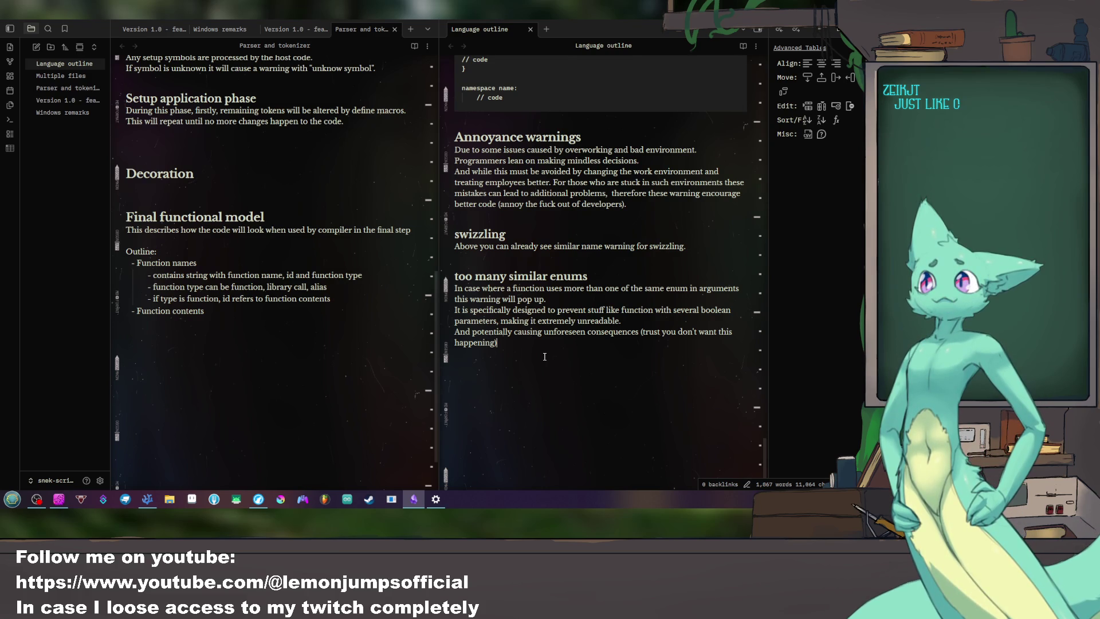
pyautogui.scroll(1, 584, 364)
pyautogui.scroll(1, 584, 363)
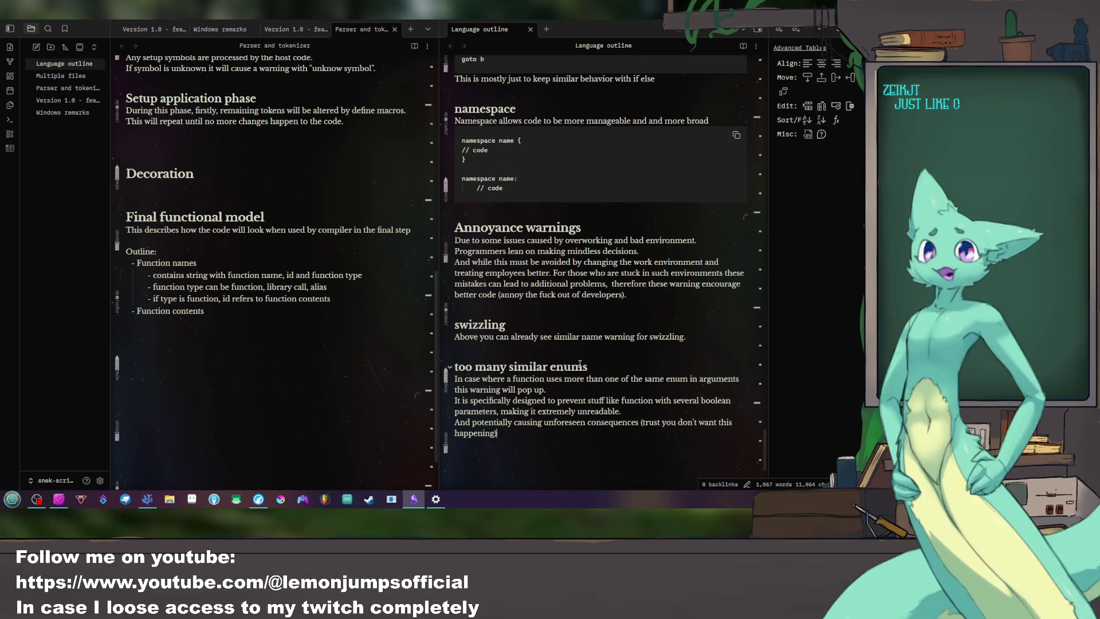
pyautogui.scroll(1, 603, 331)
pyautogui.scroll(2, 603, 330)
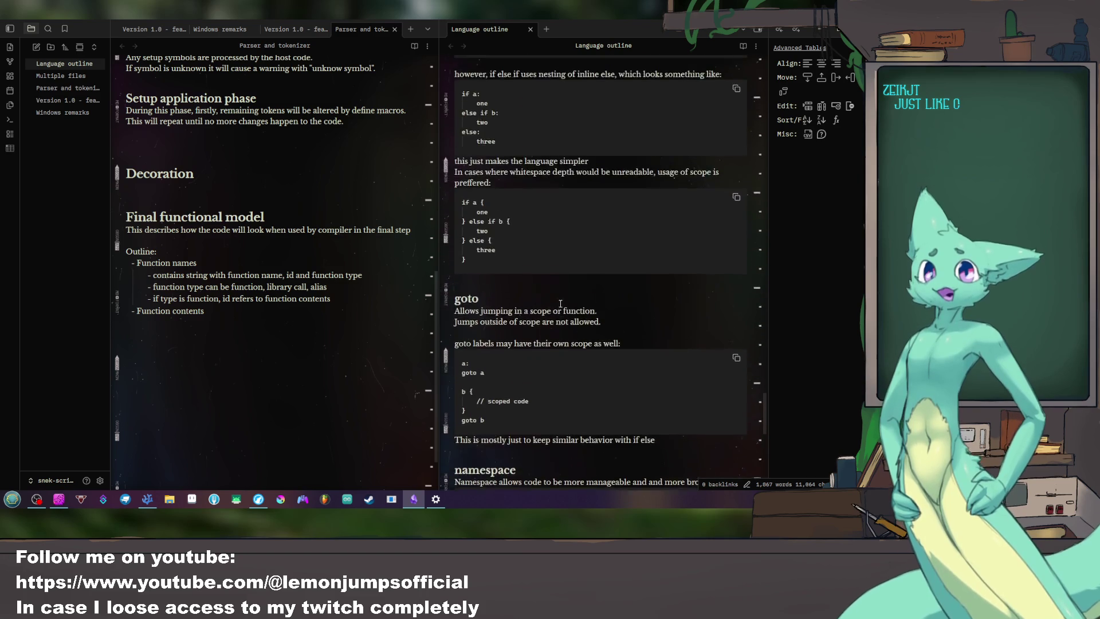
pyautogui.scroll(2, 584, 319)
pyautogui.scroll(2, 558, 306)
pyautogui.scroll(3, 558, 306)
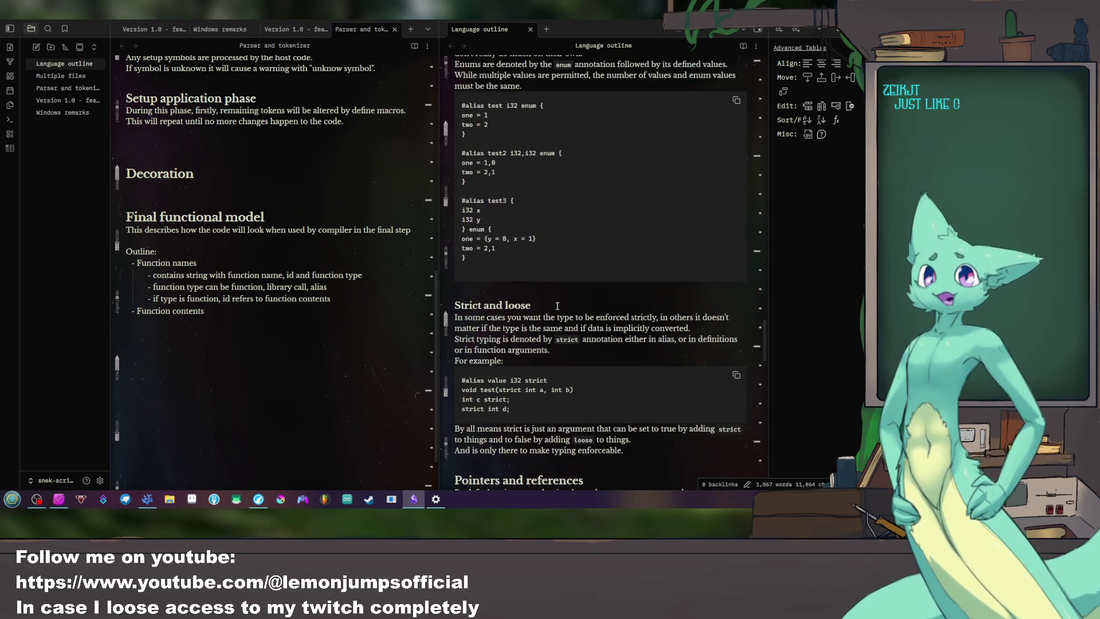
pyautogui.scroll(3, 556, 305)
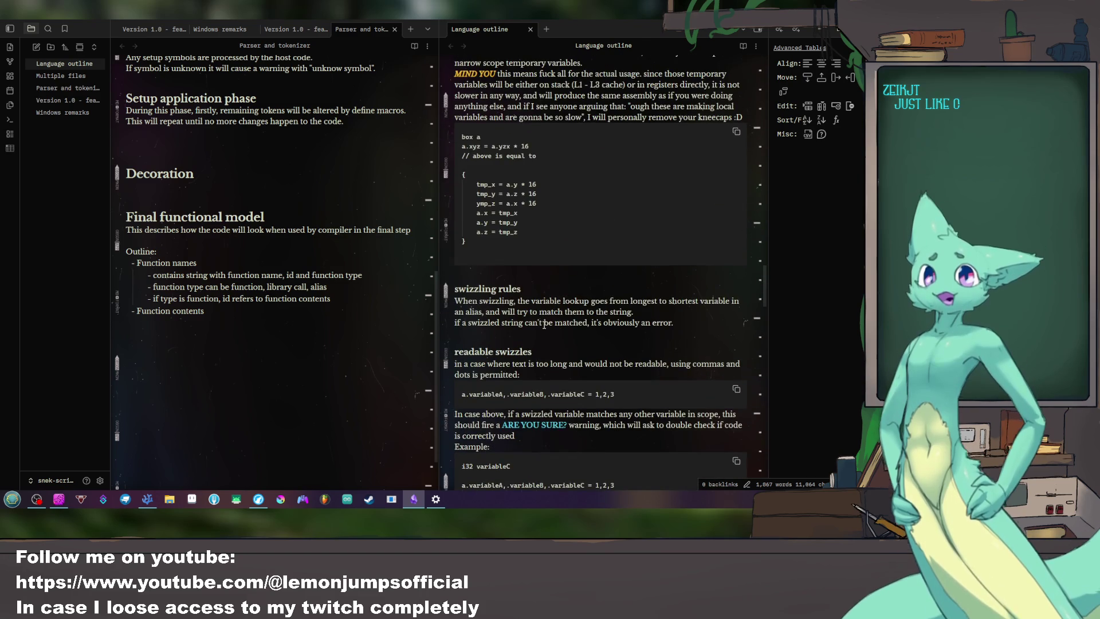
pyautogui.scroll(1, 545, 320)
pyautogui.scroll(-2, 544, 324)
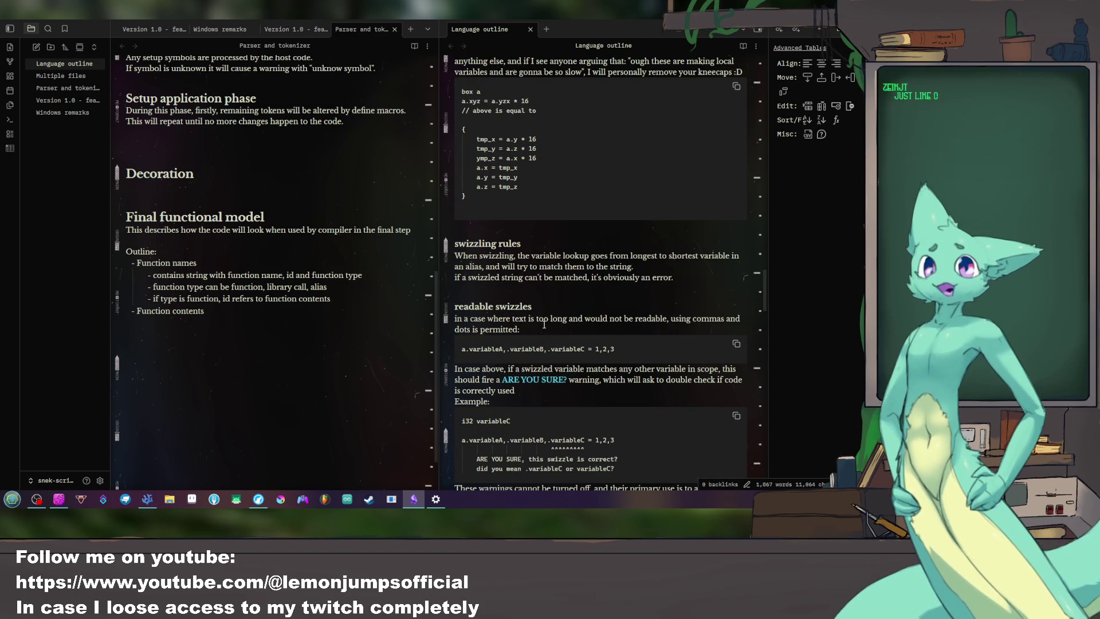
pyautogui.scroll(-2, 541, 325)
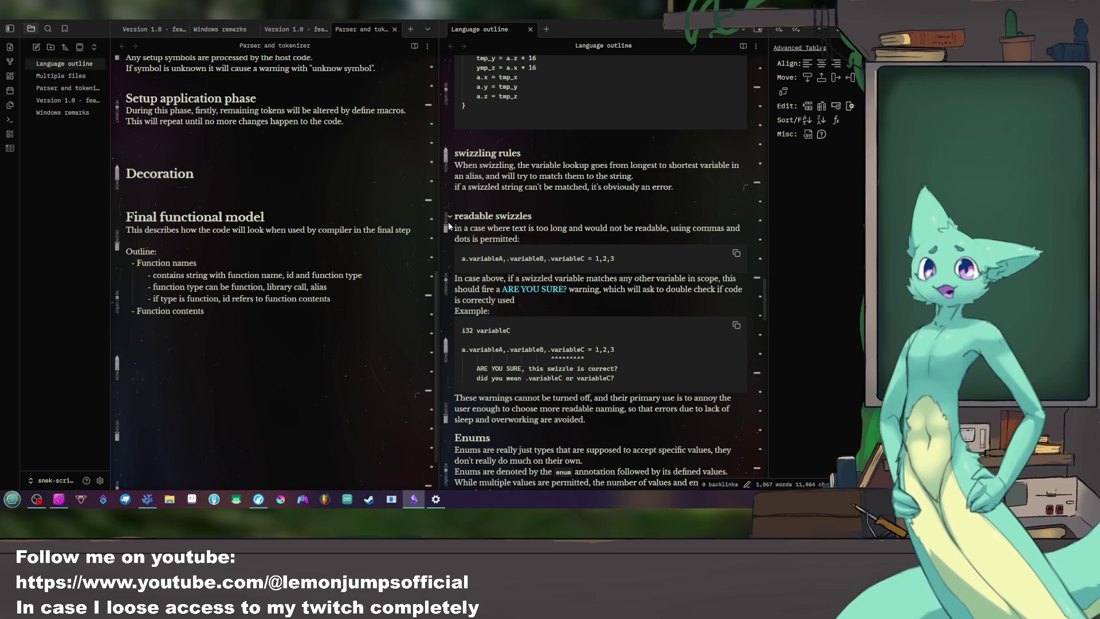
pyautogui.moveTo(494, 290); pyautogui.dragTo(654, 291)
pyautogui.scroll(-3, 582, 299)
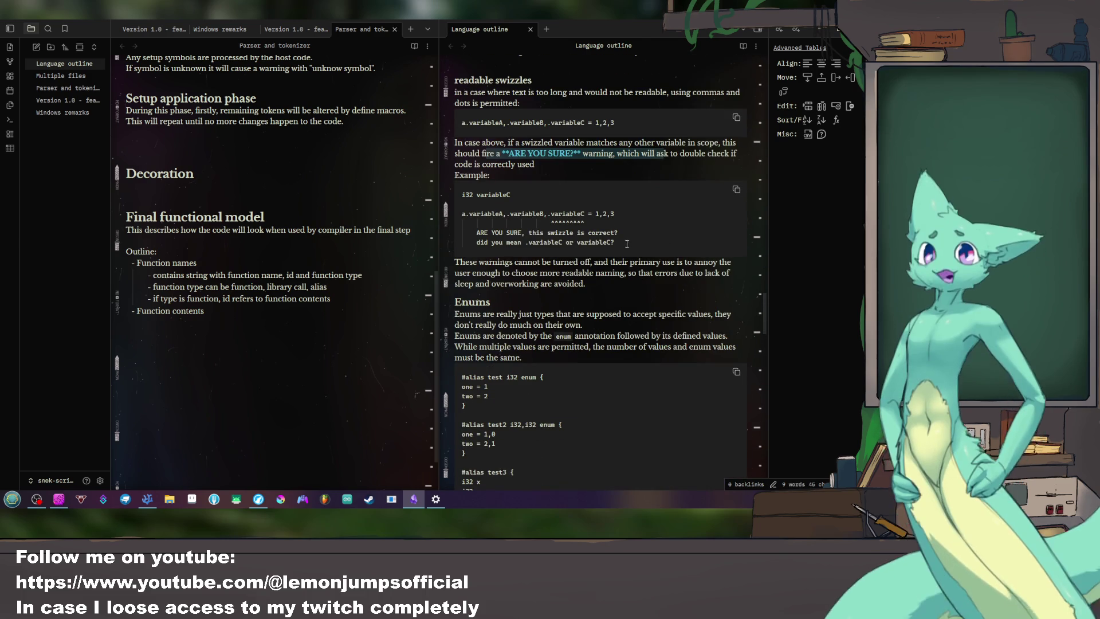
pyautogui.moveTo(615, 243); pyautogui.dragTo(475, 232)
pyautogui.click(567, 225)
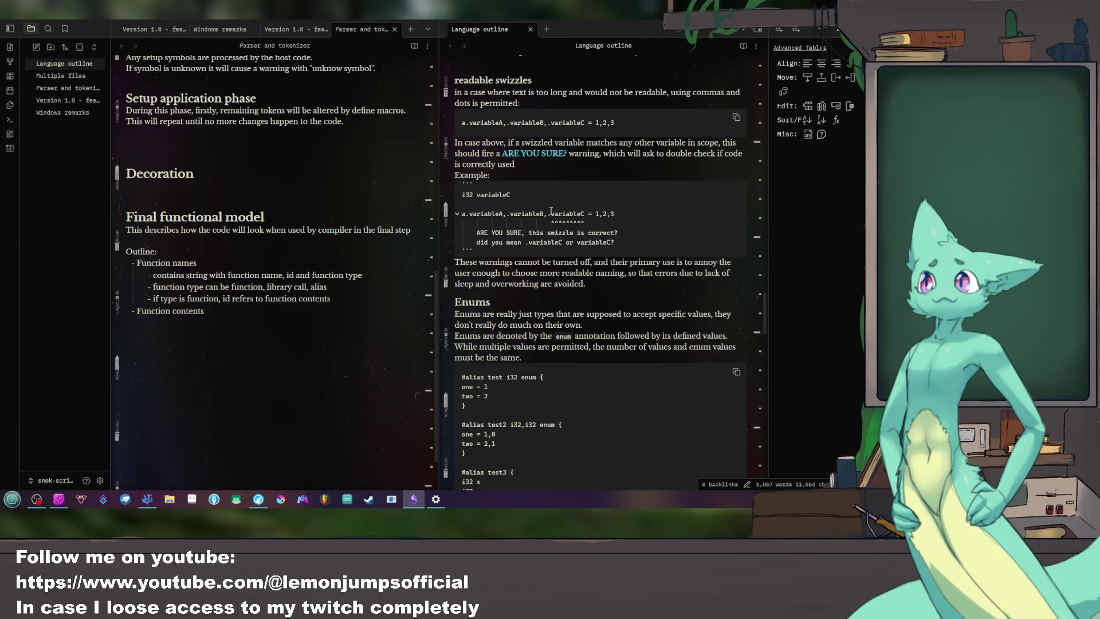
pyautogui.moveTo(551, 213); pyautogui.dragTo(585, 214)
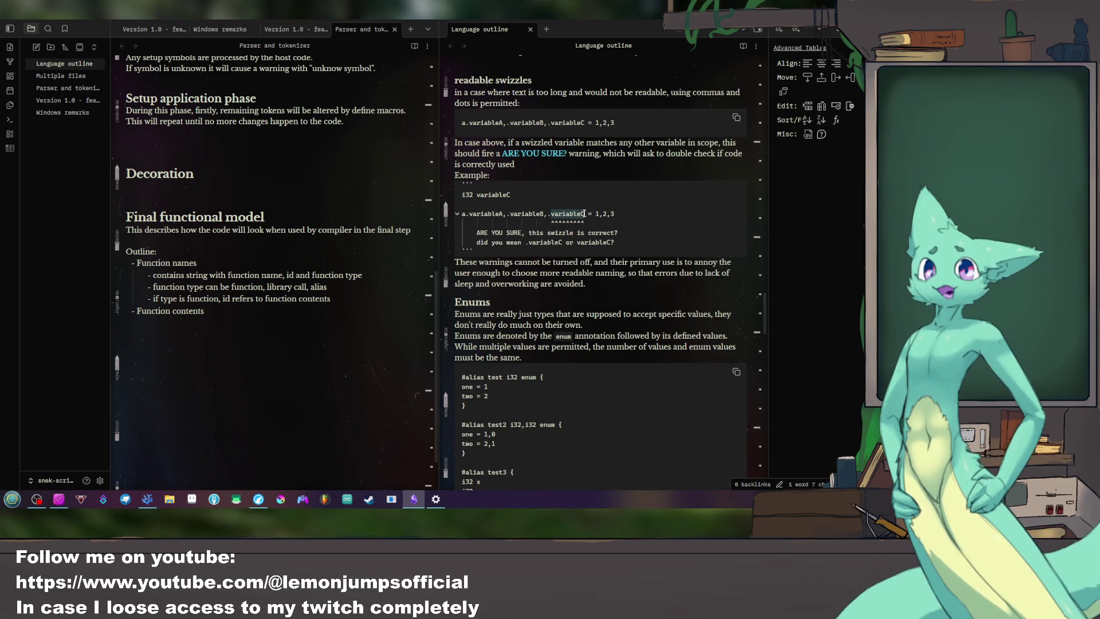
pyautogui.tripleClick(496, 233)
pyautogui.moveTo(497, 241); pyautogui.dragTo(615, 243)
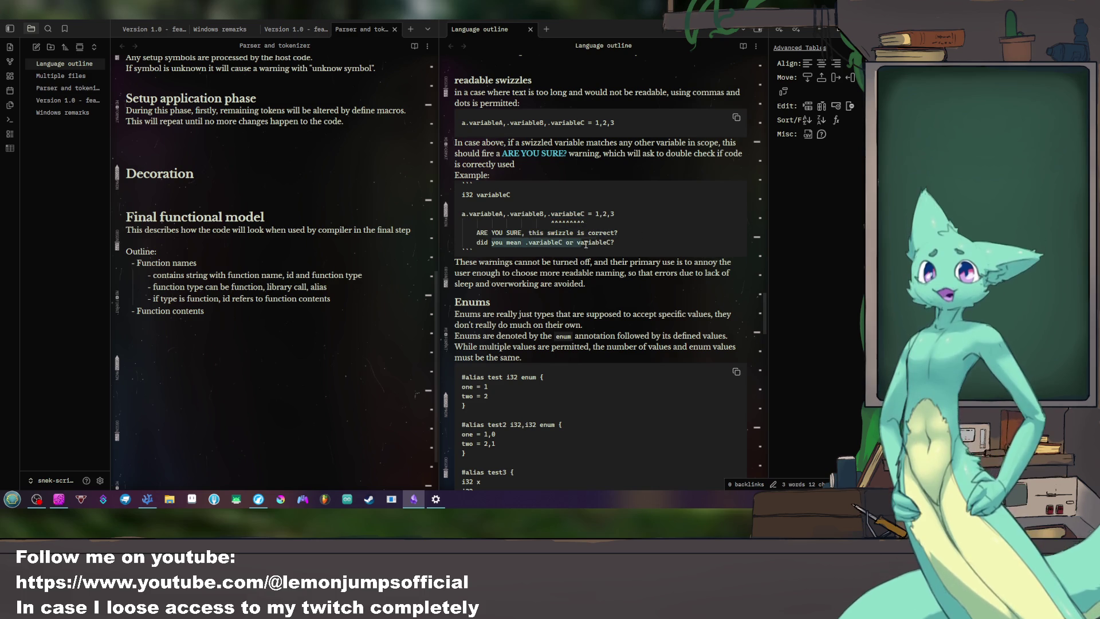
pyautogui.click(622, 243)
pyautogui.moveTo(520, 243); pyautogui.dragTo(618, 244)
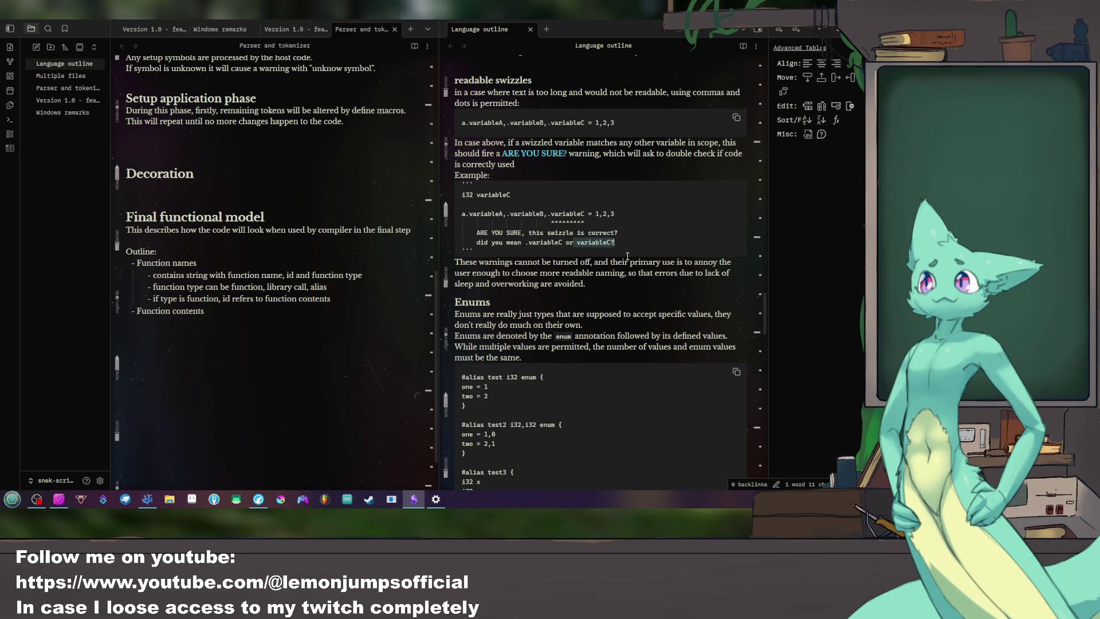
pyautogui.moveTo(532, 198); pyautogui.dragTo(430, 184)
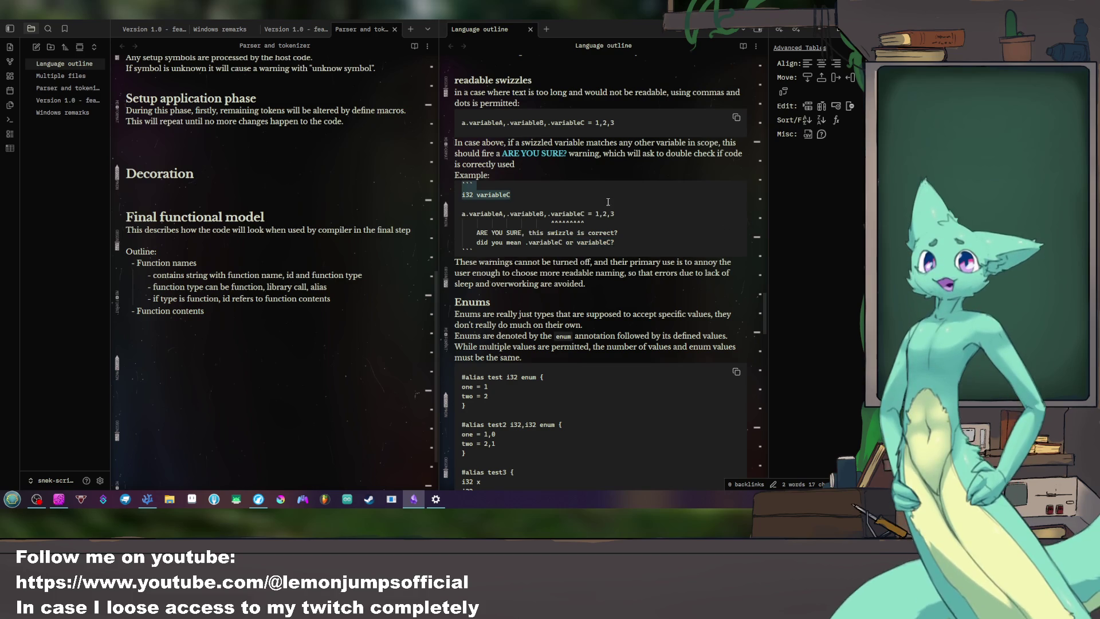
pyautogui.hotkey('shift', 'Down')
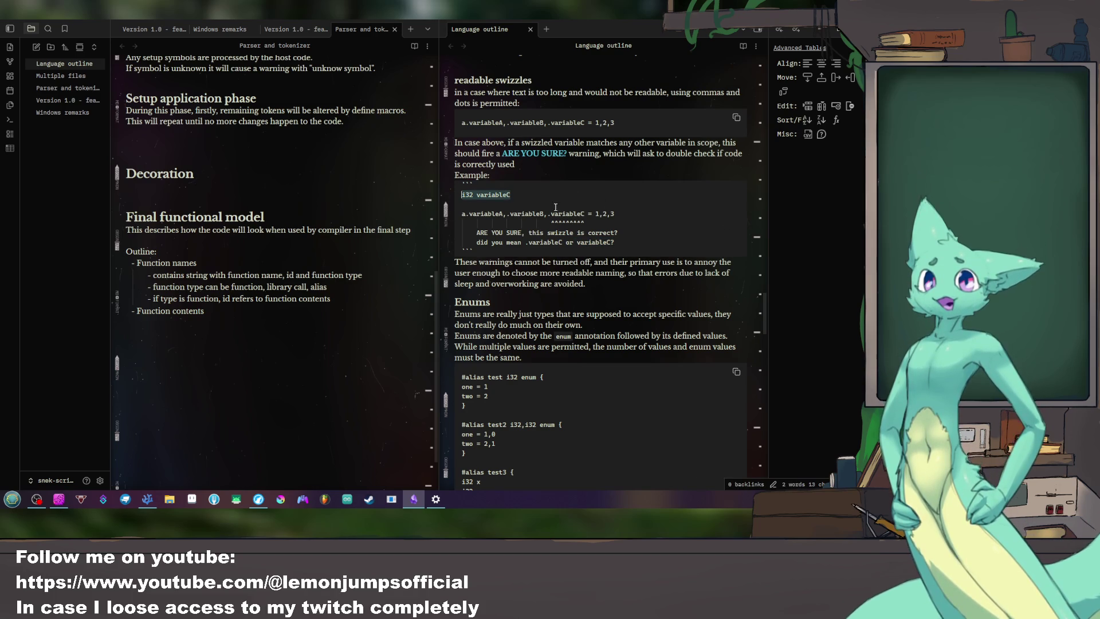
pyautogui.hotkey('shift', 'Right')
pyautogui.hotkey('shift', 'Right')
pyautogui.hotkey('shift', 'Right')
pyautogui.doubleClick(568, 213)
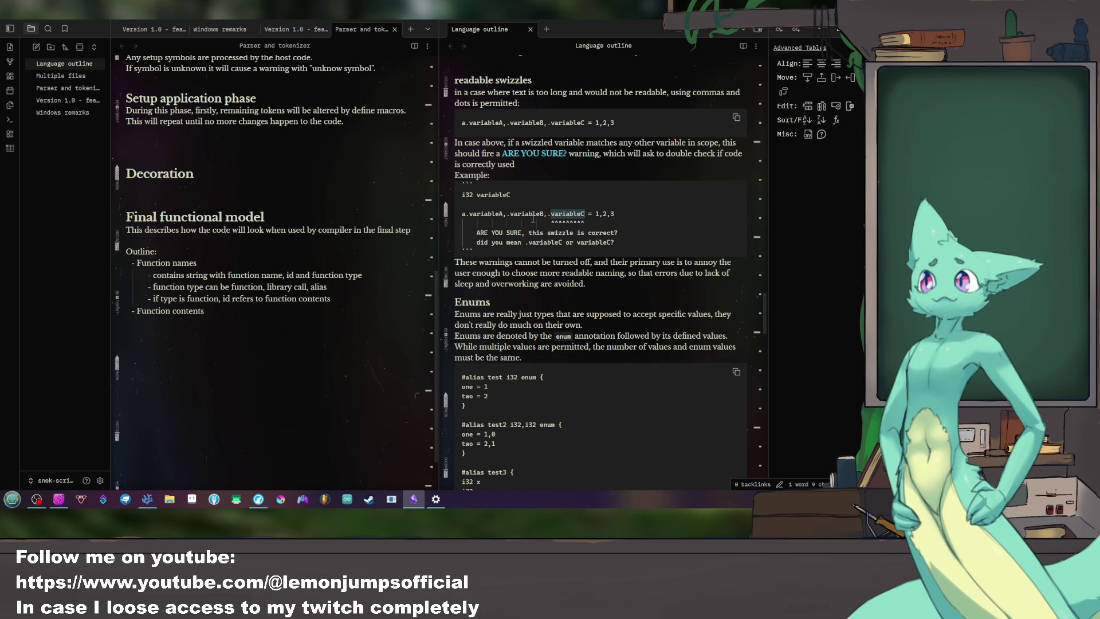
pyautogui.doubleClick(493, 194)
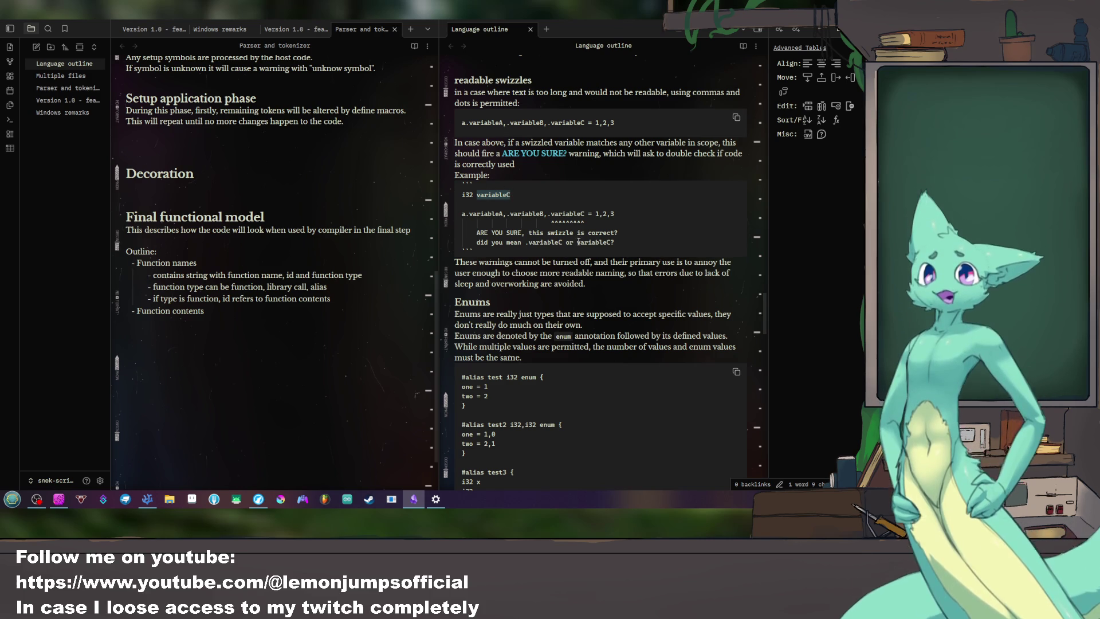
pyautogui.moveTo(474, 232); pyautogui.dragTo(634, 248)
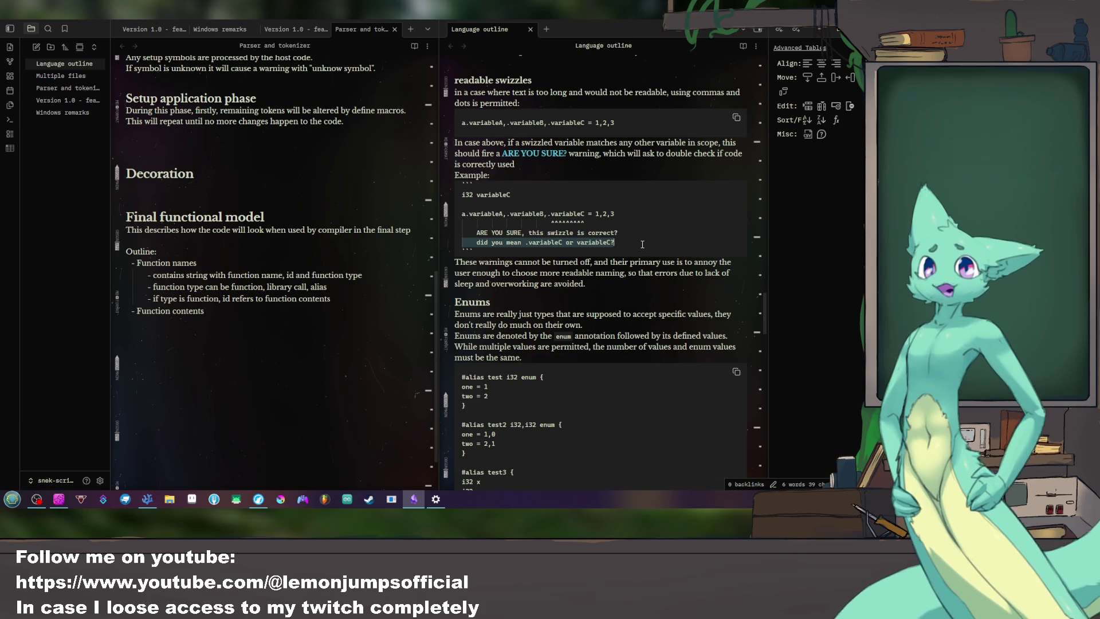
pyautogui.click(615, 233)
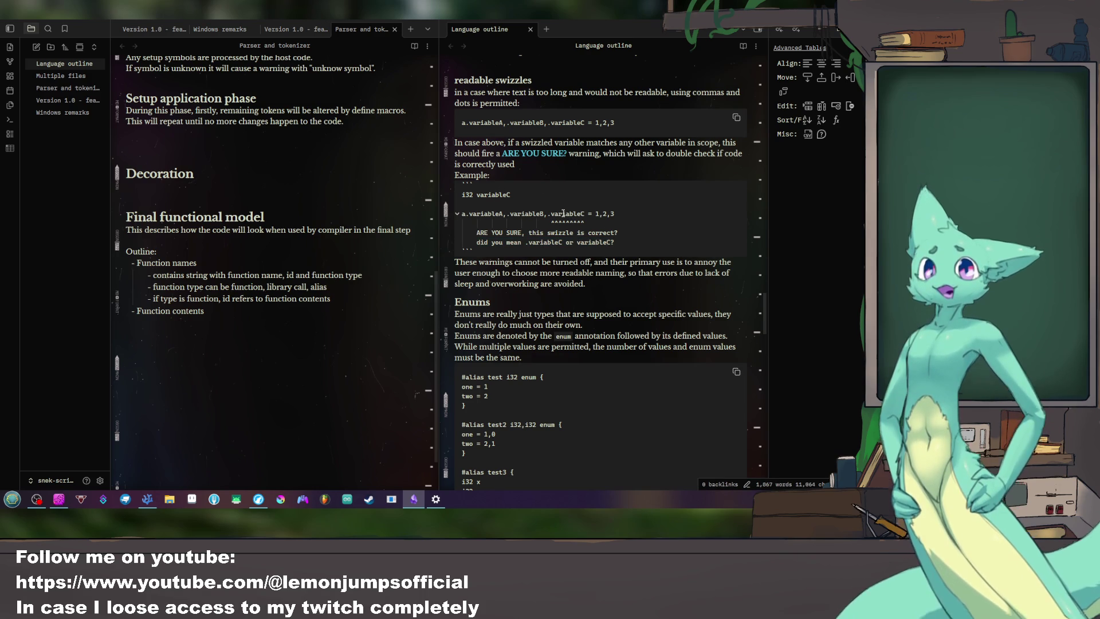
pyautogui.doubleClick(564, 214)
pyautogui.doubleClick(493, 195)
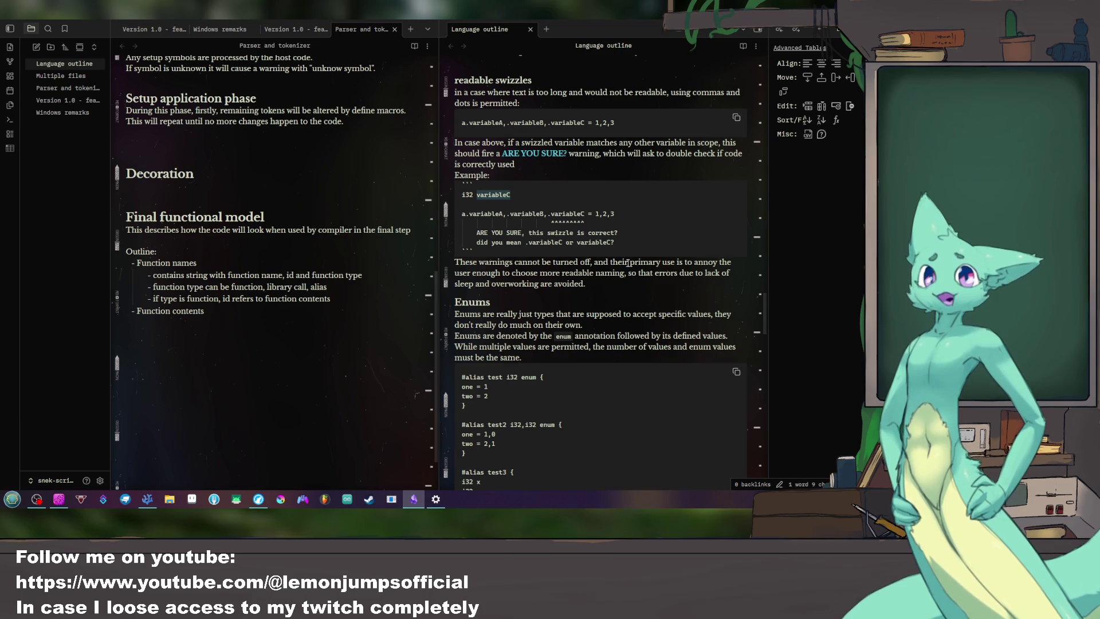
pyautogui.scroll(-5, 628, 263)
pyautogui.scroll(-5, 614, 275)
pyautogui.scroll(-5, 601, 287)
pyautogui.scroll(-3, 576, 307)
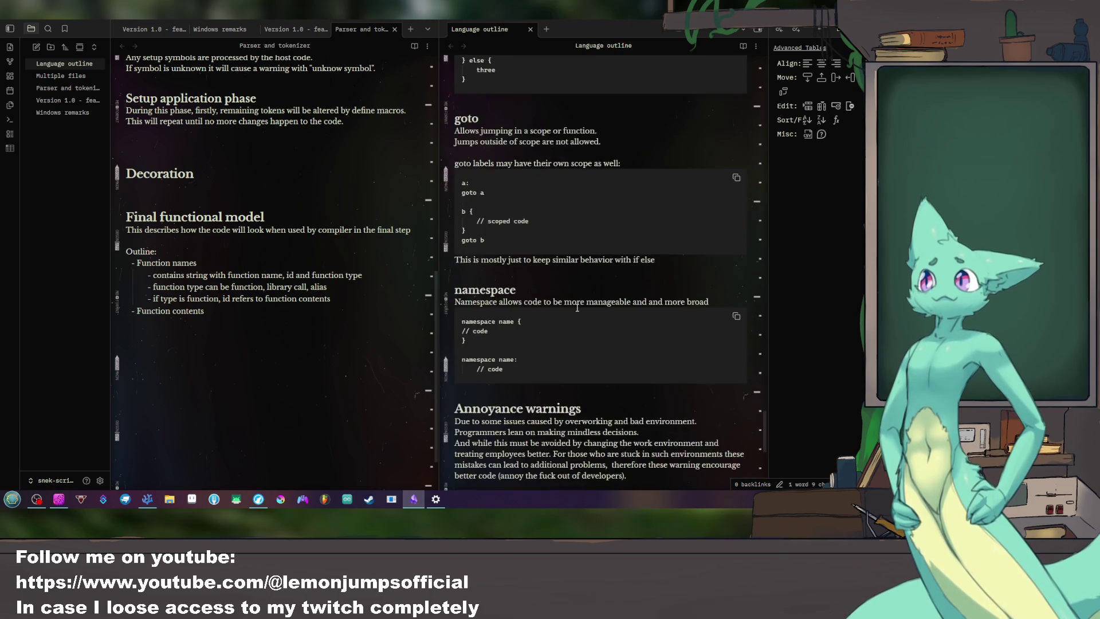
pyautogui.scroll(-3, 577, 308)
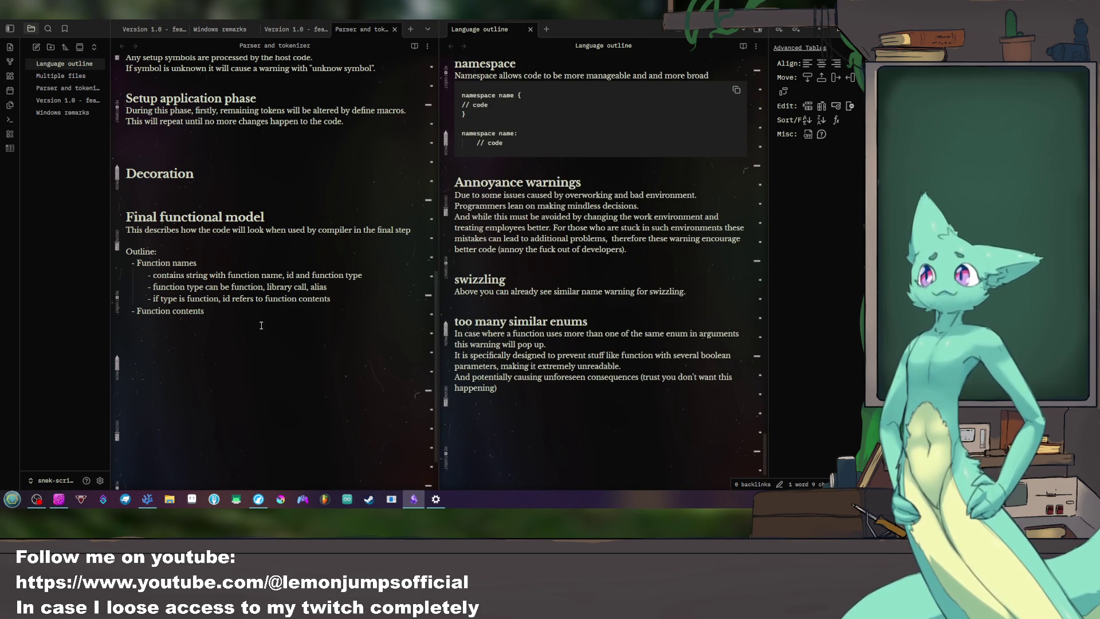
# Step: Start a 'contains' sub-bullet under Function contents in the Parser and tokenizer note
pyautogui.click(259, 323)
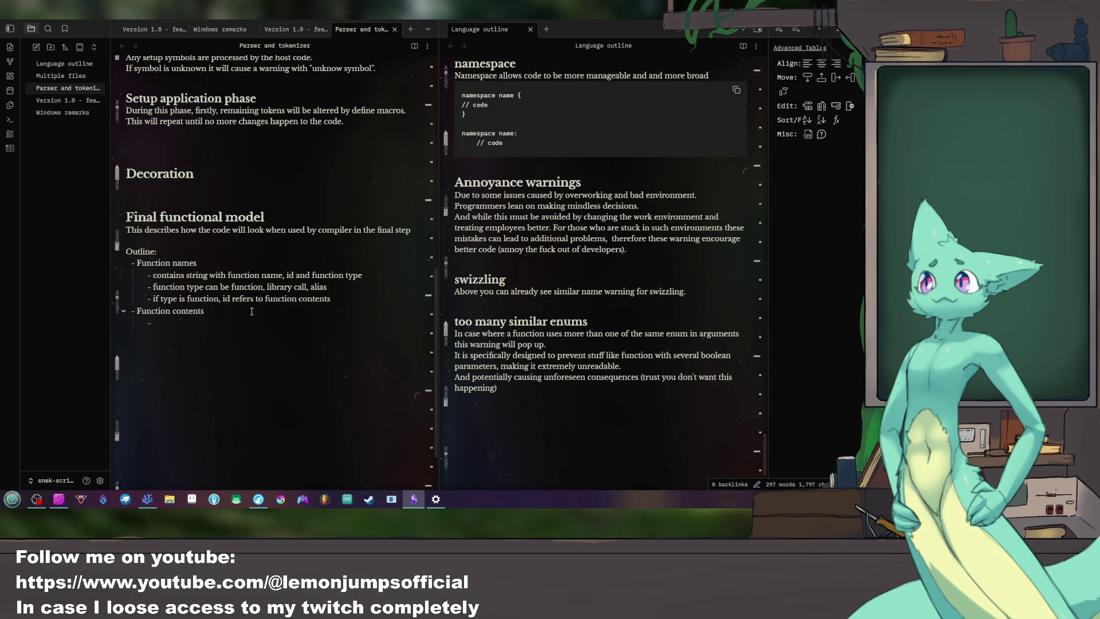
pyautogui.write('contains')
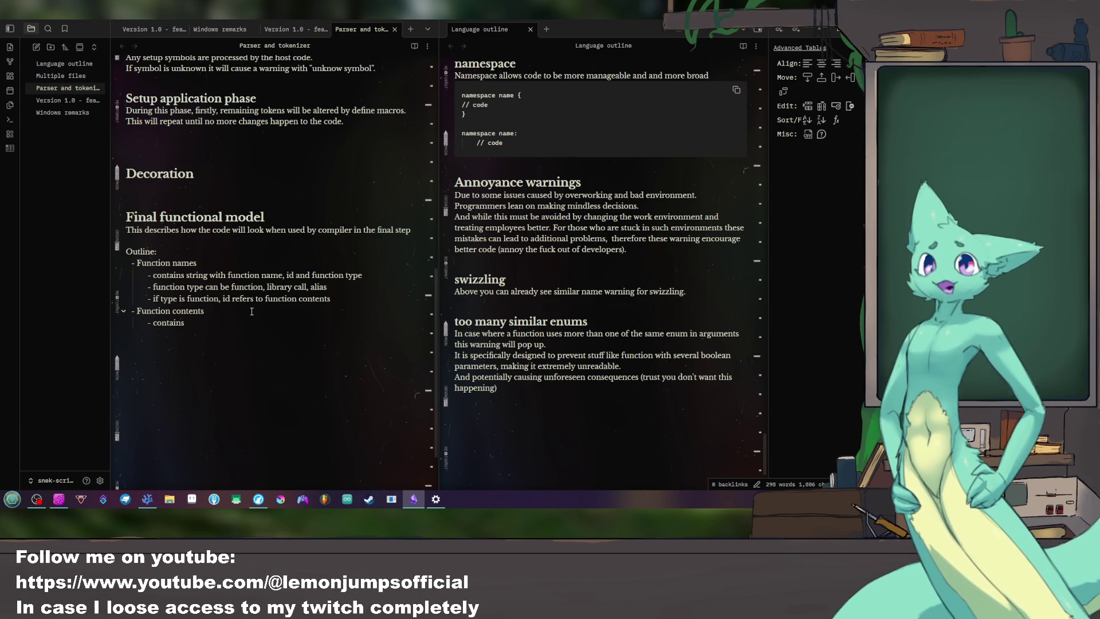
pyautogui.scroll(5, 656, 339)
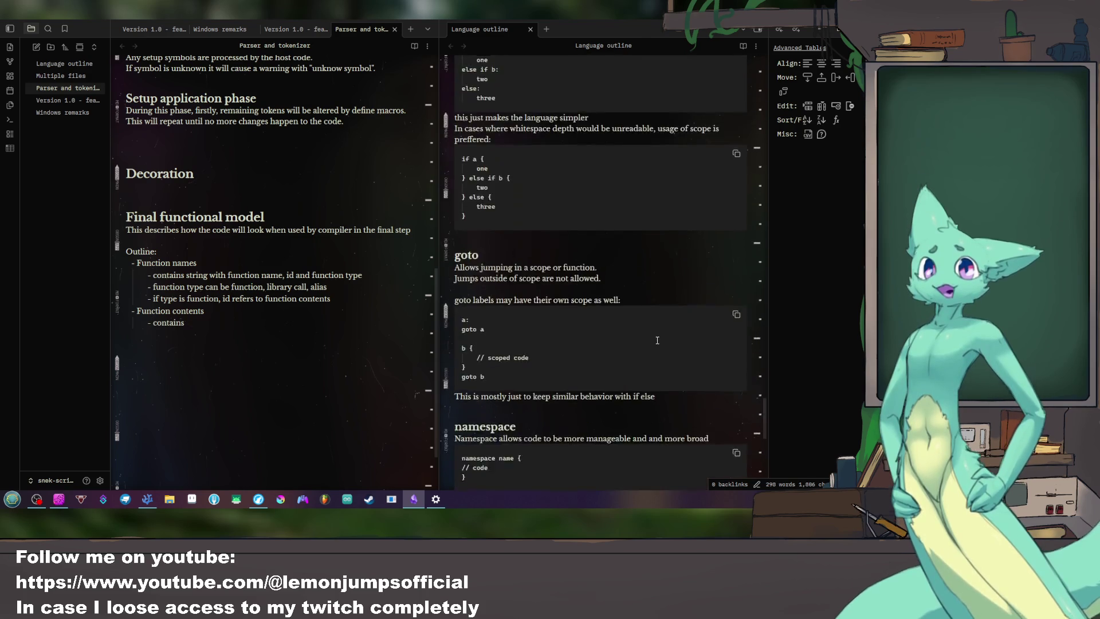
pyautogui.scroll(5, 657, 339)
pyautogui.scroll(5, 657, 340)
pyautogui.scroll(5, 657, 339)
pyautogui.scroll(3, 657, 340)
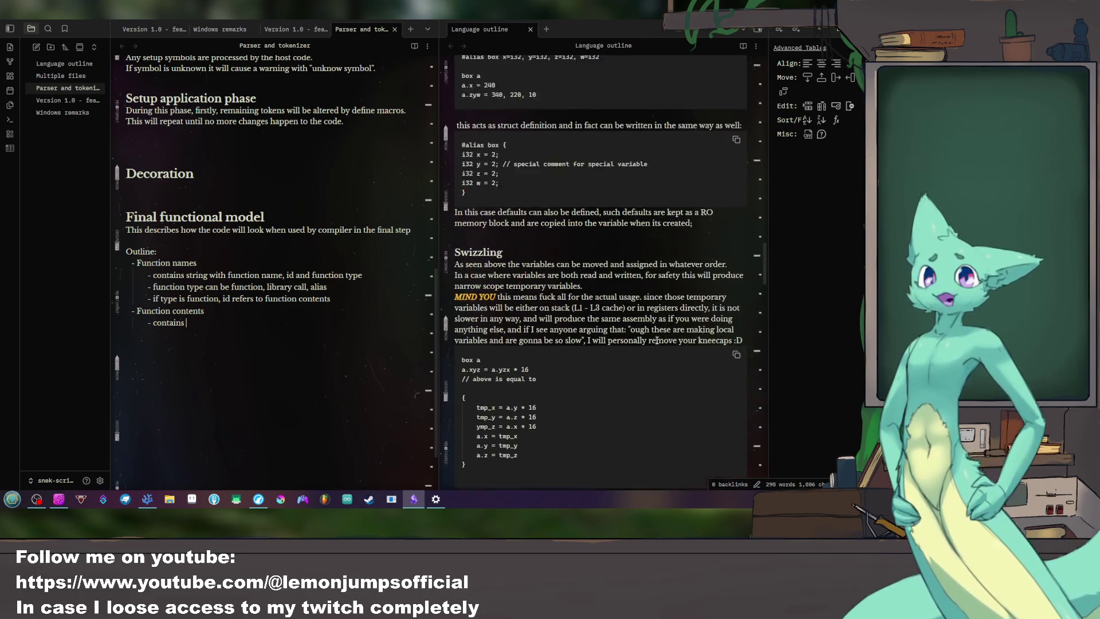
pyautogui.scroll(5, 656, 341)
pyautogui.scroll(5, 657, 341)
pyautogui.scroll(-9, 635, 344)
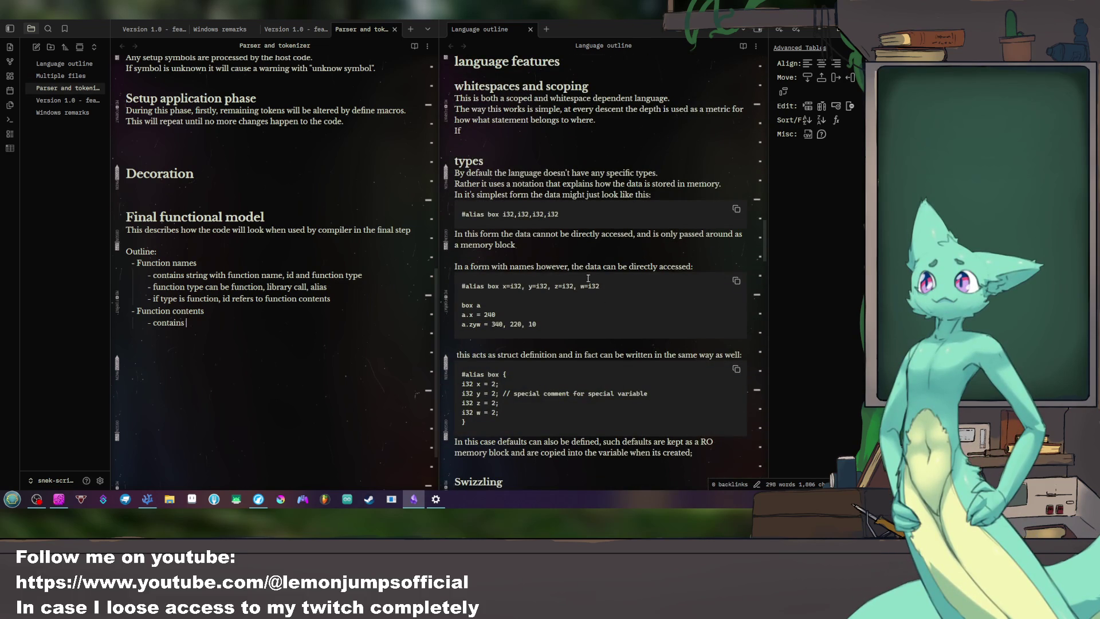
pyautogui.click(571, 213)
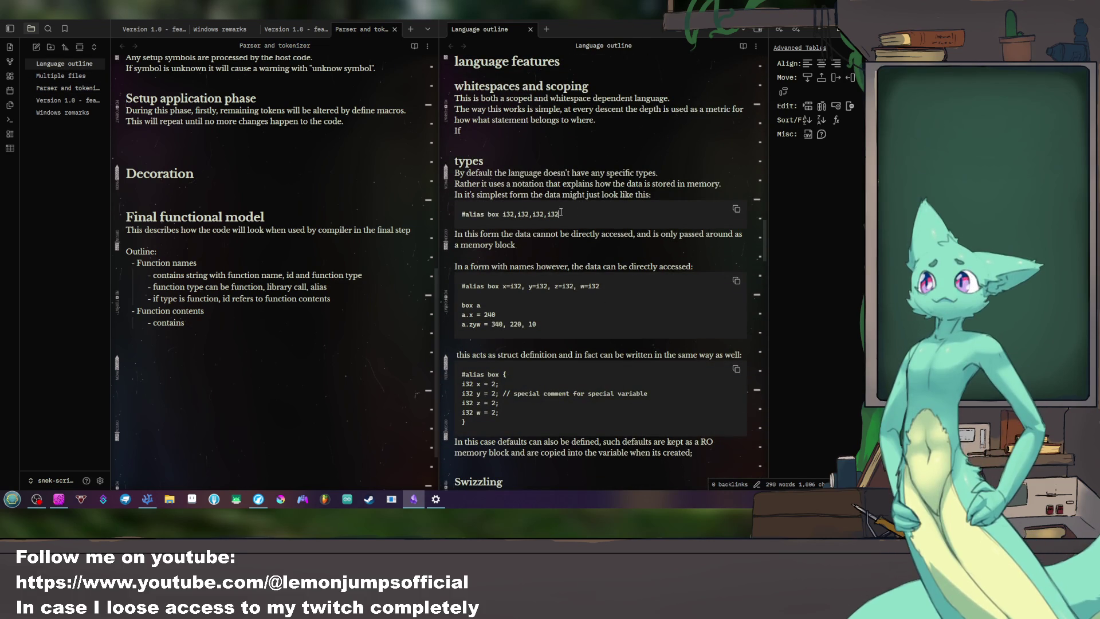
pyautogui.tripleClick(468, 217)
pyautogui.click(536, 218)
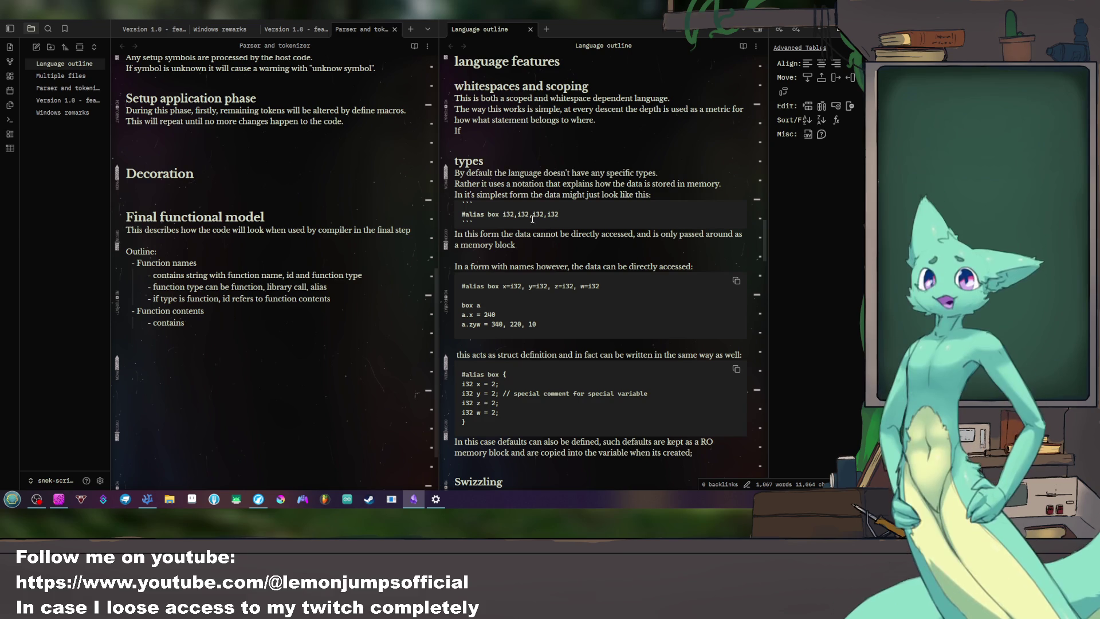
pyautogui.scroll(-10, 512, 220)
pyautogui.scroll(5, 512, 220)
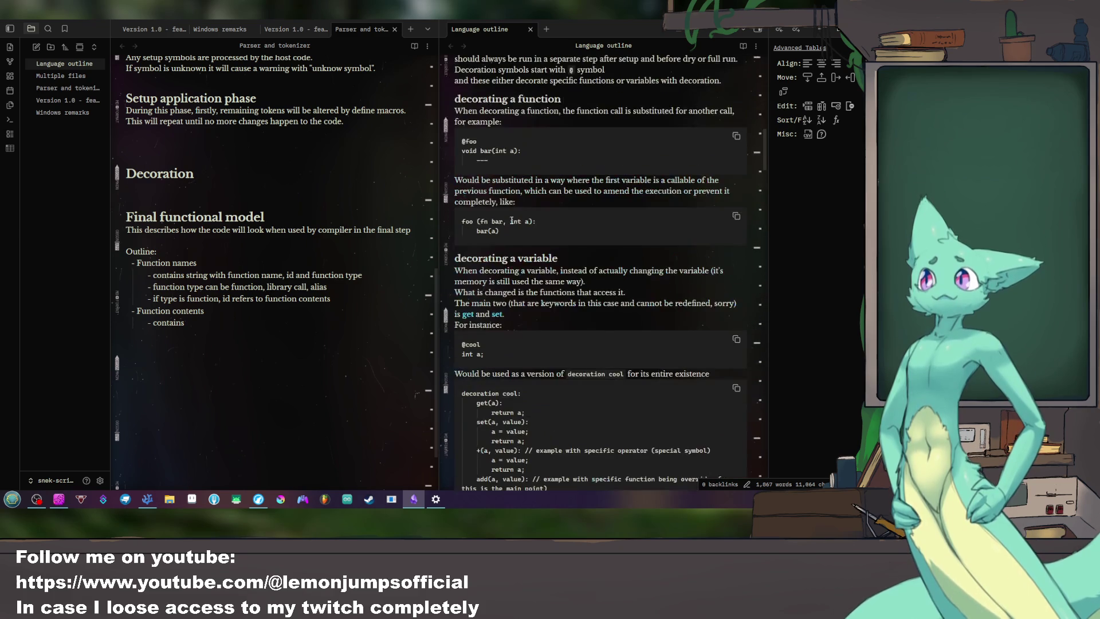
pyautogui.scroll(-5, 512, 220)
pyautogui.scroll(-4, 516, 219)
pyautogui.scroll(-3, 524, 217)
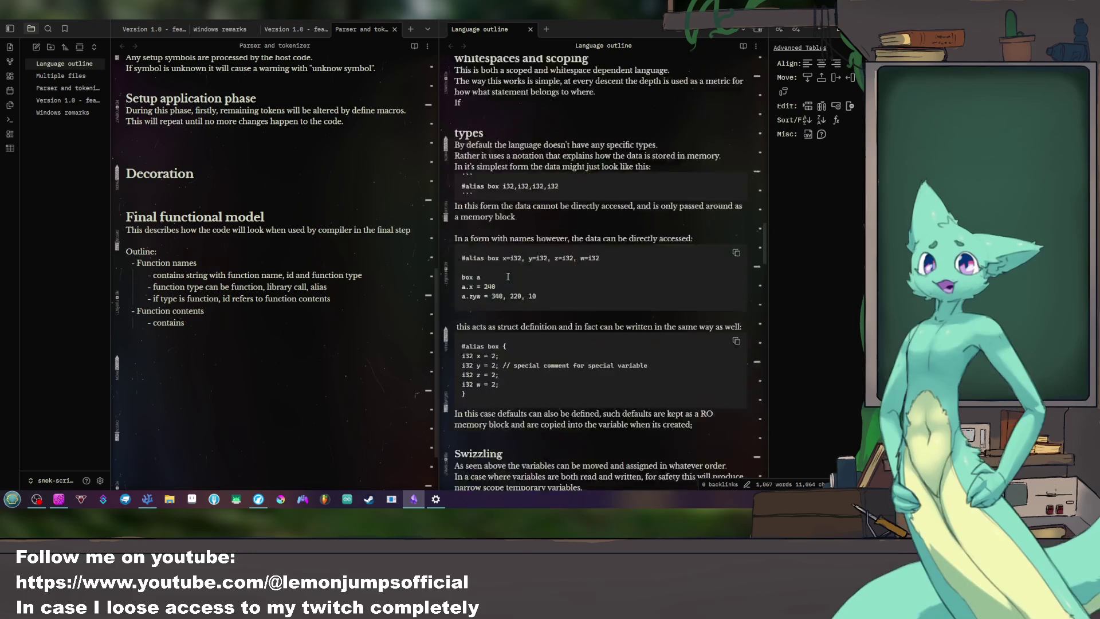
pyautogui.scroll(-2, 534, 213)
pyautogui.scroll(2, 534, 213)
pyautogui.moveTo(558, 214); pyautogui.dragTo(502, 214)
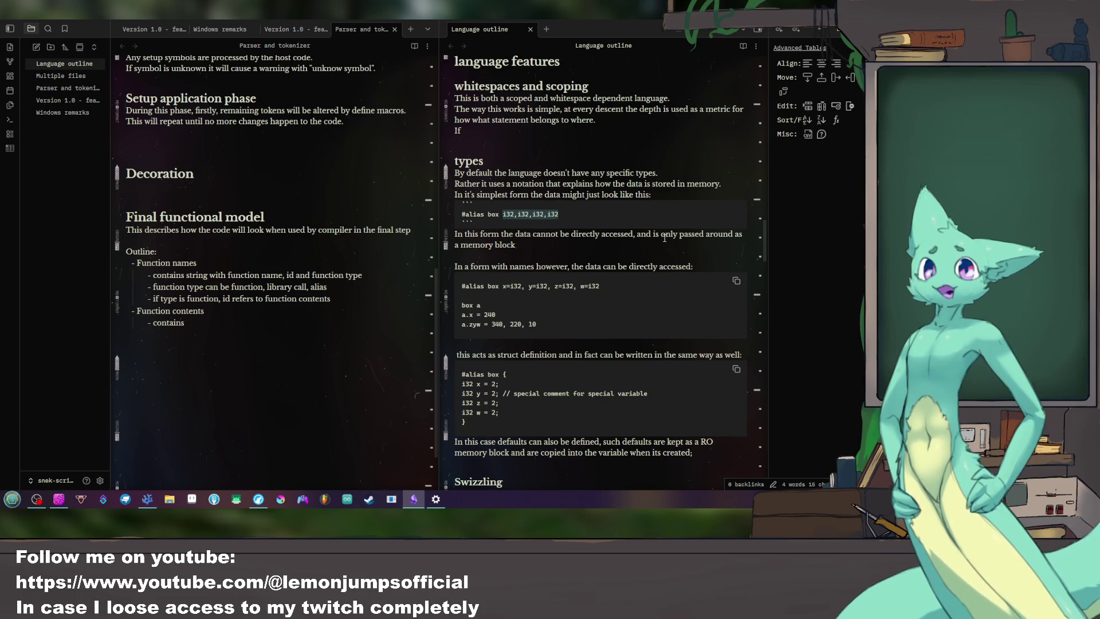
pyautogui.click(604, 214)
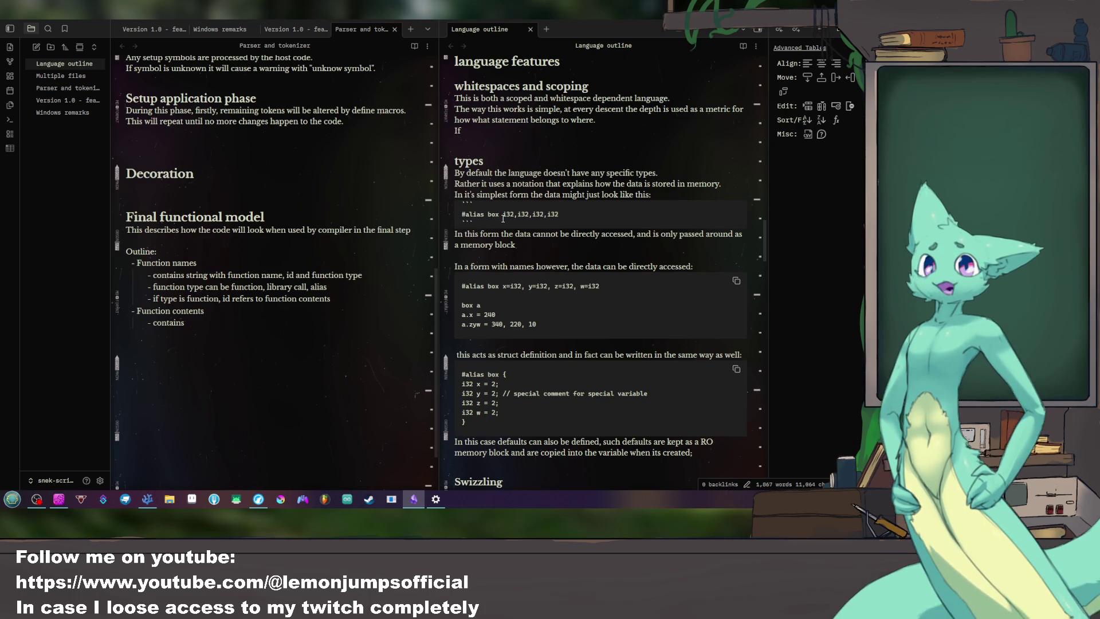
pyautogui.hotkey('shift', 'Left')
pyautogui.hotkey('shift', 'Left')
pyautogui.hotkey('shift', 'Left')
pyautogui.hotkey('ctrl', 'a')
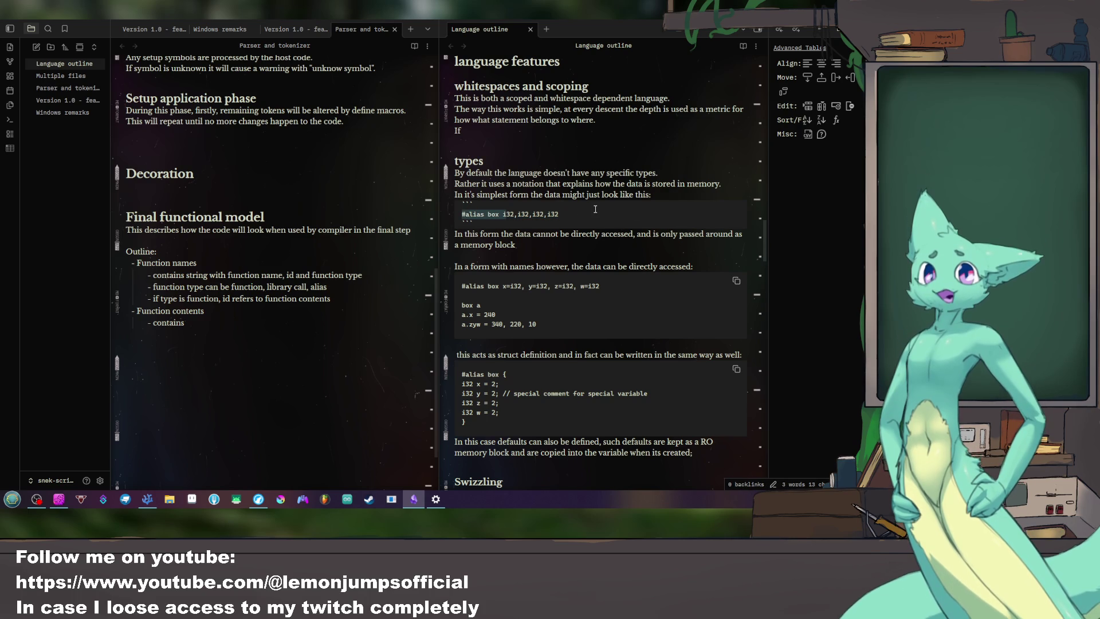
pyautogui.click(591, 213)
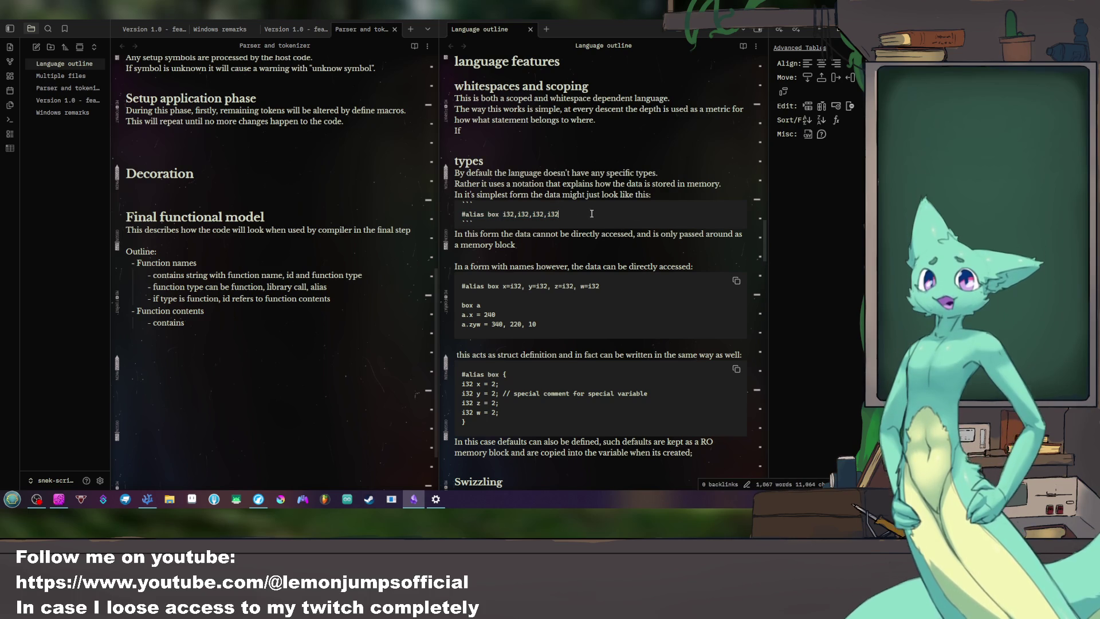
pyautogui.hotkey('shift', 'Left')
pyautogui.hotkey('shift', 'Left')
pyautogui.hotkey('shift', 'Left')
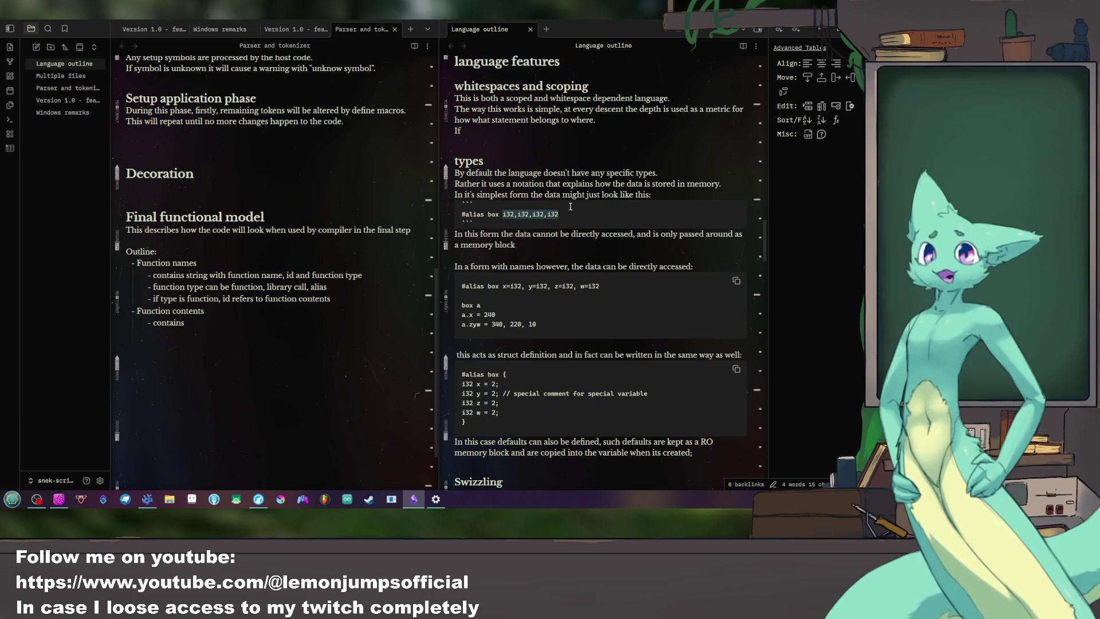
pyautogui.click(512, 206)
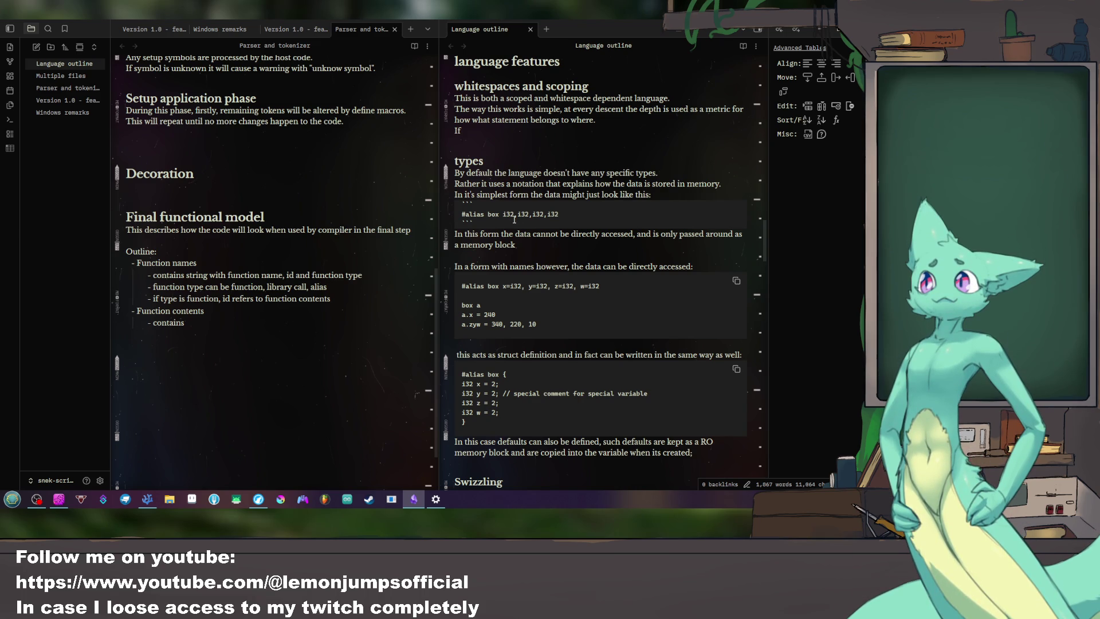
pyautogui.moveTo(567, 213); pyautogui.dragTo(456, 195)
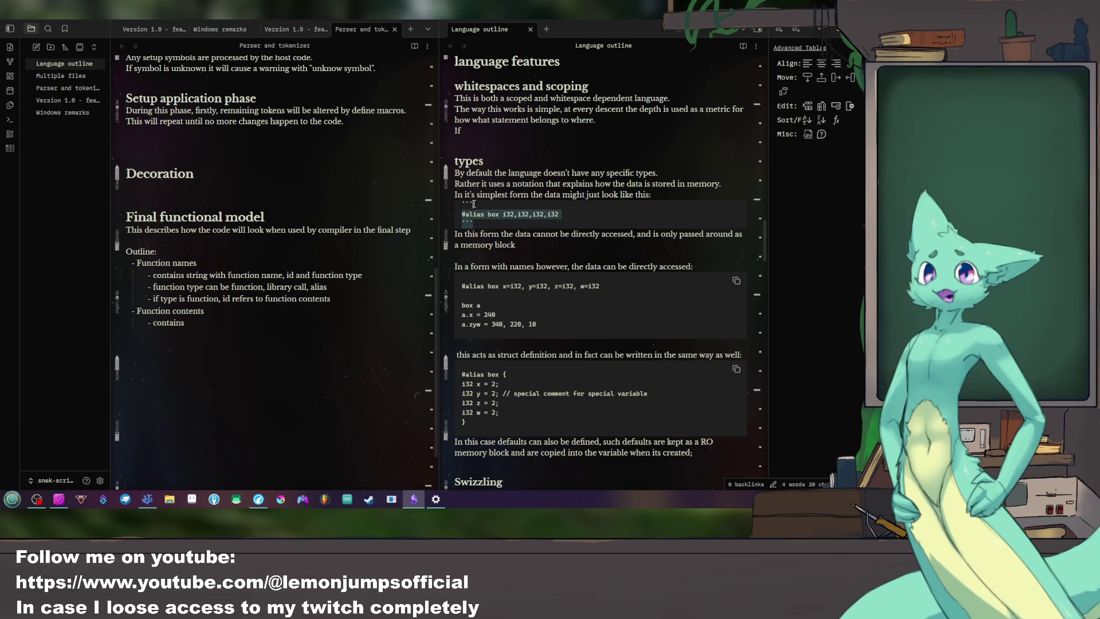
pyautogui.moveTo(533, 215); pyautogui.dragTo(452, 195)
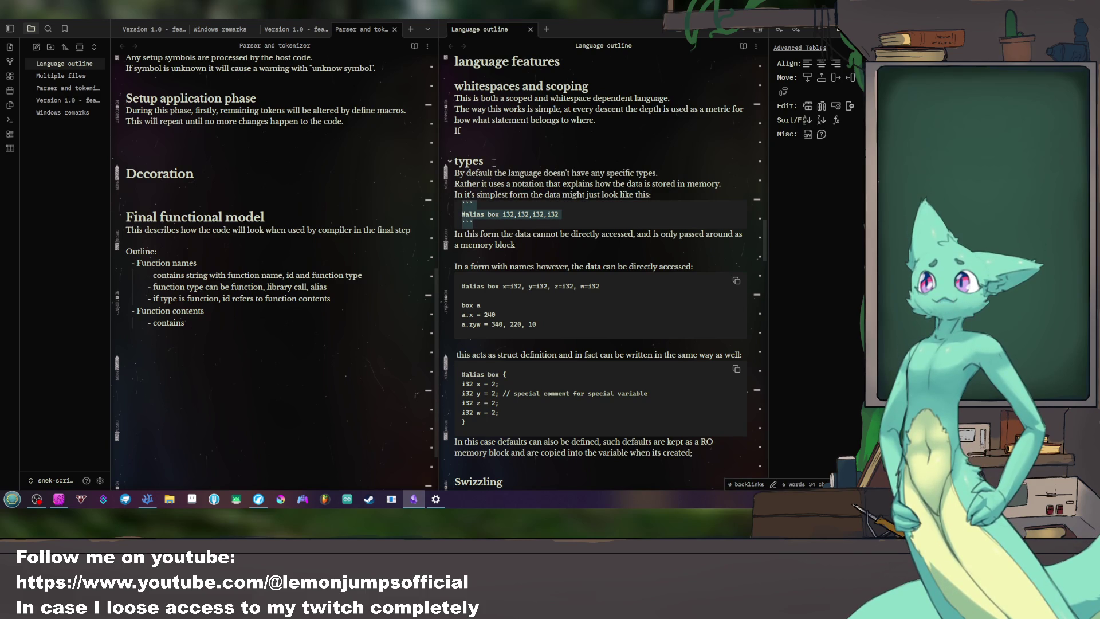
pyautogui.scroll(2, 494, 167)
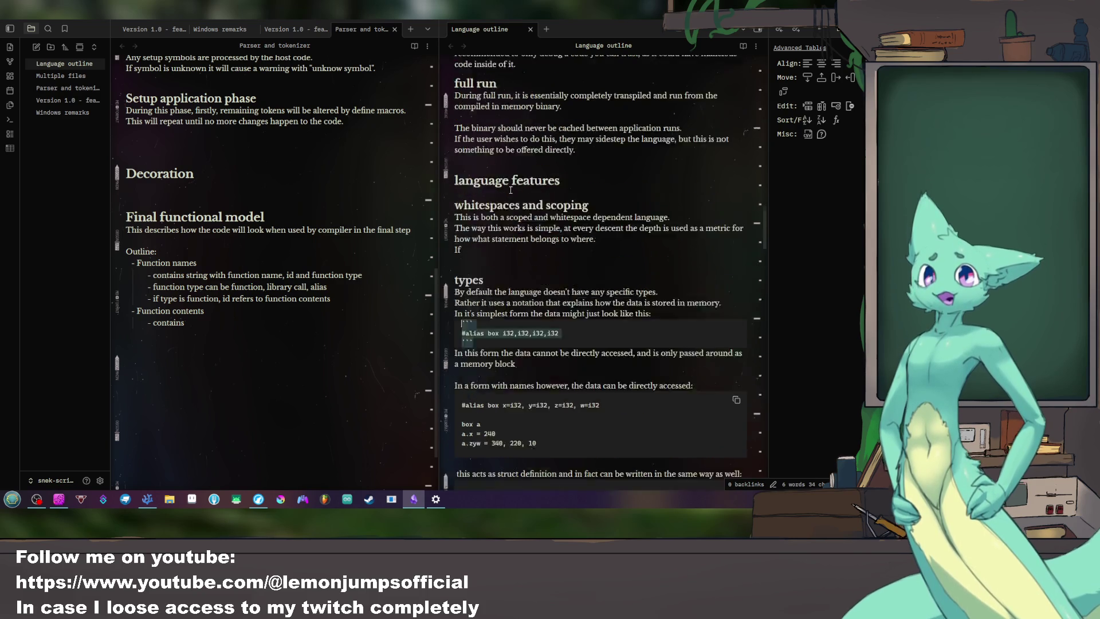
pyautogui.scroll(5, 503, 176)
pyautogui.scroll(3, 511, 189)
pyautogui.scroll(5, 510, 189)
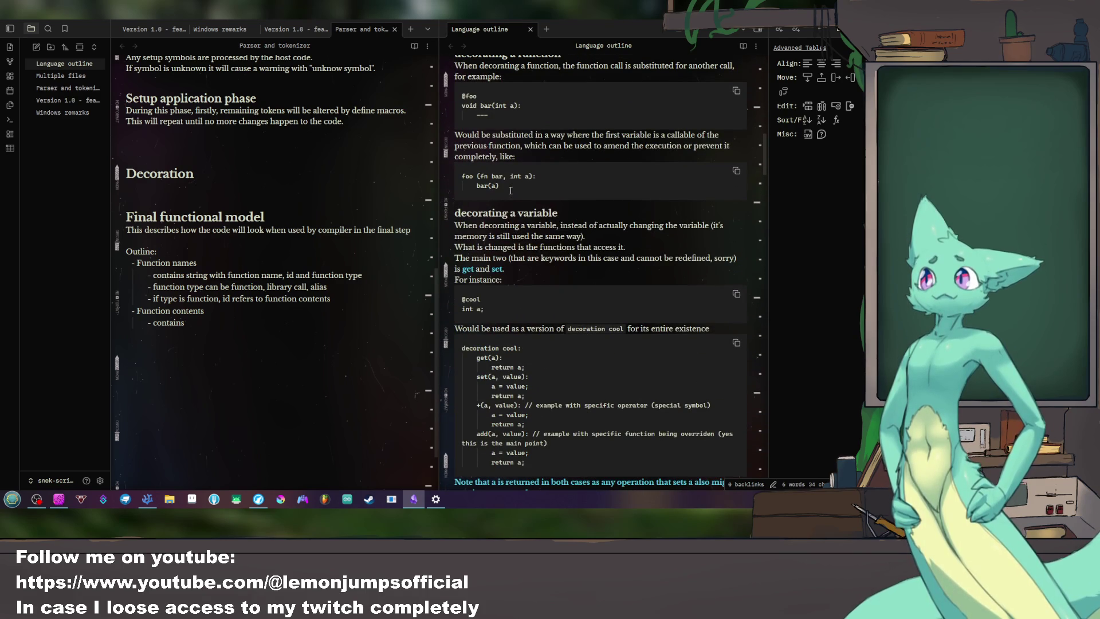
pyautogui.scroll(5, 511, 191)
pyautogui.scroll(4, 511, 191)
pyautogui.scroll(5, 511, 189)
pyautogui.scroll(2, 510, 189)
pyautogui.scroll(1, 510, 190)
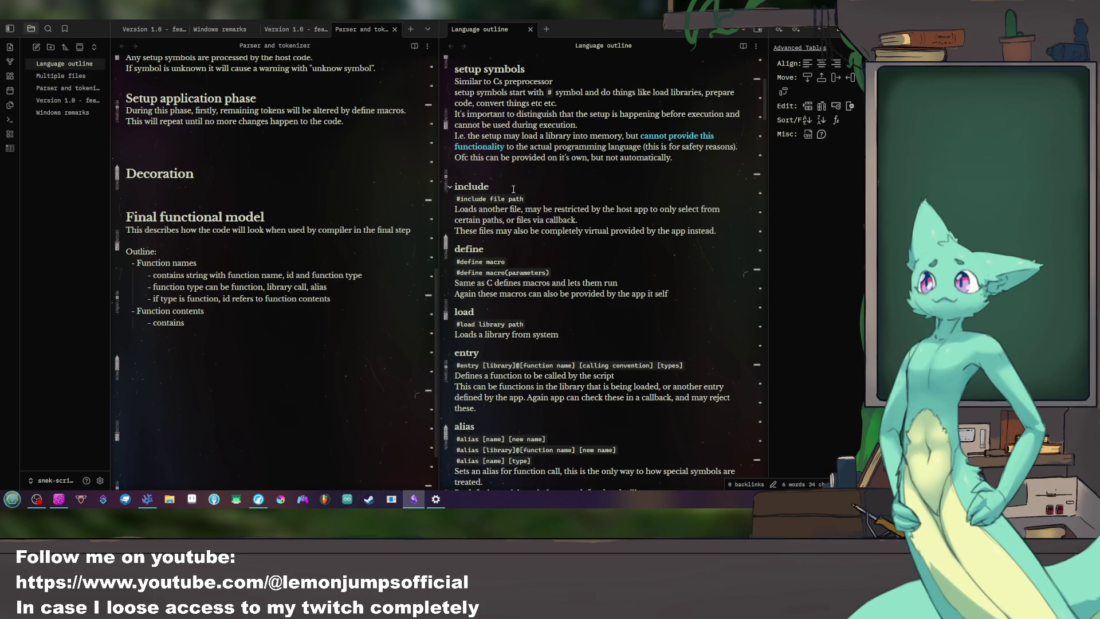
pyautogui.scroll(5, 512, 189)
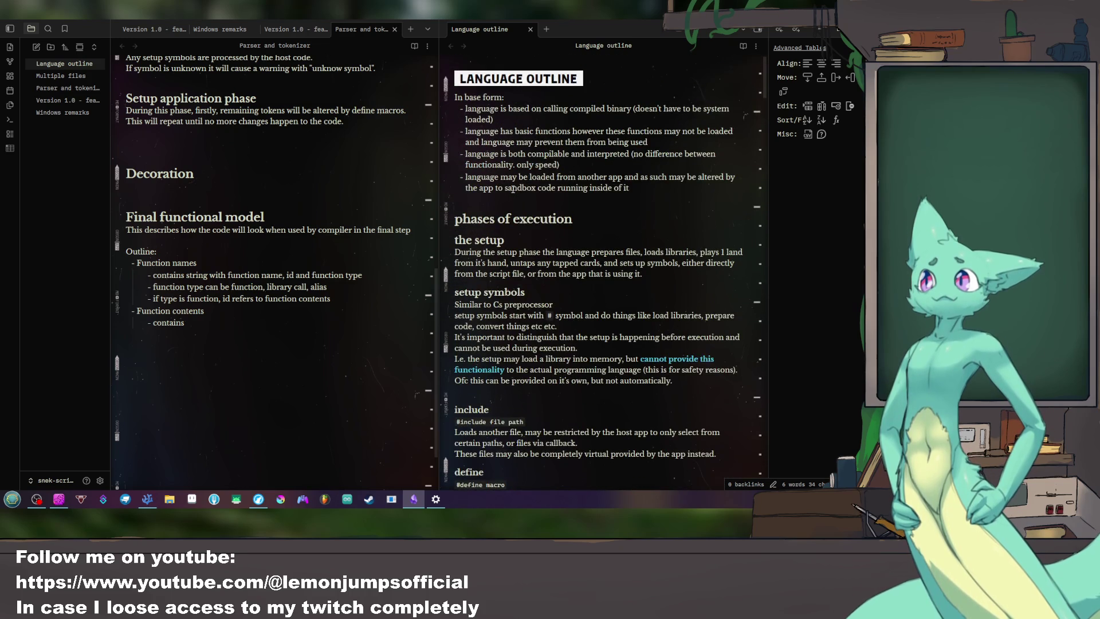
pyautogui.scroll(-5, 512, 190)
pyautogui.scroll(-1, 512, 189)
pyautogui.scroll(-1, 511, 192)
pyautogui.scroll(-1, 511, 193)
pyautogui.scroll(3, 510, 196)
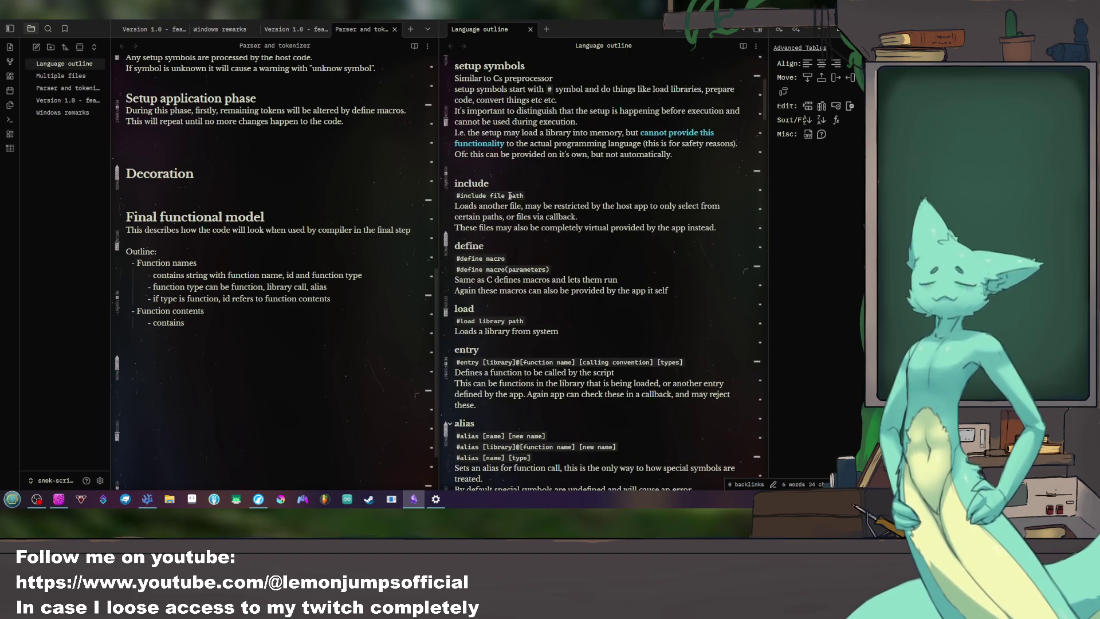
pyautogui.scroll(-1, 508, 196)
pyautogui.scroll(-2, 509, 196)
pyautogui.scroll(-2, 507, 196)
pyautogui.scroll(-4, 507, 199)
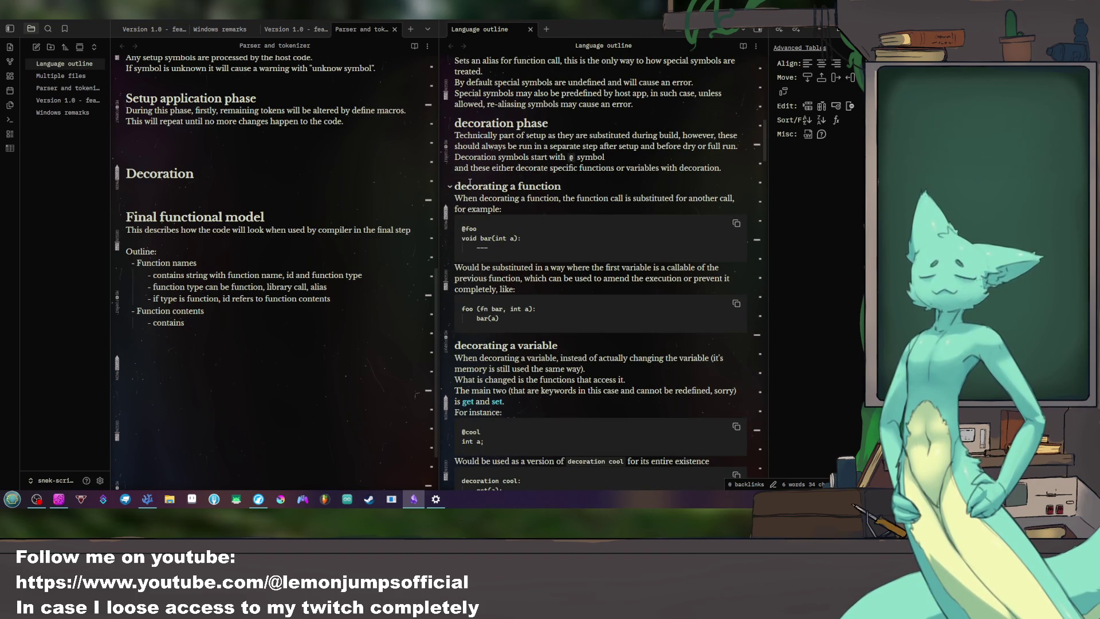
pyautogui.scroll(-4, 504, 187)
pyautogui.scroll(-2, 507, 187)
pyautogui.scroll(7, 509, 188)
pyautogui.scroll(6, 512, 187)
pyautogui.scroll(-3, 511, 187)
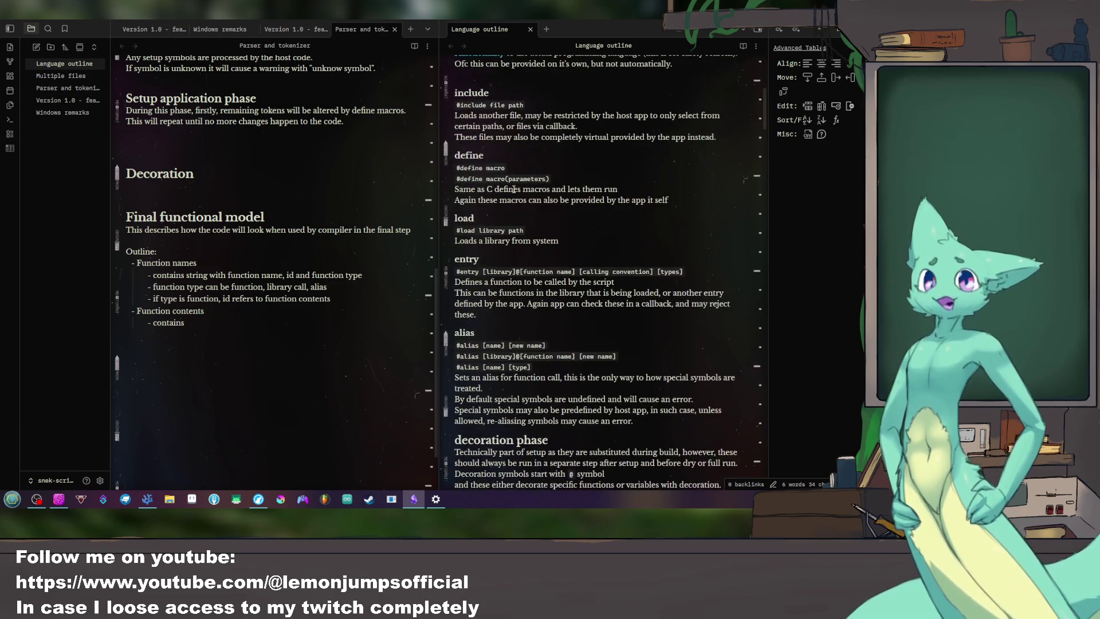
# Step: Select and deselect the #alias [name] [type] and [new name] syntax lines under the alias heading
pyautogui.moveTo(533, 366); pyautogui.dragTo(456, 366)
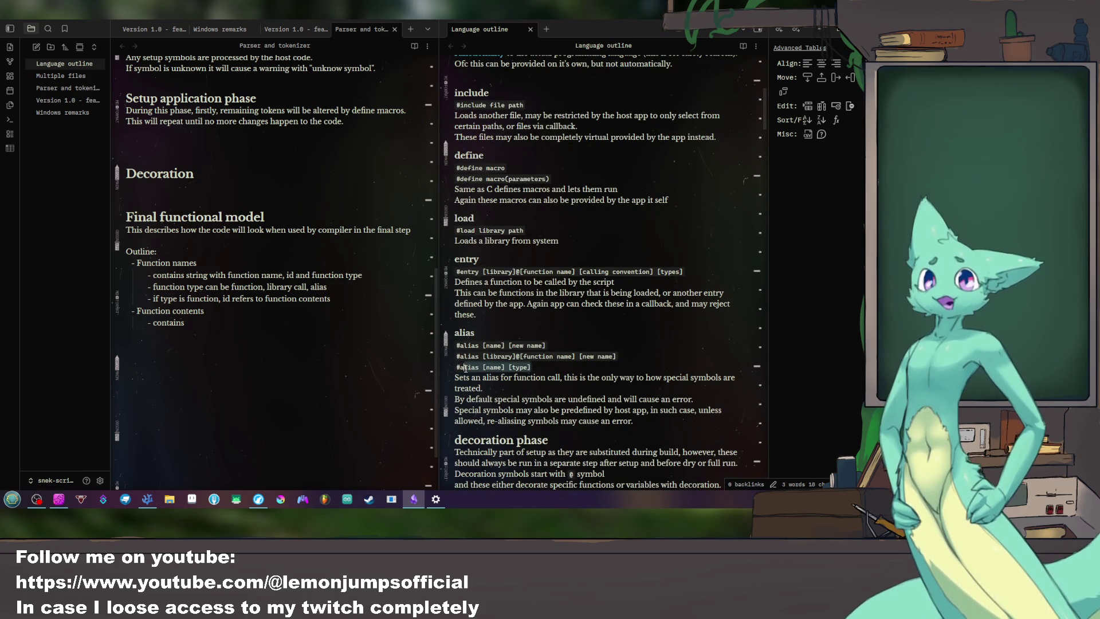
pyautogui.moveTo(551, 344); pyautogui.dragTo(456, 343)
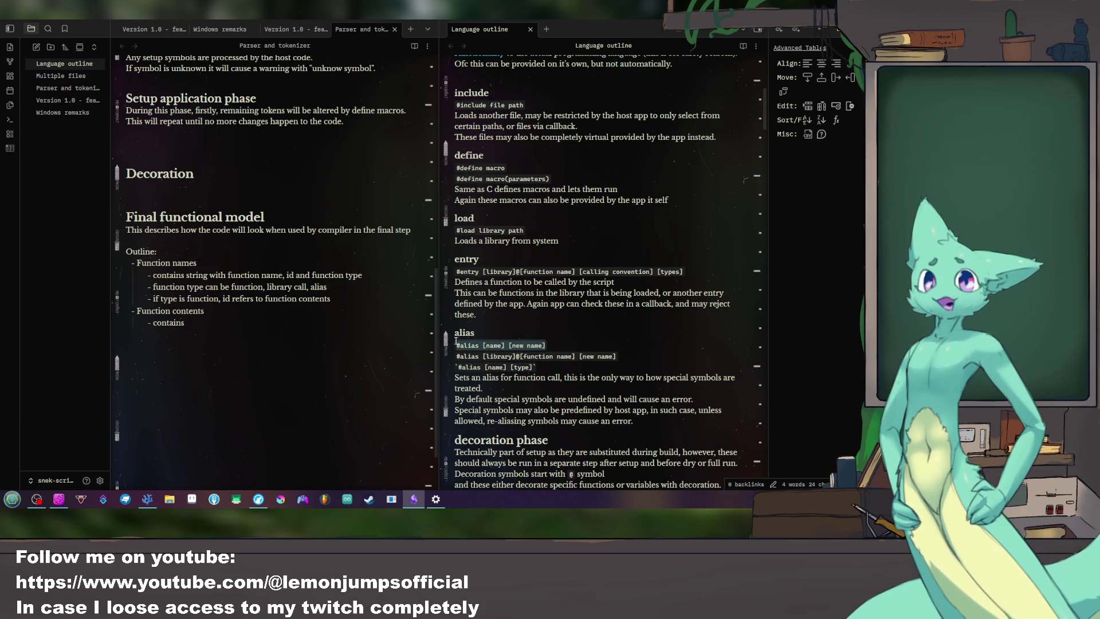
pyautogui.click(579, 342)
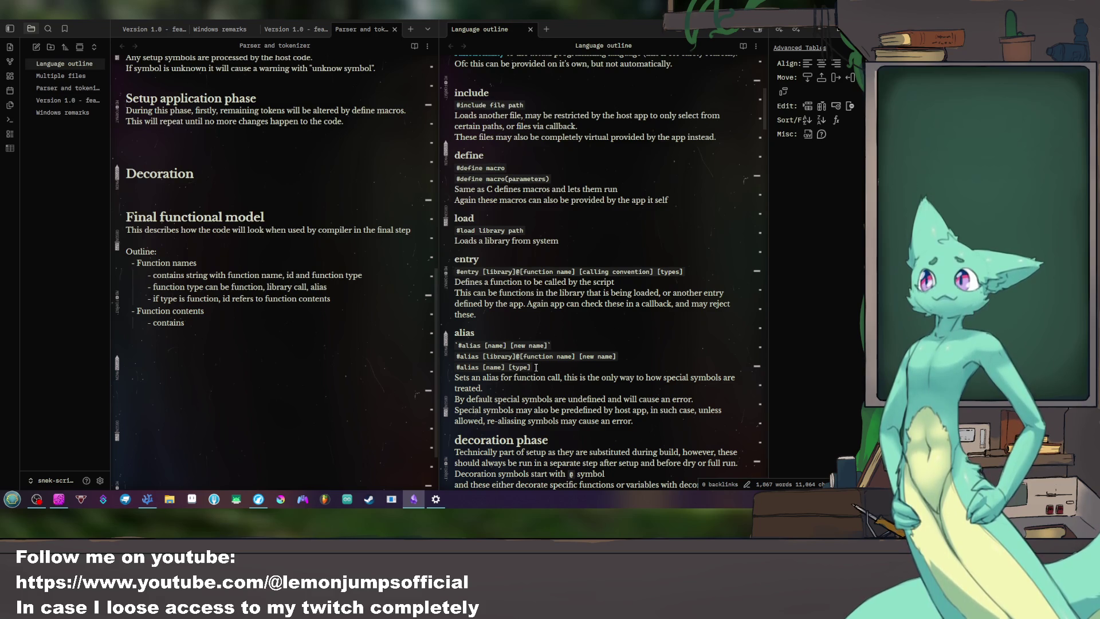
# Step: Wrap the alias heading's #alias syntax lines in inline-code backticks
pyautogui.moveTo(537, 366); pyautogui.dragTo(454, 341)
pyautogui.write('`')
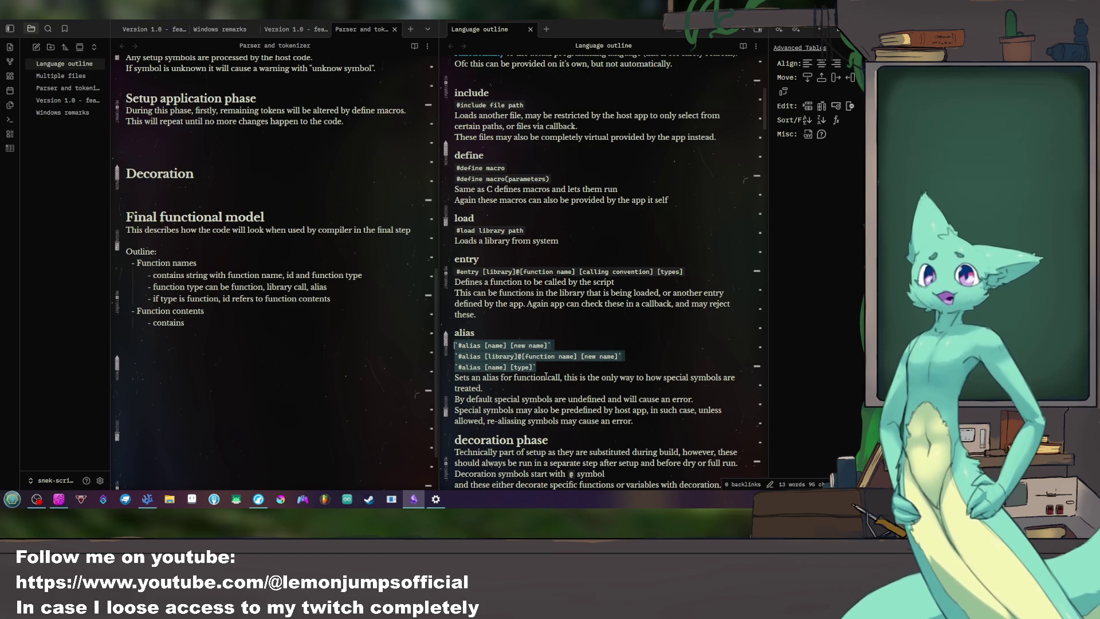
pyautogui.click(555, 370)
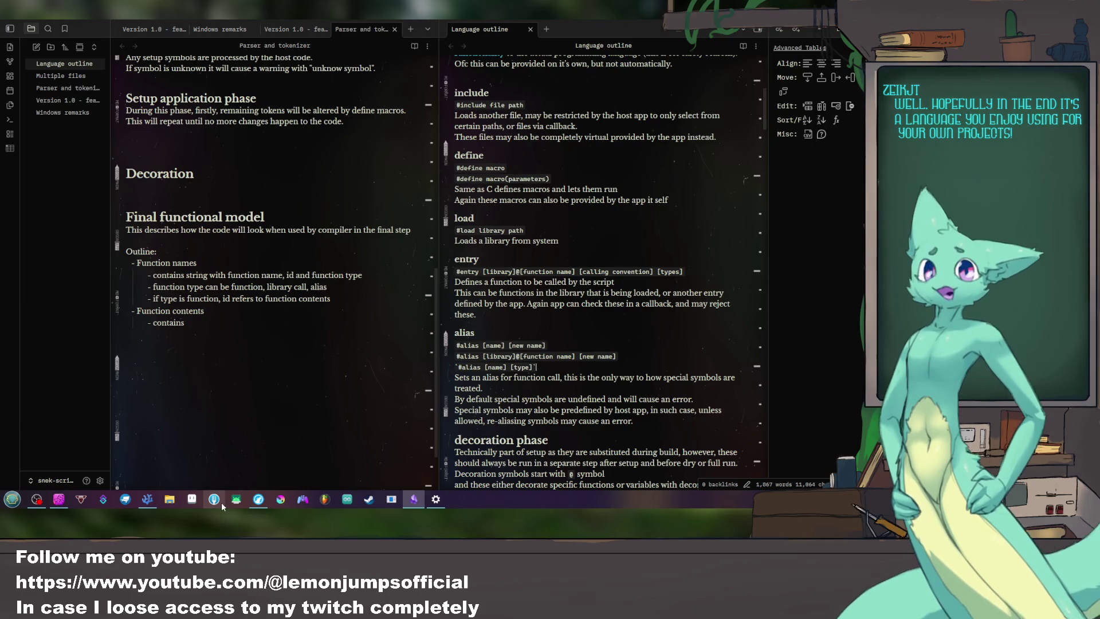
pyautogui.moveTo(147, 499)
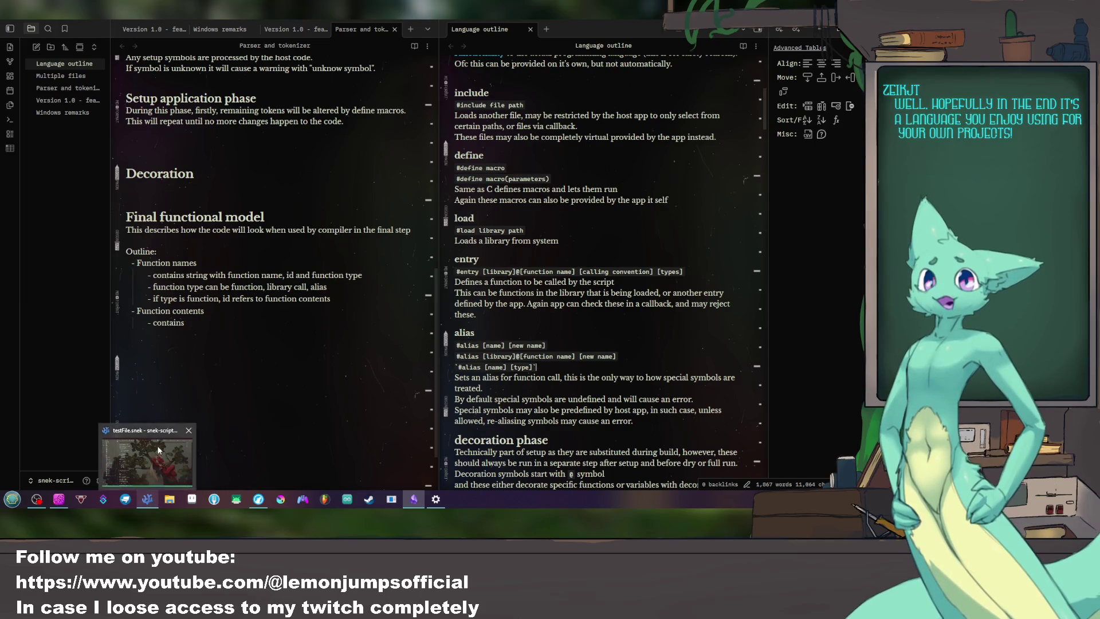
# Step: Open the rpg-c project folder from Open Recent in a new editor window
pyautogui.click(146, 457)
pyautogui.press('F5')
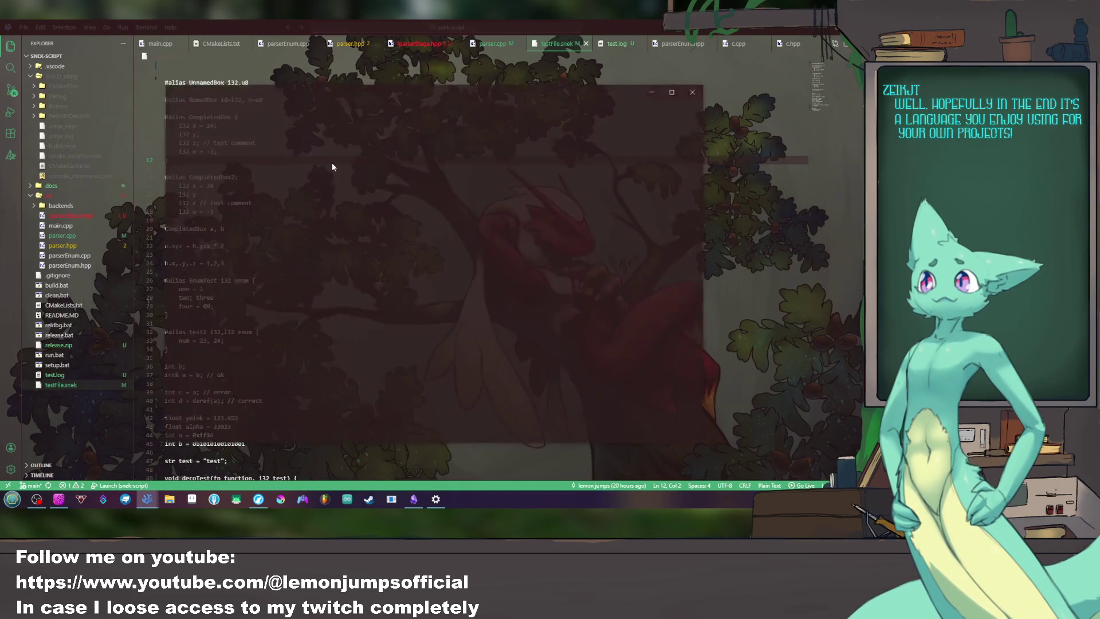
pyautogui.click(188, 91)
pyautogui.moveTo(209, 185)
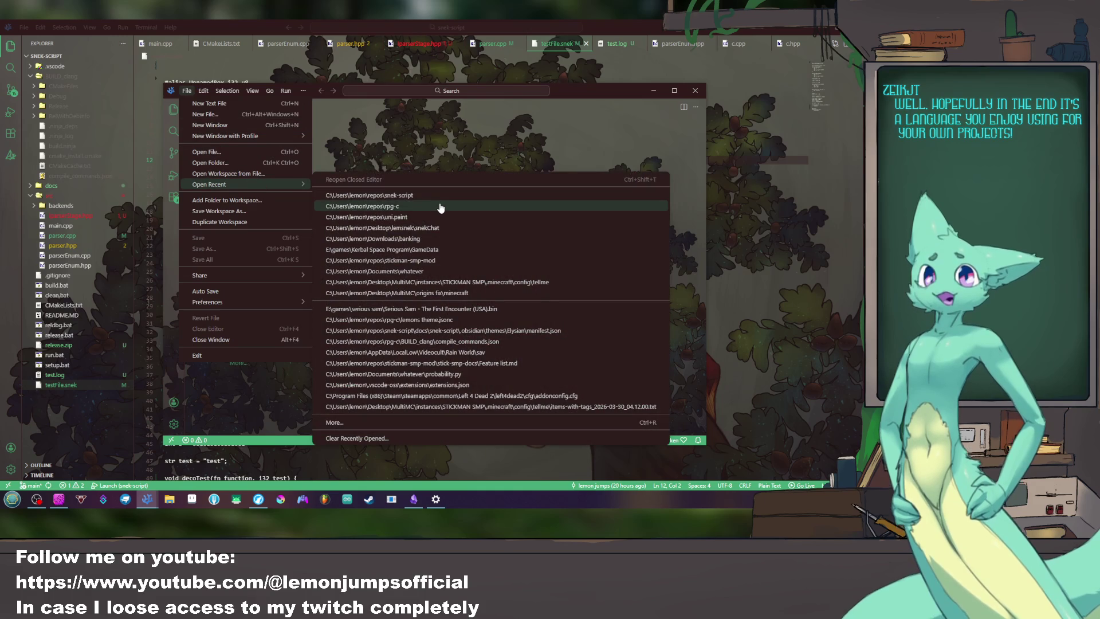
pyautogui.click(430, 208)
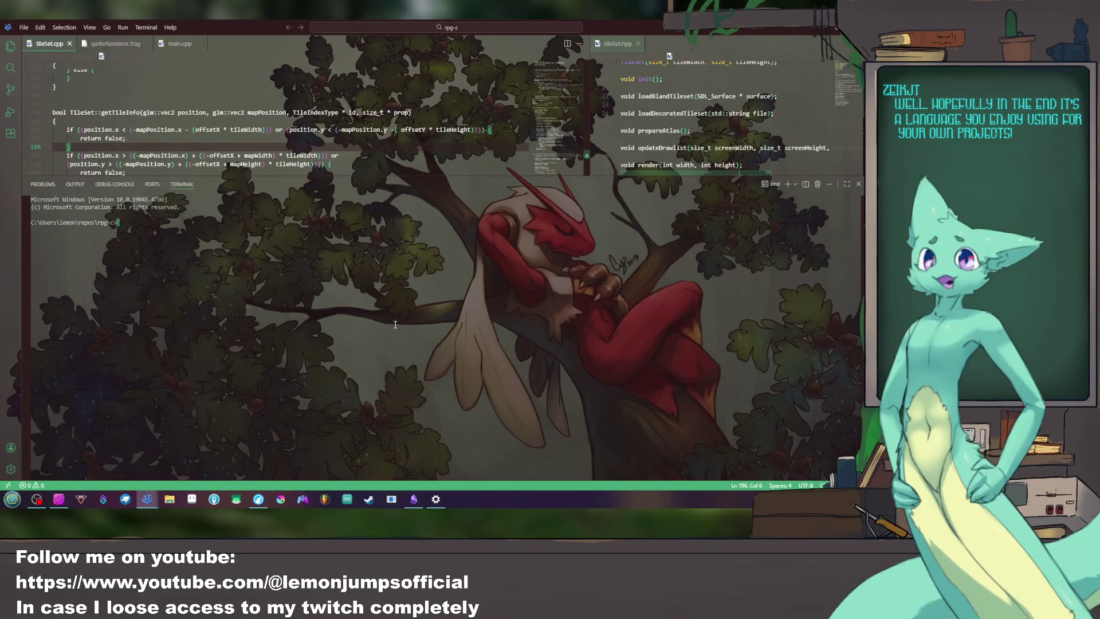
pyautogui.write('build')
# Step: Build and run the demo, pan across the coloured tiles and cat image, then close it
pyautogui.press('Return')
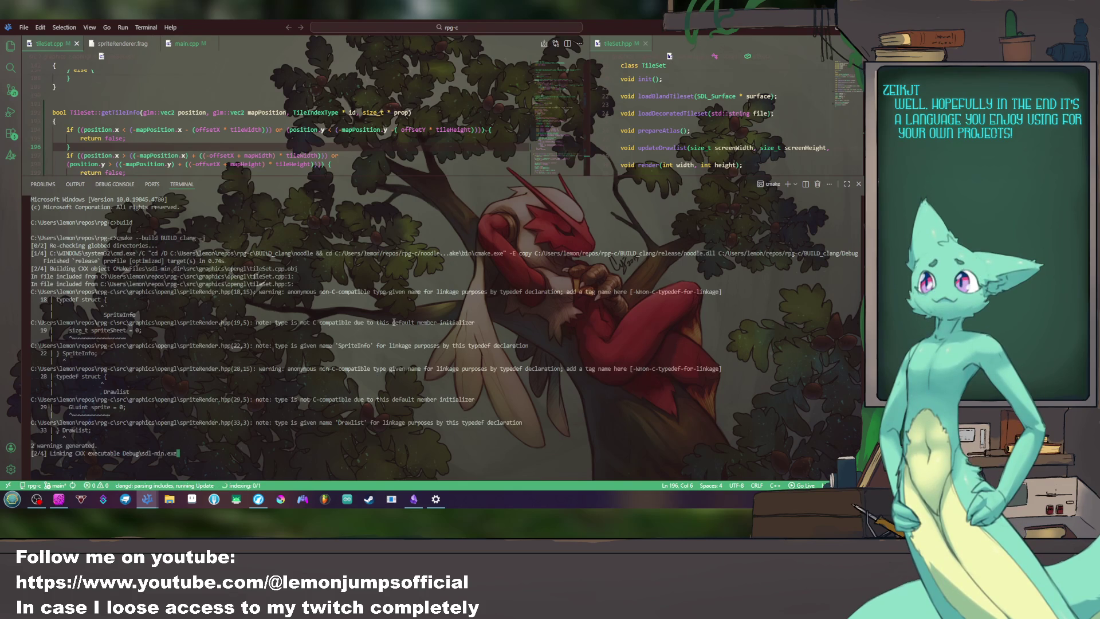
pyautogui.write('run')
pyautogui.press('Return')
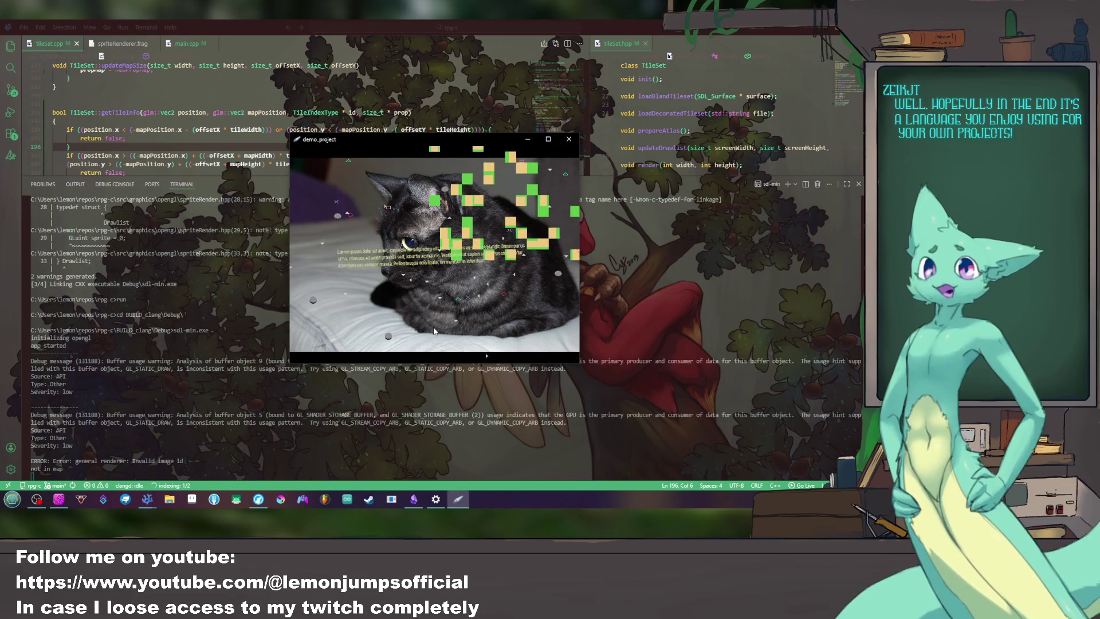
pyautogui.scroll(2, 435, 331)
pyautogui.scroll(-2, 435, 331)
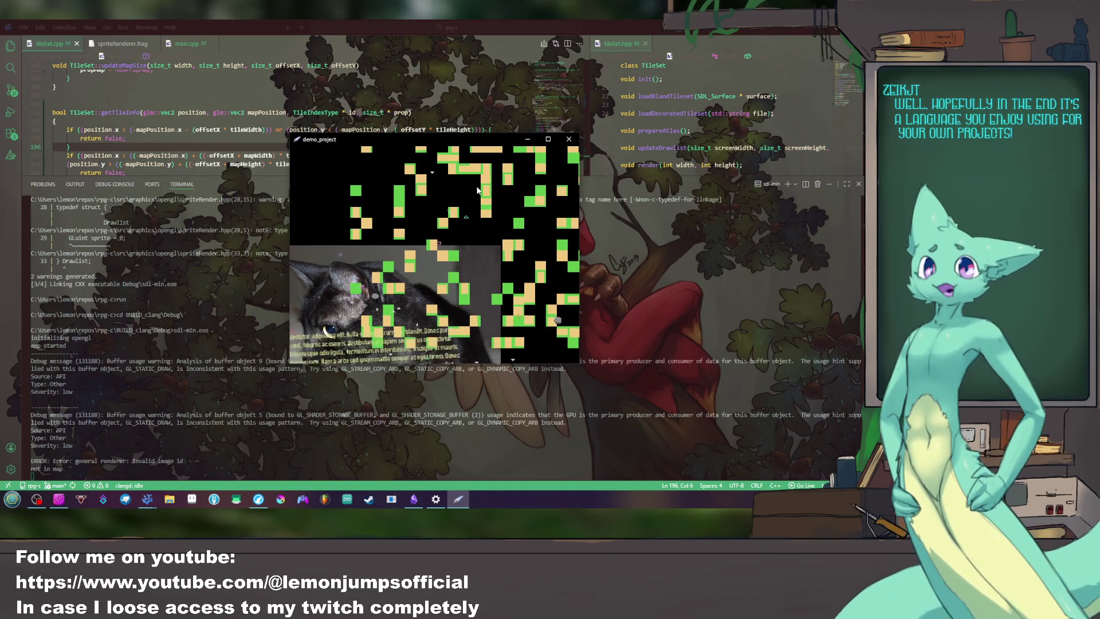
pyautogui.press('w')
pyautogui.press('s')
pyautogui.press('a')
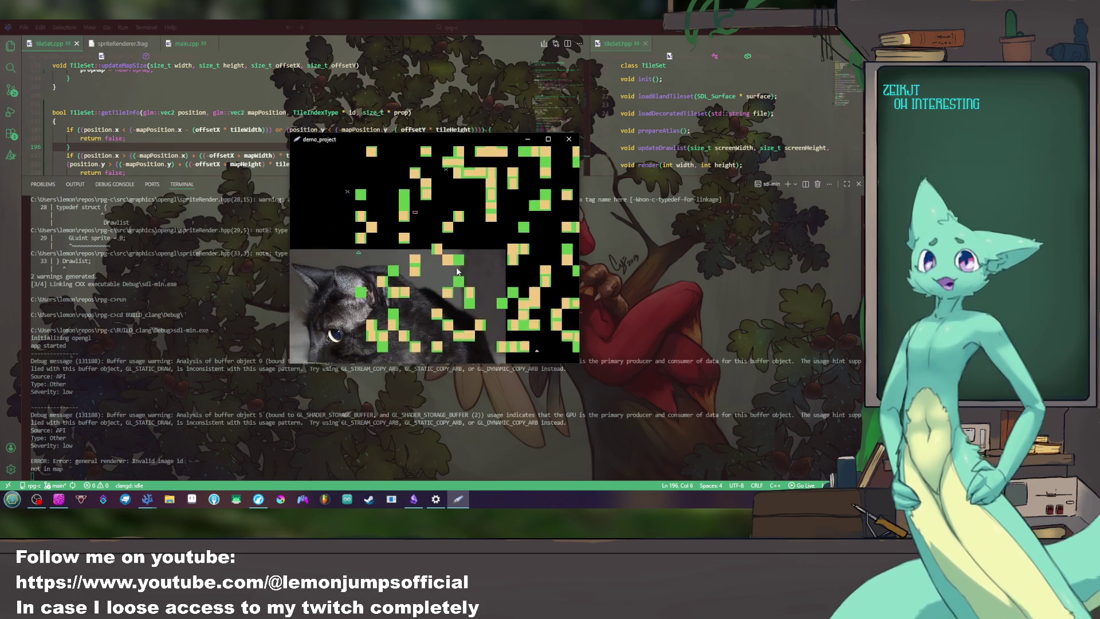
pyautogui.click(567, 139)
pyautogui.scroll(-2, 286, 145)
pyautogui.write('cd ..\\..')
pyautogui.press('Return')
pyautogui.scroll(3, 287, 145)
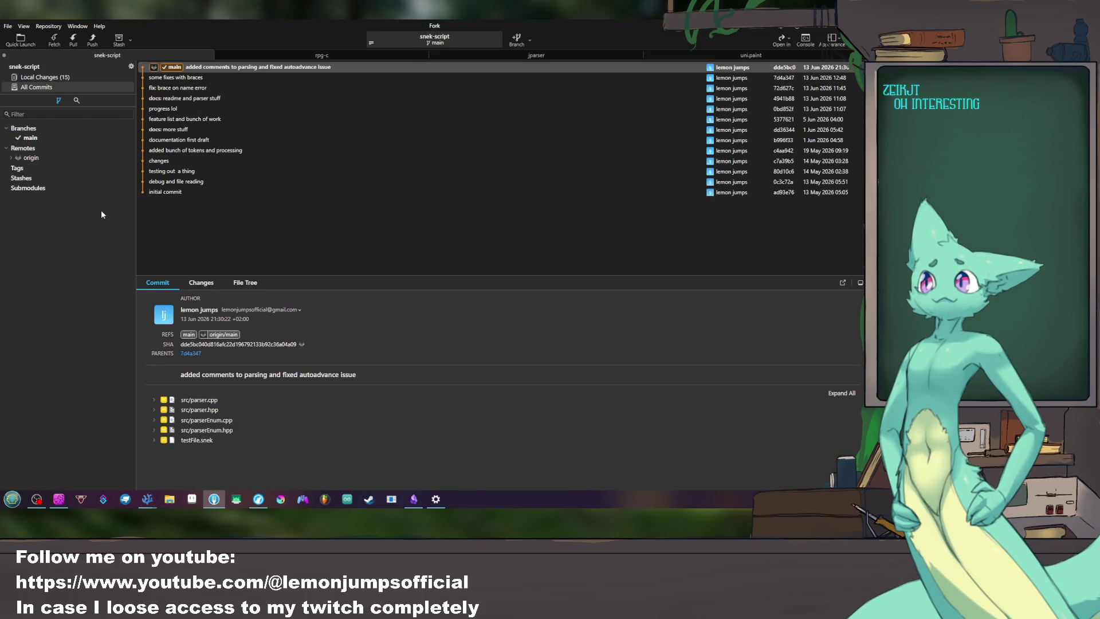
# Step: Show rpg-c's uncommitted local changes in Fork and view main.cpp's diff
pyautogui.click(321, 55)
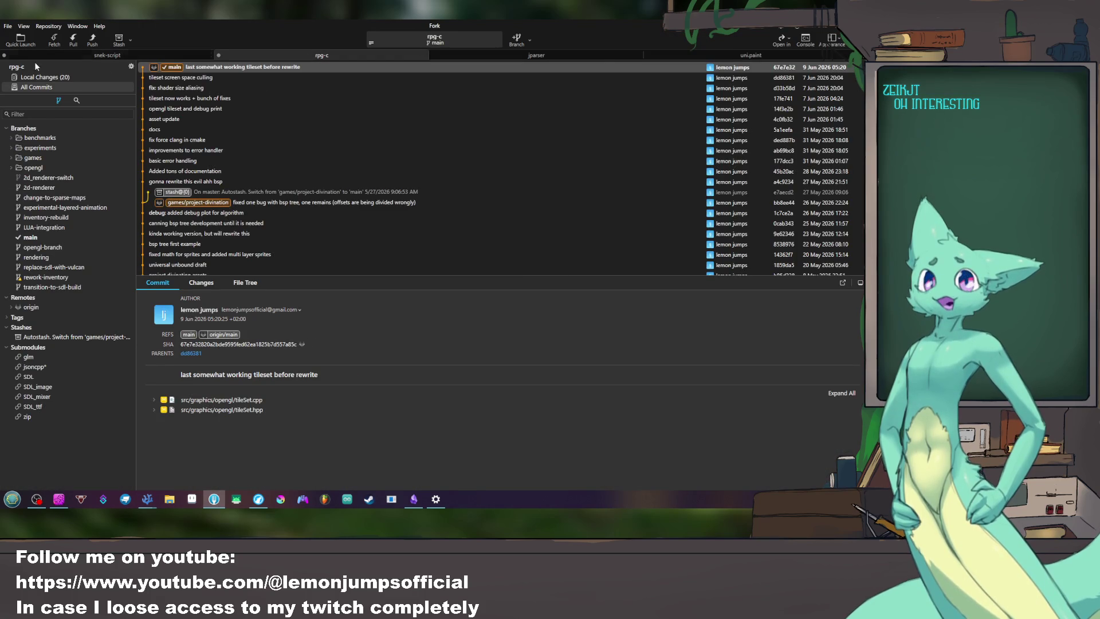
pyautogui.click(52, 77)
pyautogui.scroll(-5, 218, 194)
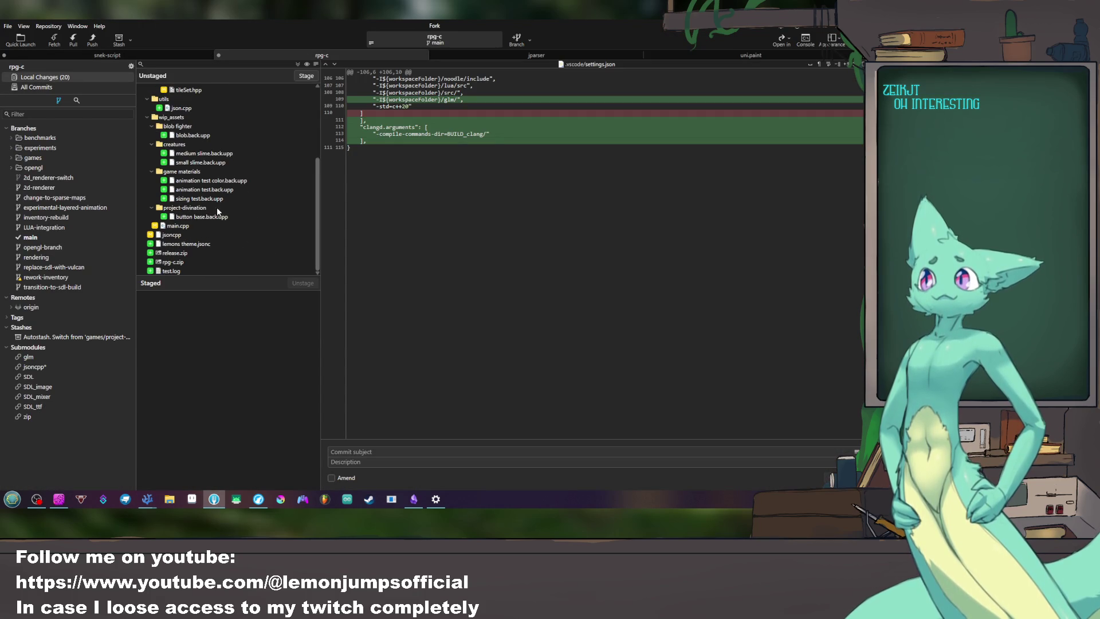
pyautogui.click(182, 226)
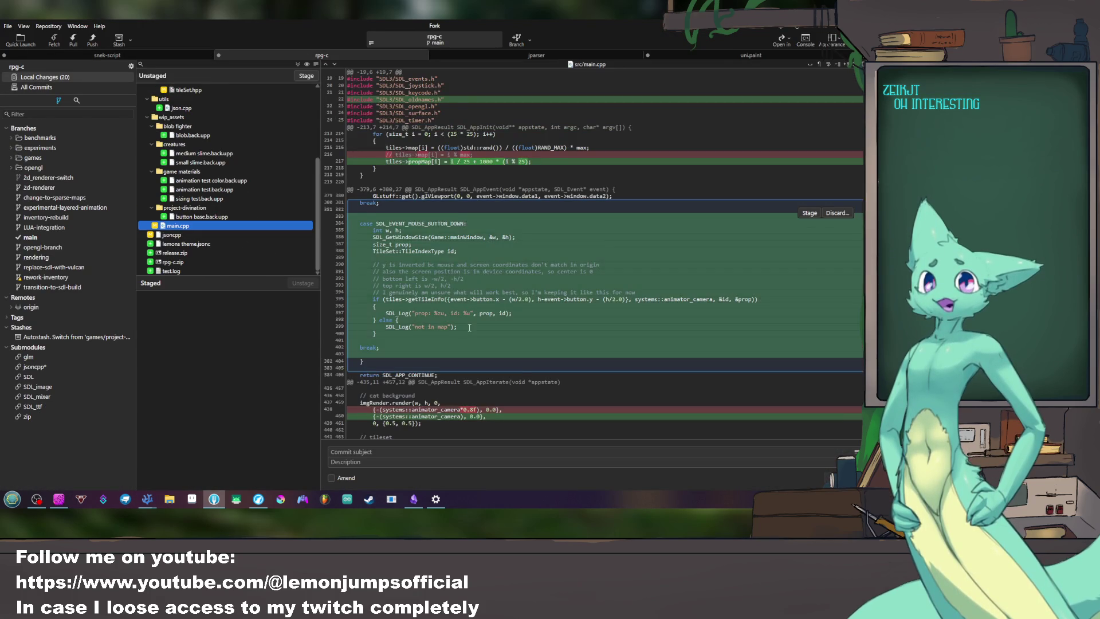
pyautogui.scroll(-2, 459, 320)
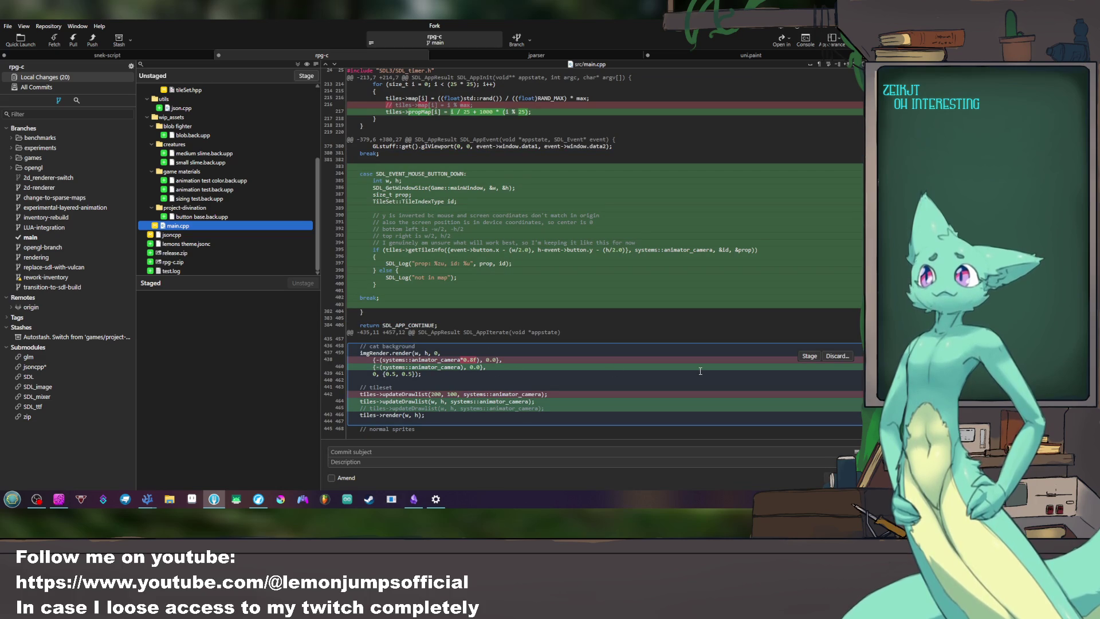
# Step: Discard the two changed cat-background camera-offset lines from main.cpp and return to the editor
pyautogui.moveTo(495, 370); pyautogui.dragTo(384, 360)
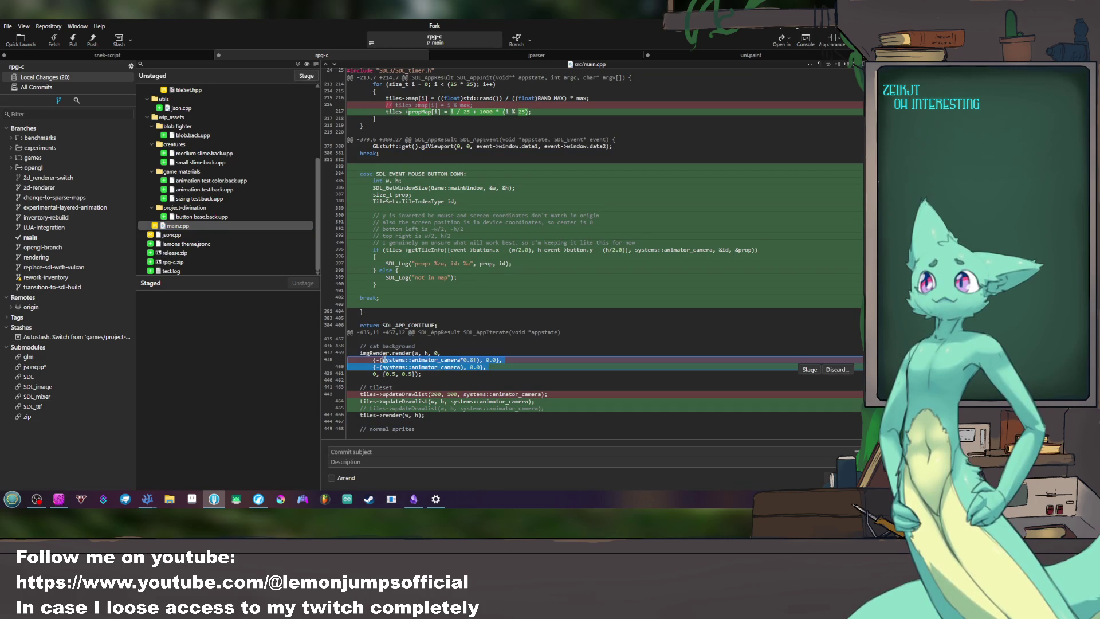
pyautogui.click(836, 369)
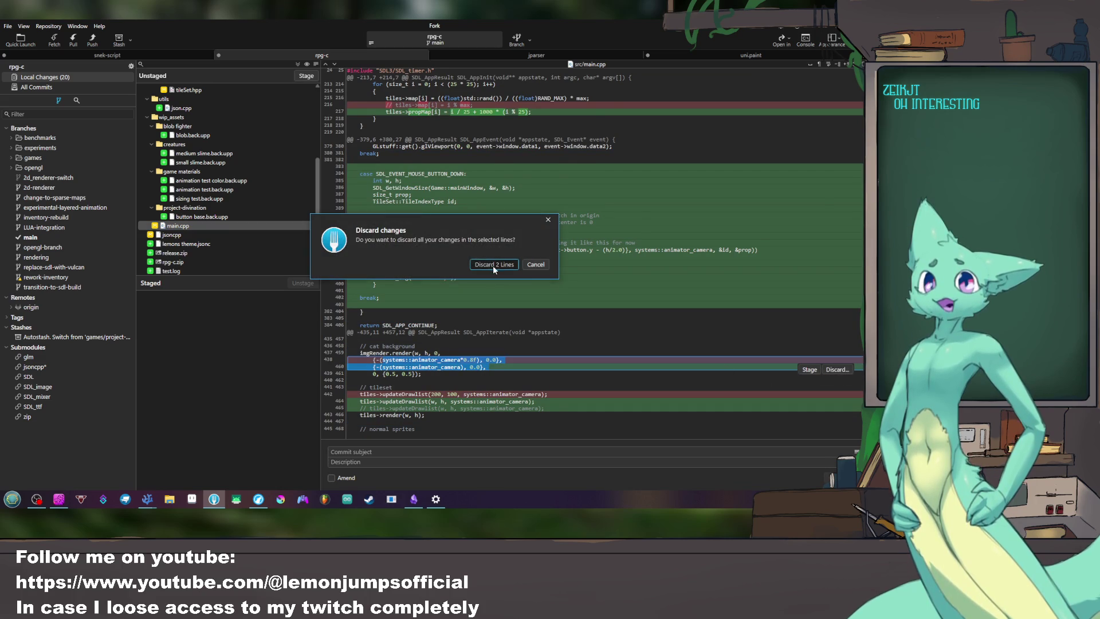
pyautogui.click(492, 265)
pyautogui.hotkey('alt', 'Tab')
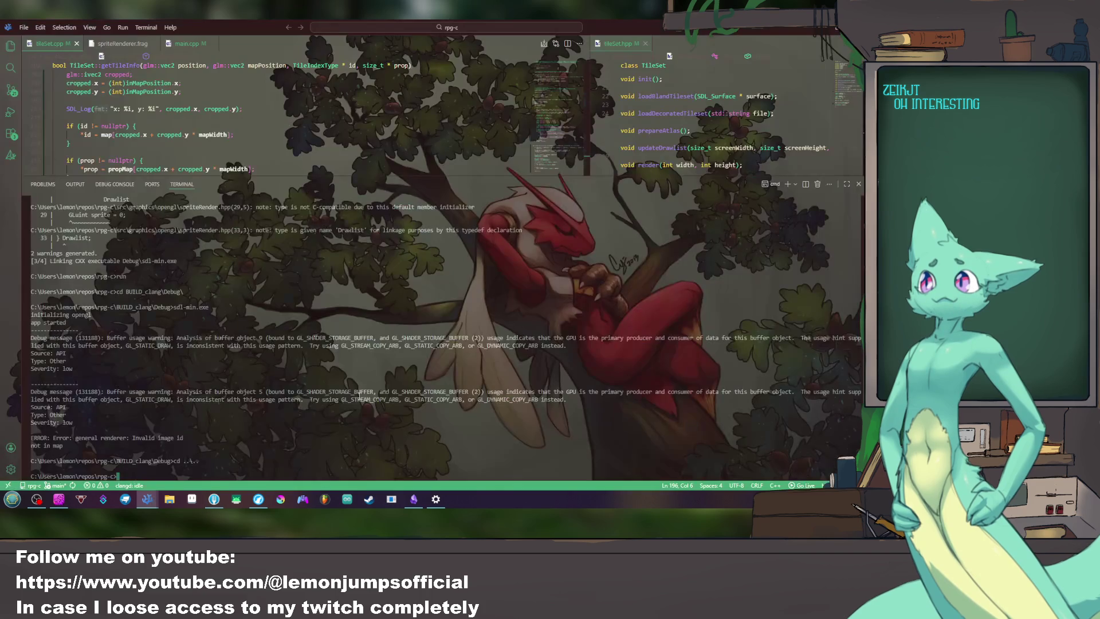
pyautogui.write('build')
# Step: Rebuild and run the demo maximized to inspect the sprite grid over the cat, then close it
pyautogui.press('Return')
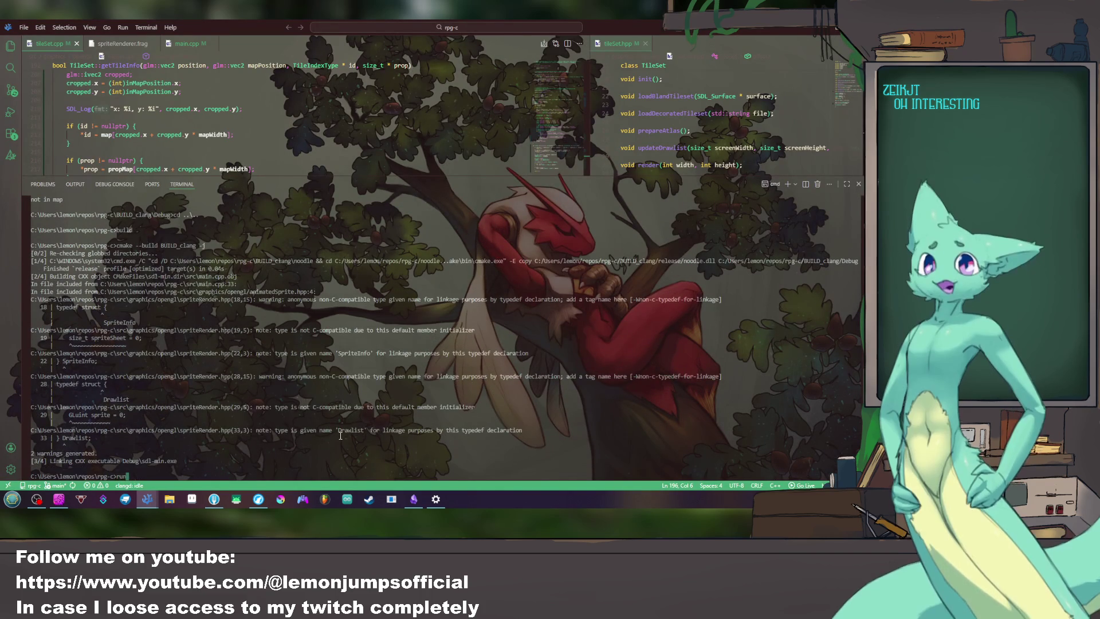
pyautogui.write('run')
pyautogui.press('Return')
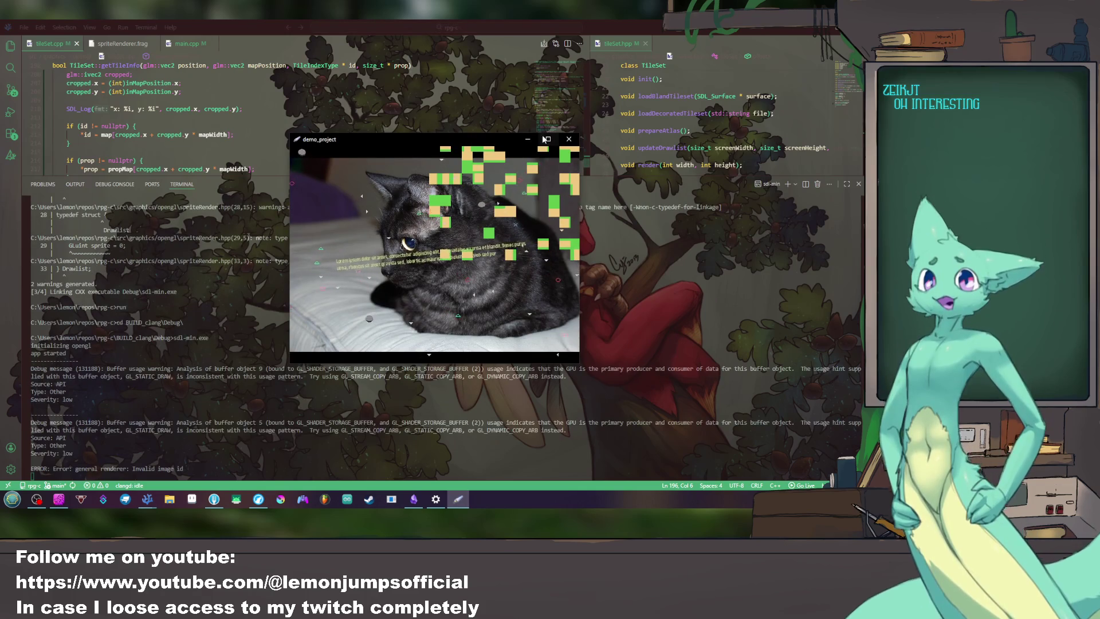
pyautogui.press('super+Up')
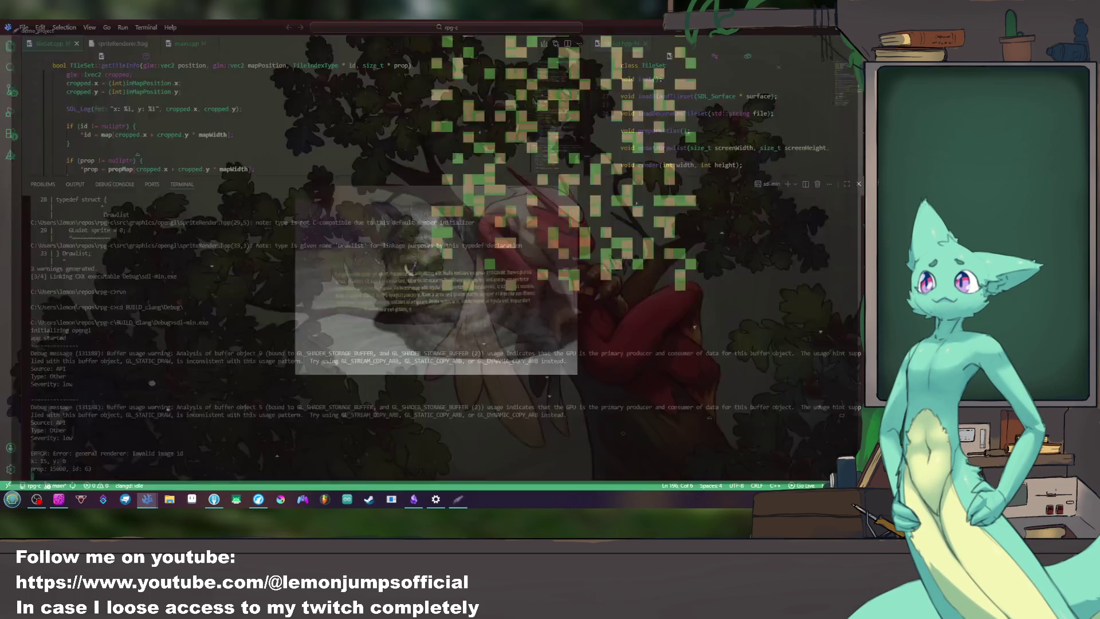
pyautogui.press('Escape')
pyautogui.click(10, 45)
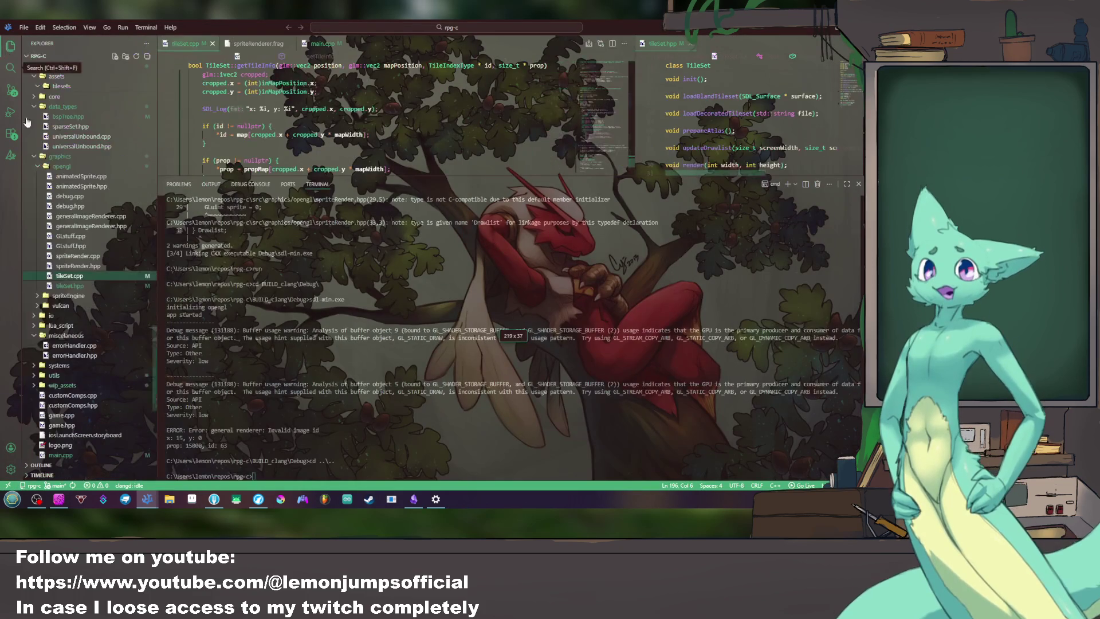
pyautogui.scroll(-2, 67, 315)
pyautogui.scroll(3, 68, 315)
pyautogui.scroll(3, 67, 314)
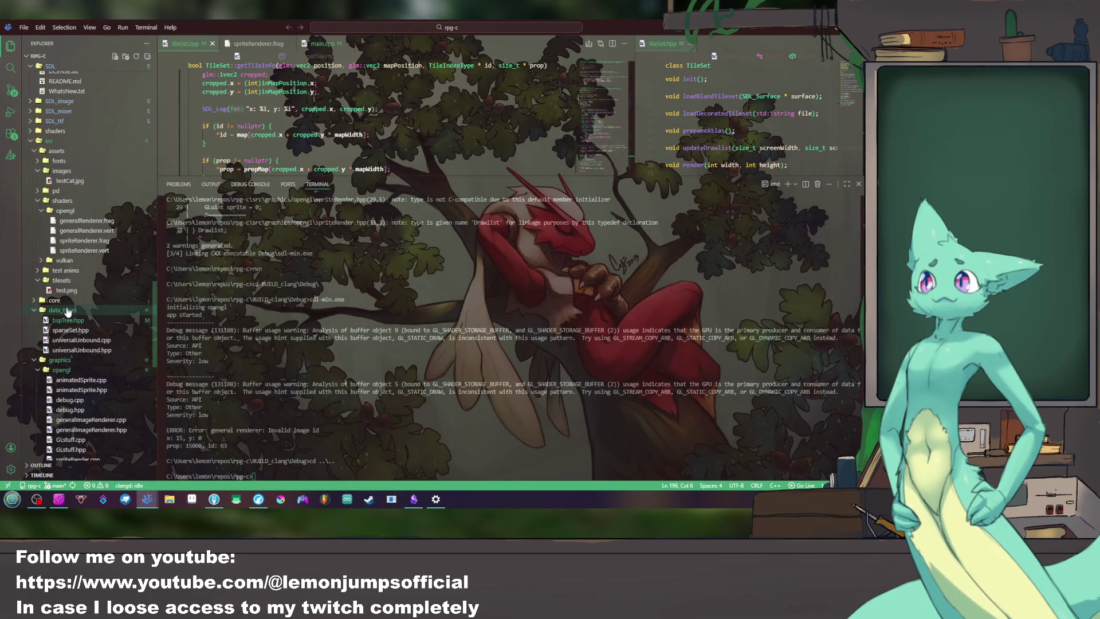
# Step: Preview tileset test.png and test 5.png in the test anims folder, then collapse it
pyautogui.click(80, 271)
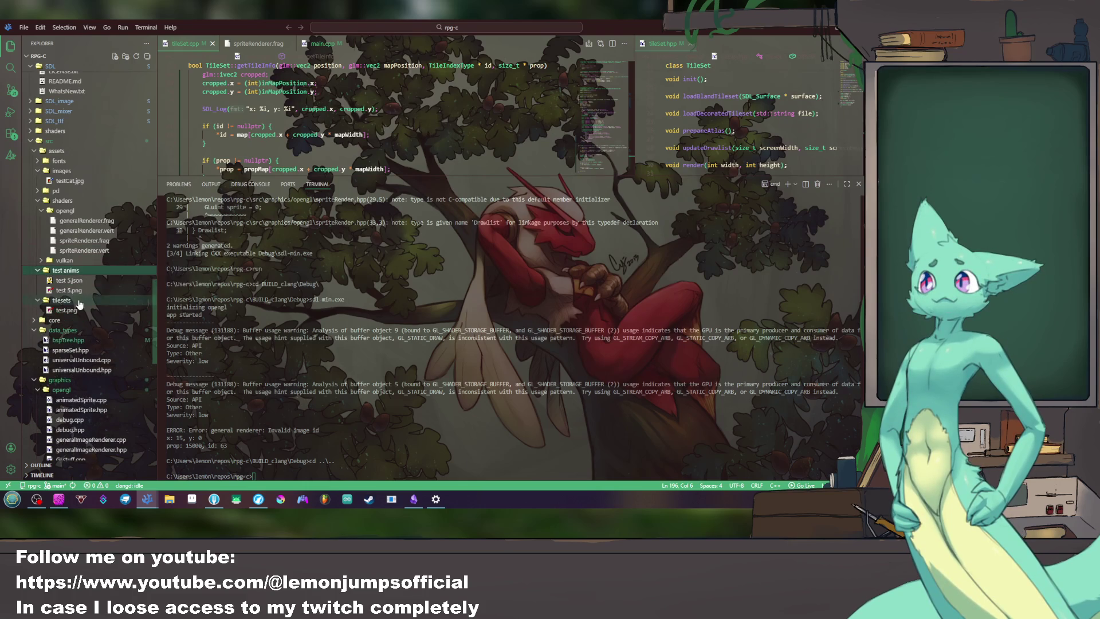
pyautogui.click(82, 310)
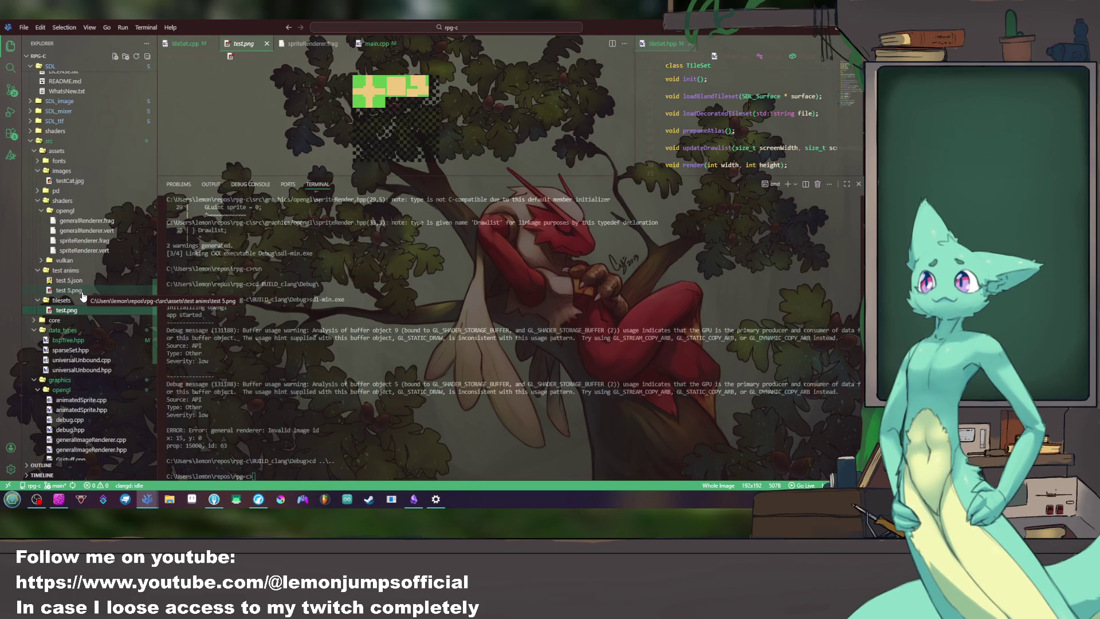
pyautogui.click(82, 292)
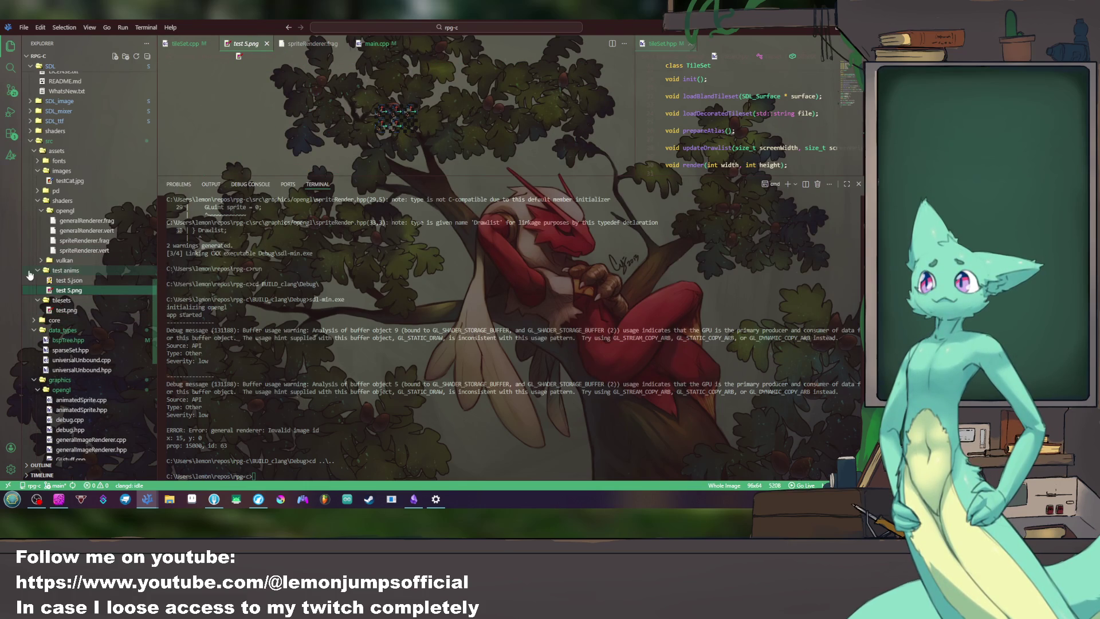
pyautogui.click(39, 269)
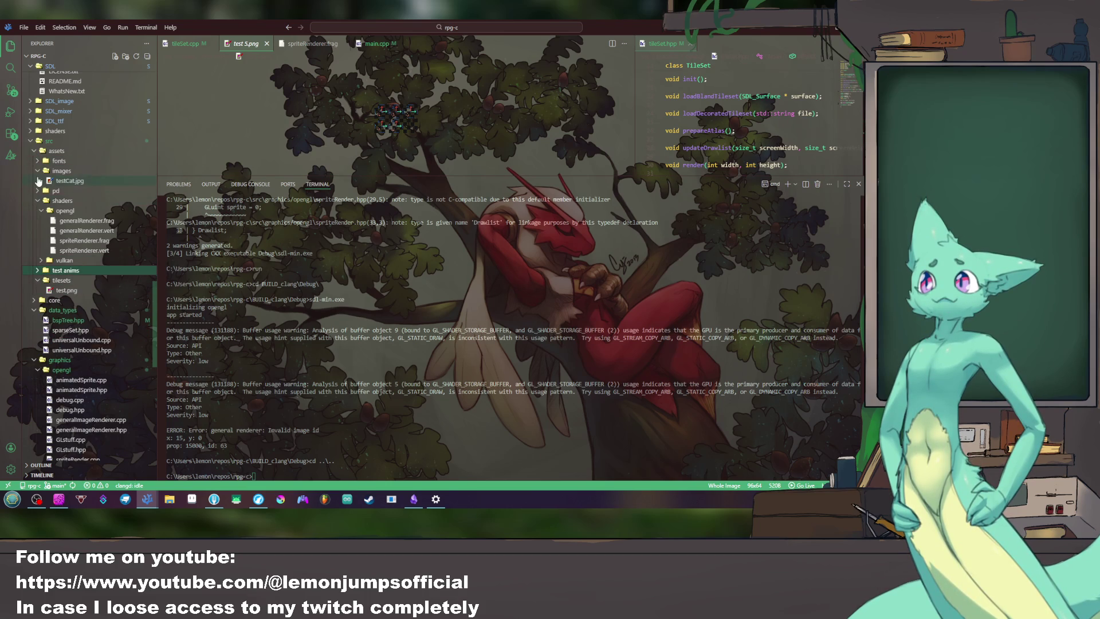
# Step: Open gui/buttons.png enlarged to 500%, shrink the terminal, and bring up Uni Paint Pixel
pyautogui.click(39, 191)
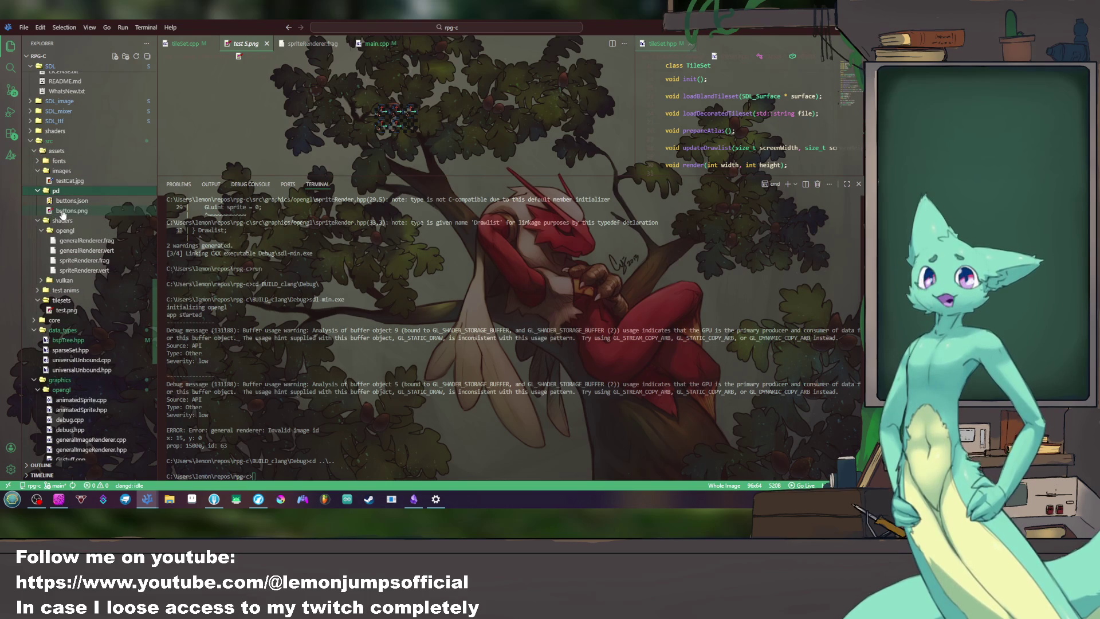
pyautogui.click(69, 211)
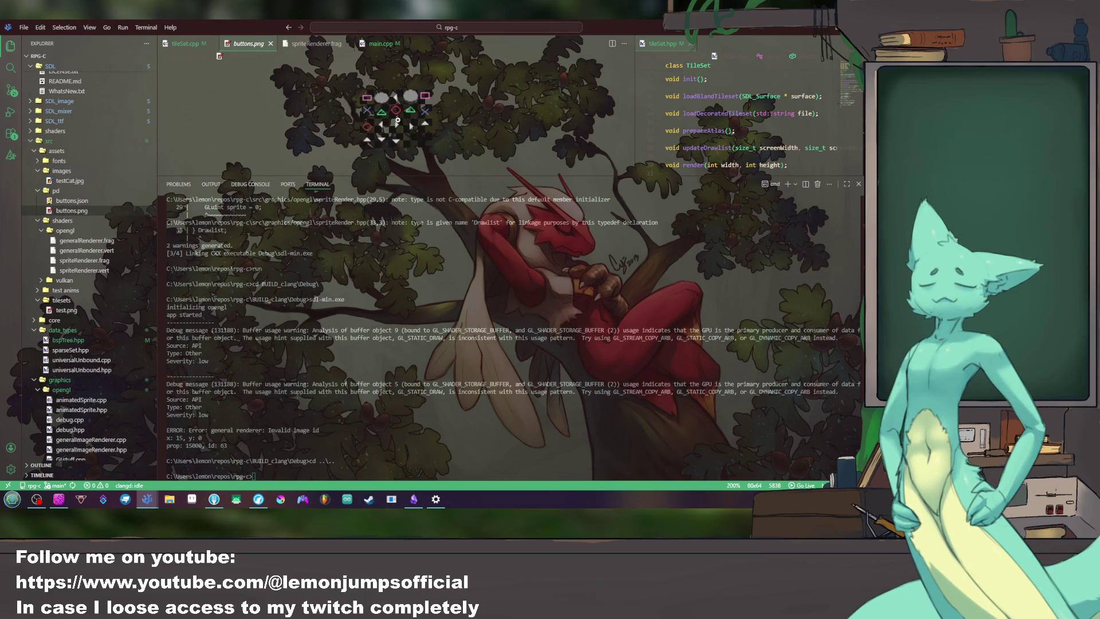
pyautogui.click(397, 121)
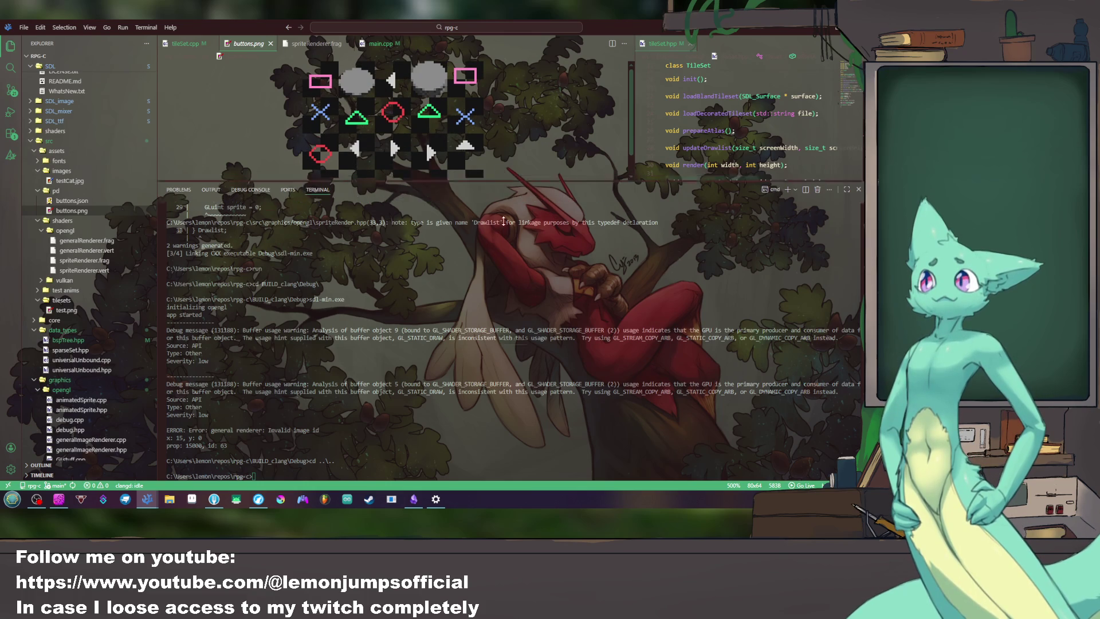
pyautogui.moveTo(506, 180); pyautogui.dragTo(506, 248)
pyautogui.click(393, 497)
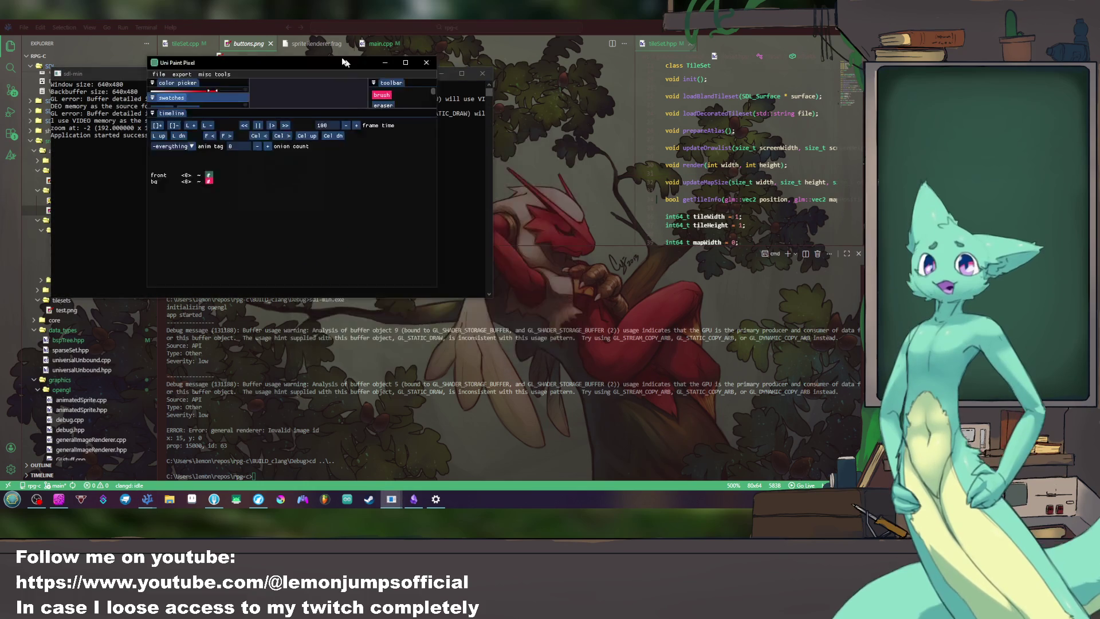
# Step: Resize the paint window and load the button base.upp sprite via File > Load
pyautogui.moveTo(509, 139); pyautogui.dragTo(312, 50)
pyautogui.moveTo(381, 275); pyautogui.dragTo(660, 449)
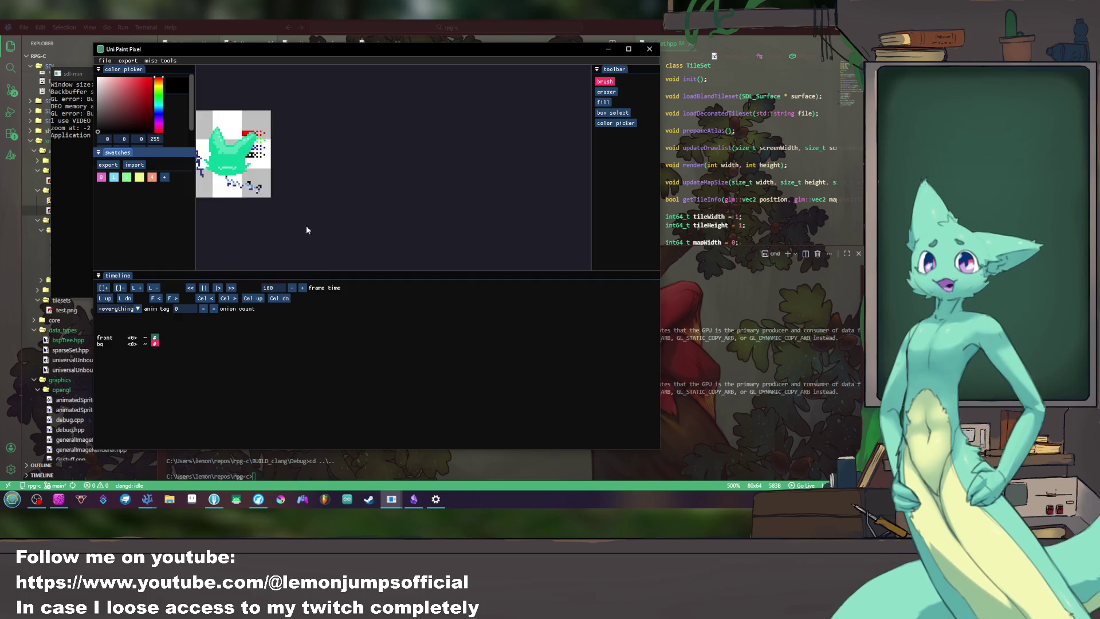
pyautogui.click(105, 61)
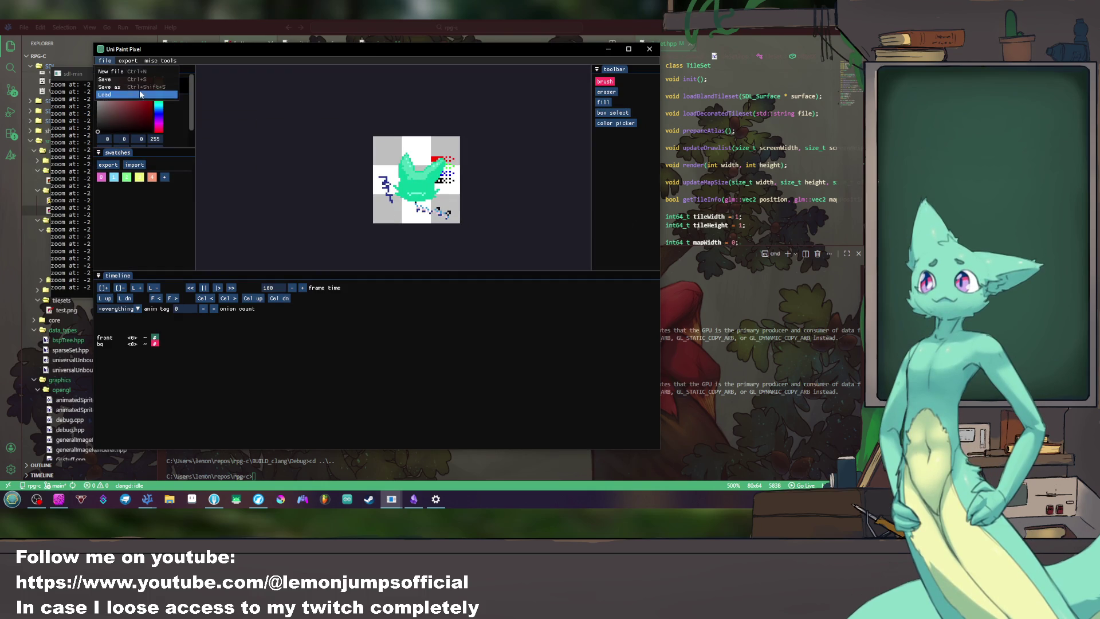
pyautogui.click(112, 91)
pyautogui.click(276, 127)
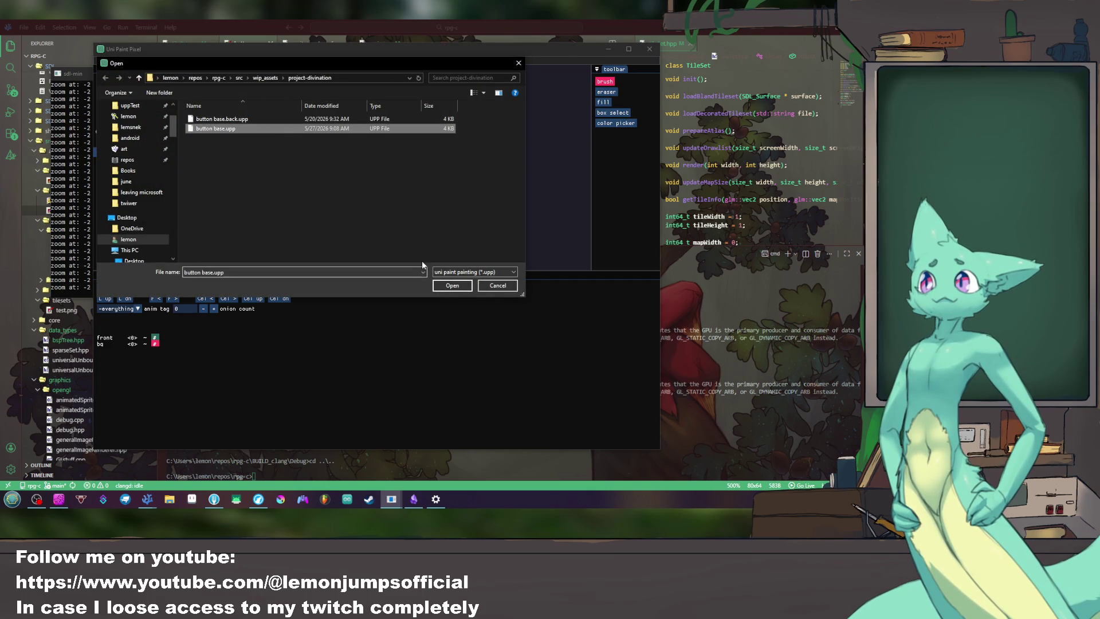
pyautogui.click(454, 285)
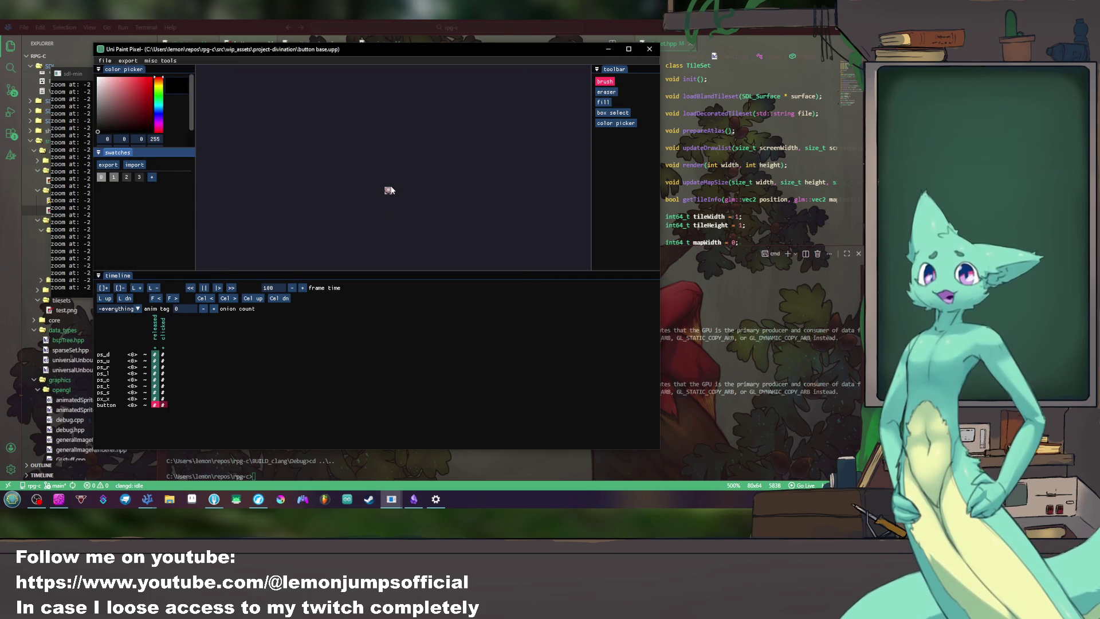
pyautogui.scroll(5, 390, 193)
pyautogui.scroll(-2, 374, 198)
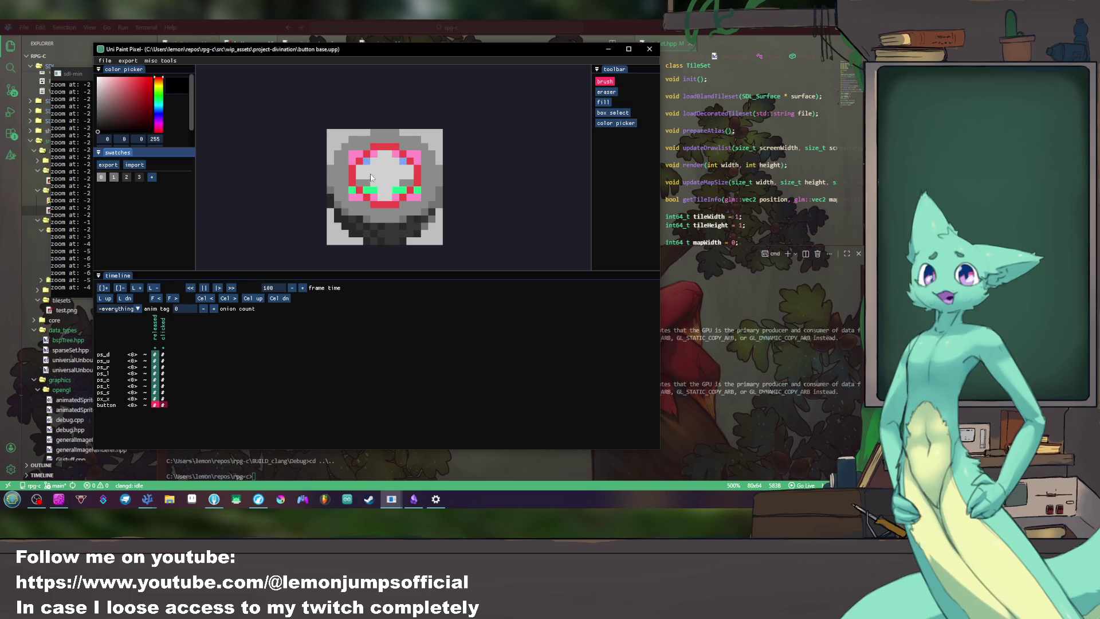
# Step: Step through the ps_l and ps_d button frames and play the button animation
pyautogui.click(130, 375)
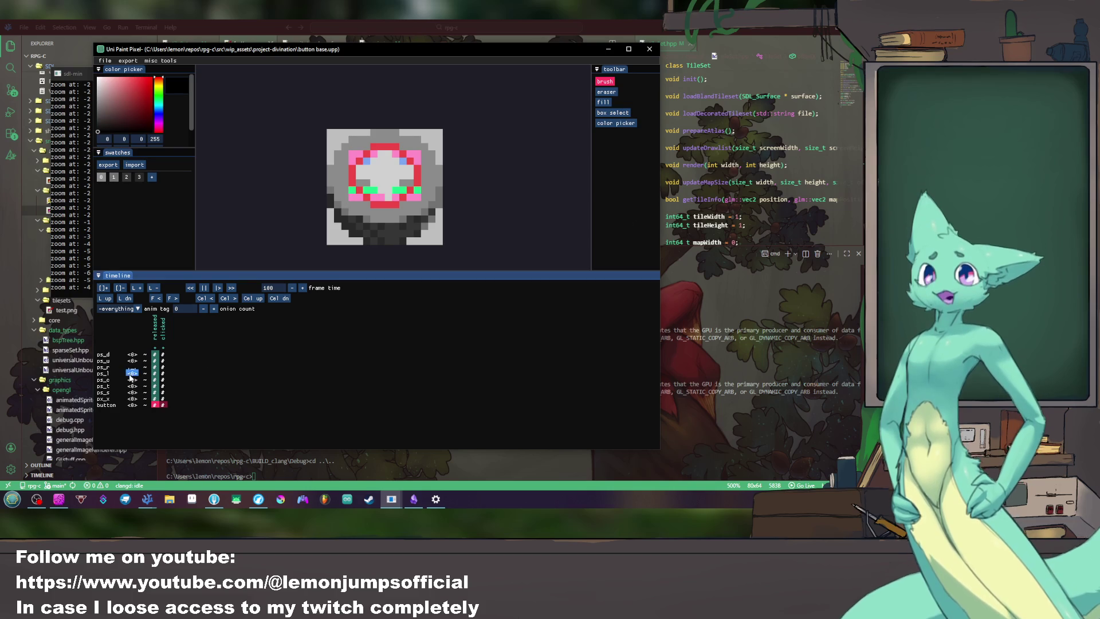
pyautogui.click(133, 354)
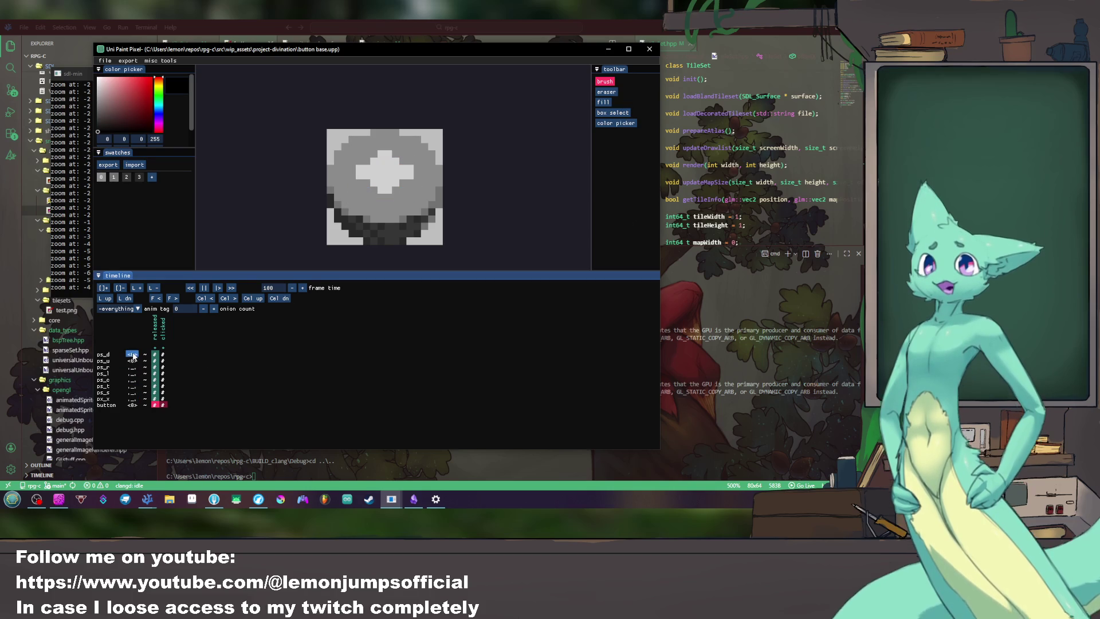
pyautogui.click(133, 373)
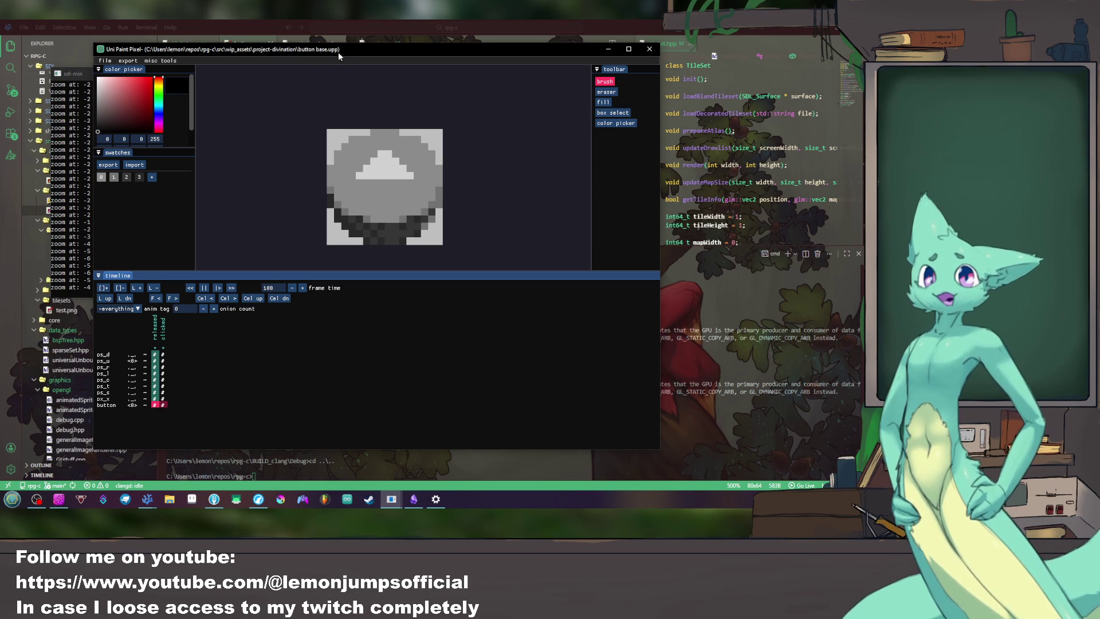
pyautogui.moveTo(339, 52); pyautogui.dragTo(391, 65)
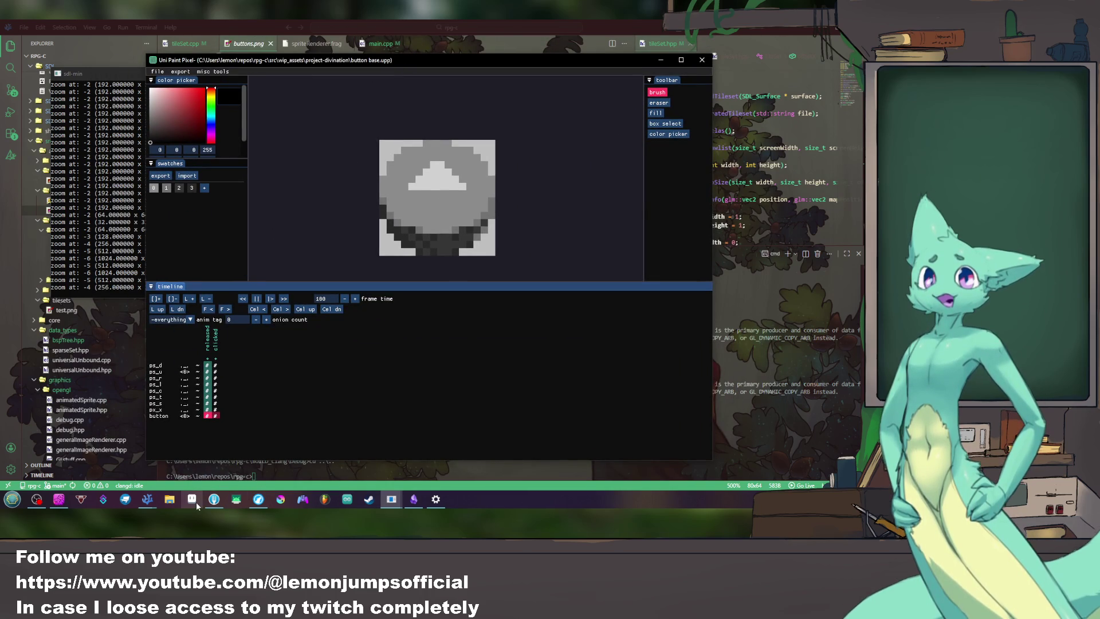
pyautogui.moveTo(410, 282); pyautogui.dragTo(412, 303)
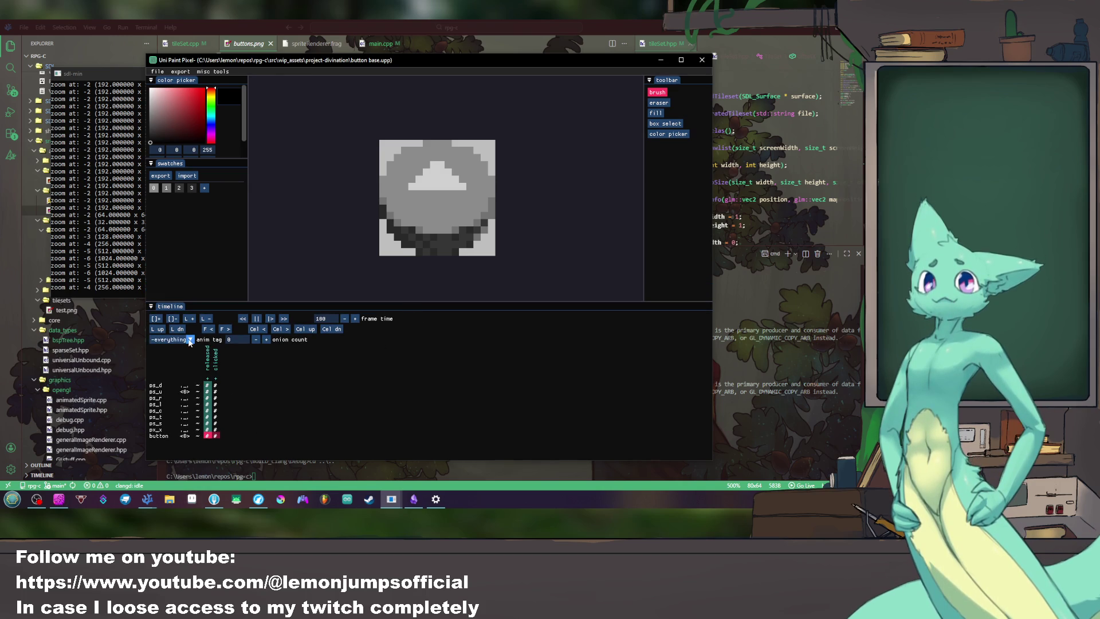
pyautogui.click(271, 318)
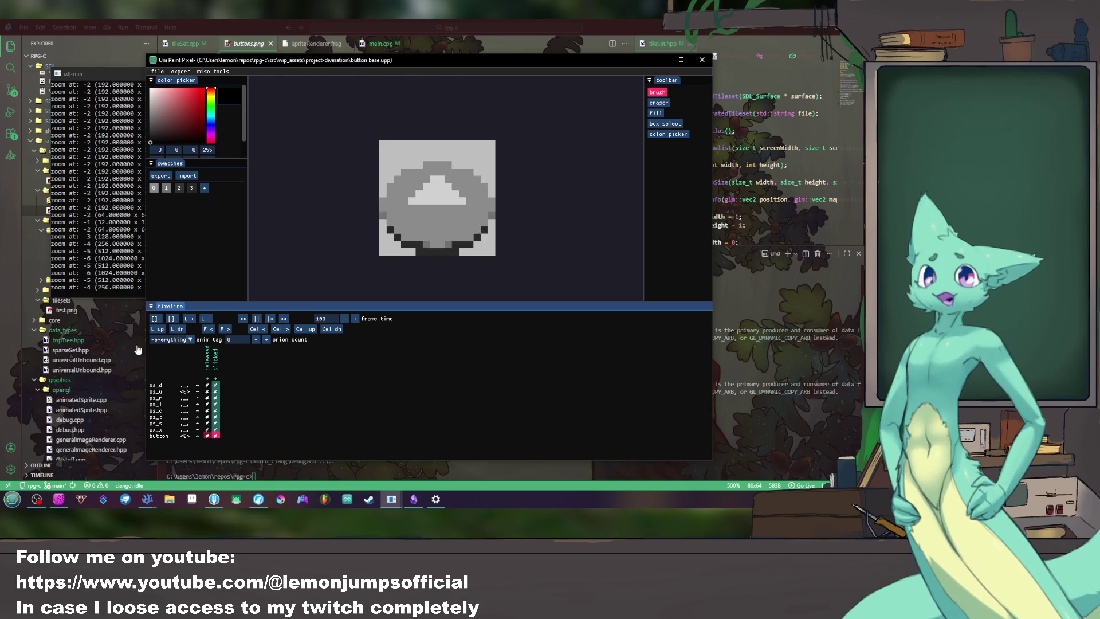
# Step: Switch the anim tag between clicked and released for playback, then close the paint editor
pyautogui.click(191, 340)
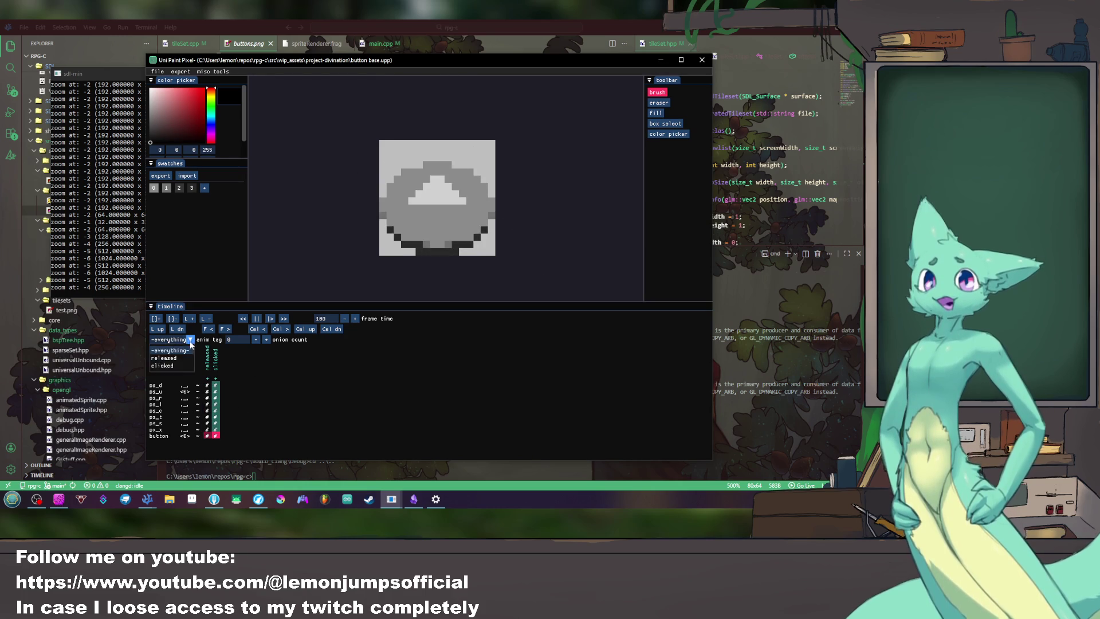
pyautogui.click(186, 339)
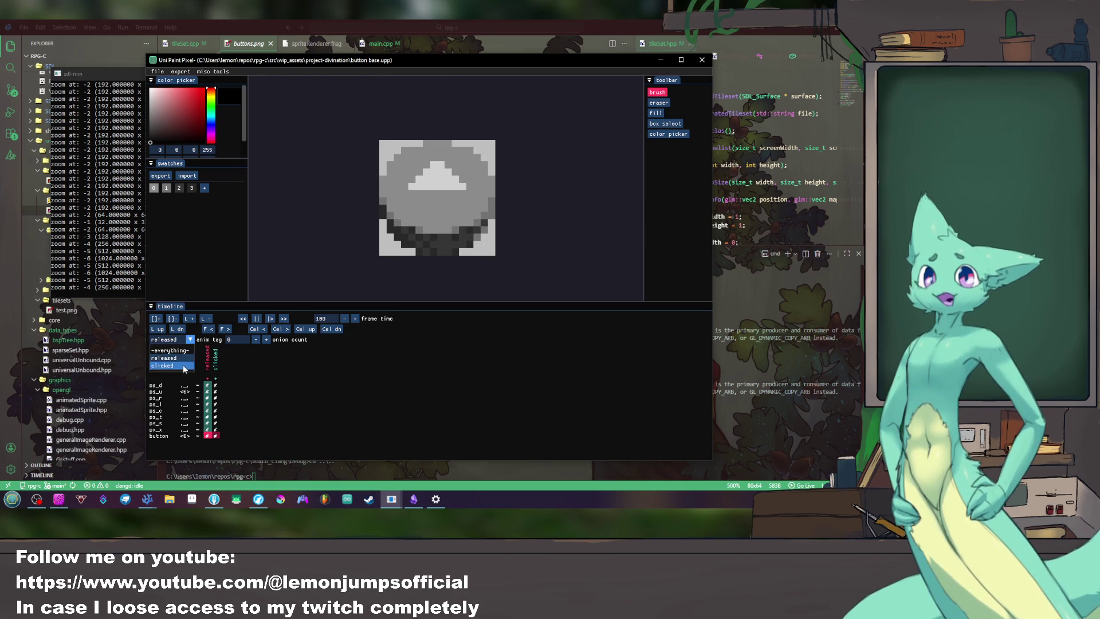
pyautogui.click(183, 364)
pyautogui.click(190, 340)
pyautogui.click(185, 340)
pyautogui.click(156, 75)
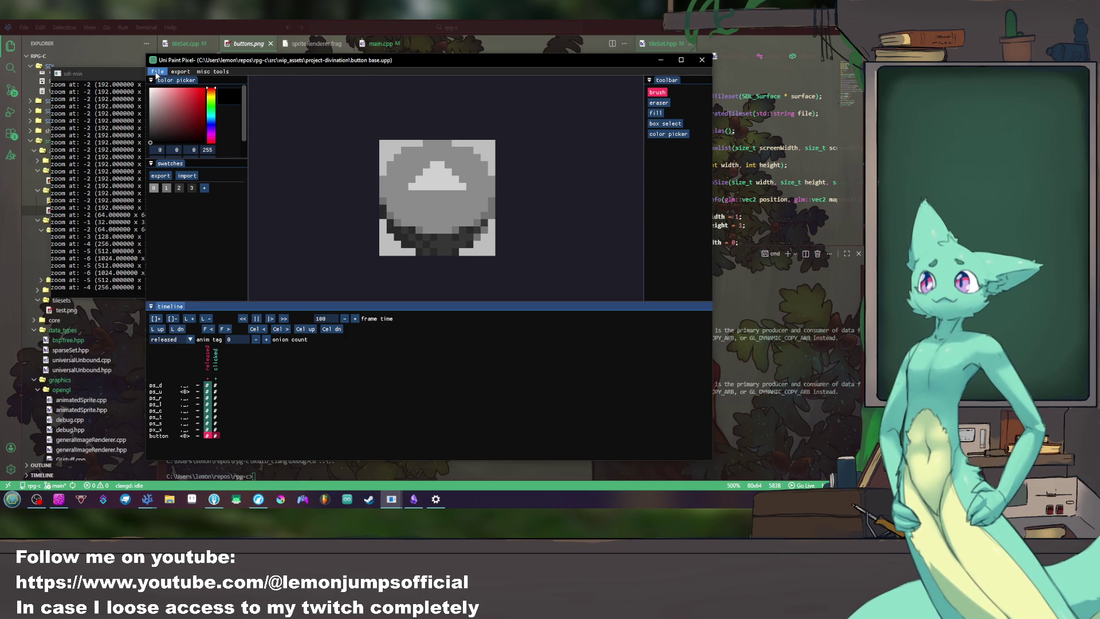
pyautogui.click(156, 74)
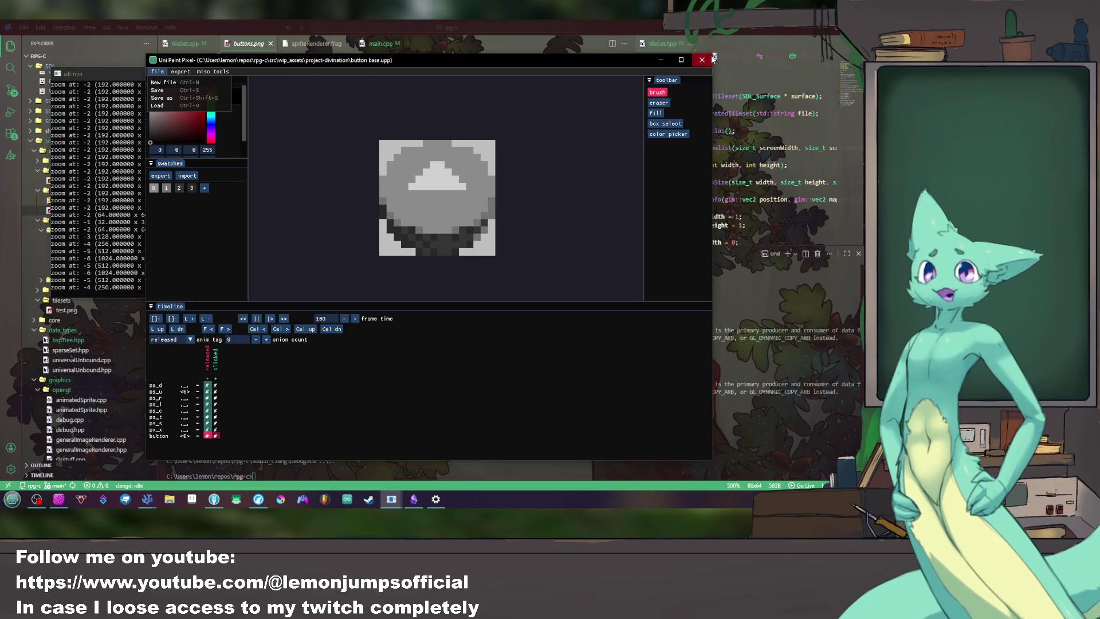
pyautogui.click(702, 59)
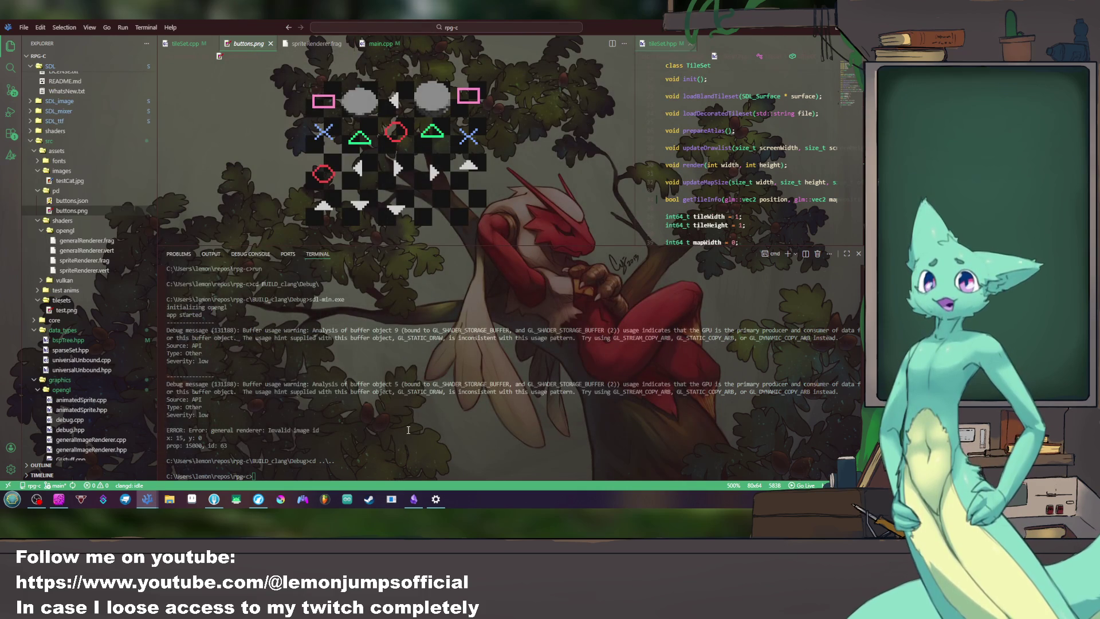
# Step: Show main.cpp and scroll from the event-handling code to the sprite scale and velocity setup
pyautogui.click(381, 44)
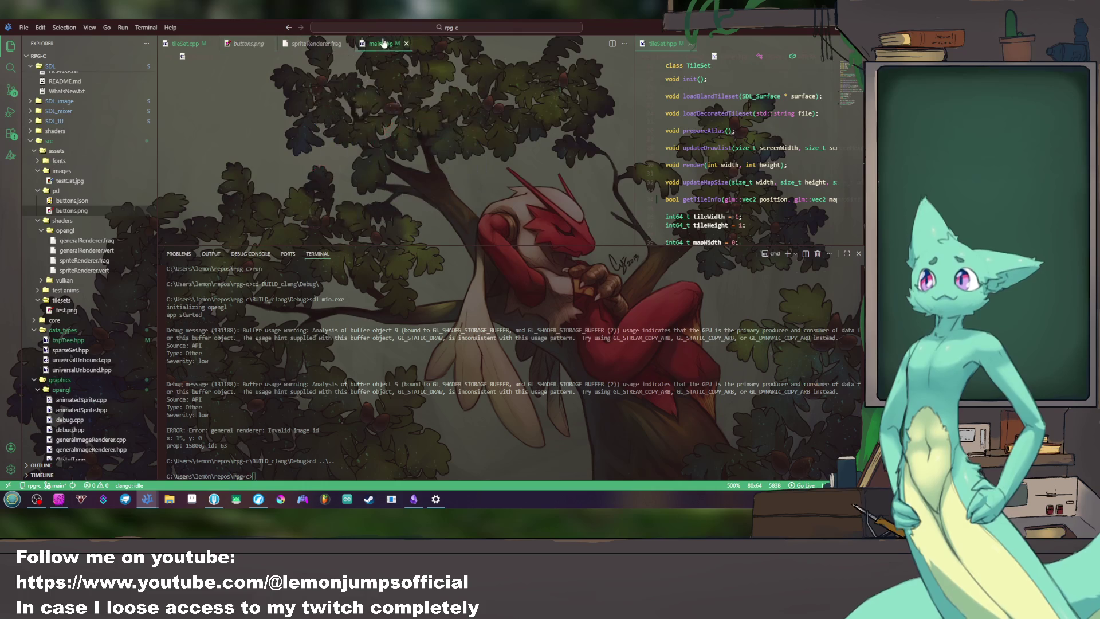
pyautogui.moveTo(460, 249); pyautogui.dragTo(447, 371)
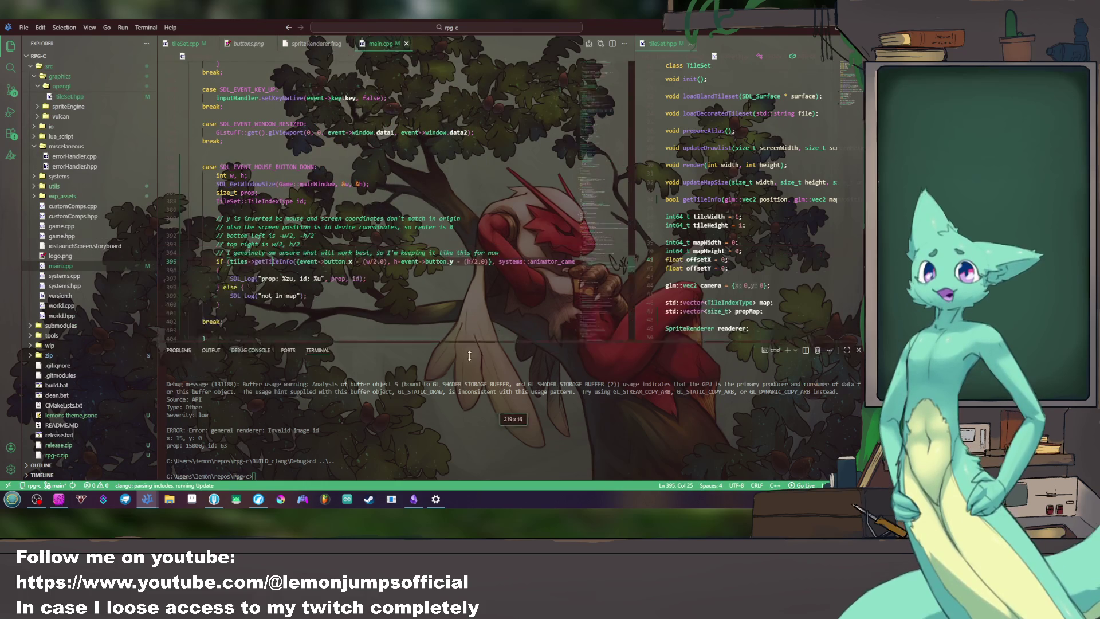
pyautogui.scroll(2, 403, 240)
pyautogui.click(402, 238)
pyautogui.scroll(-10, 403, 241)
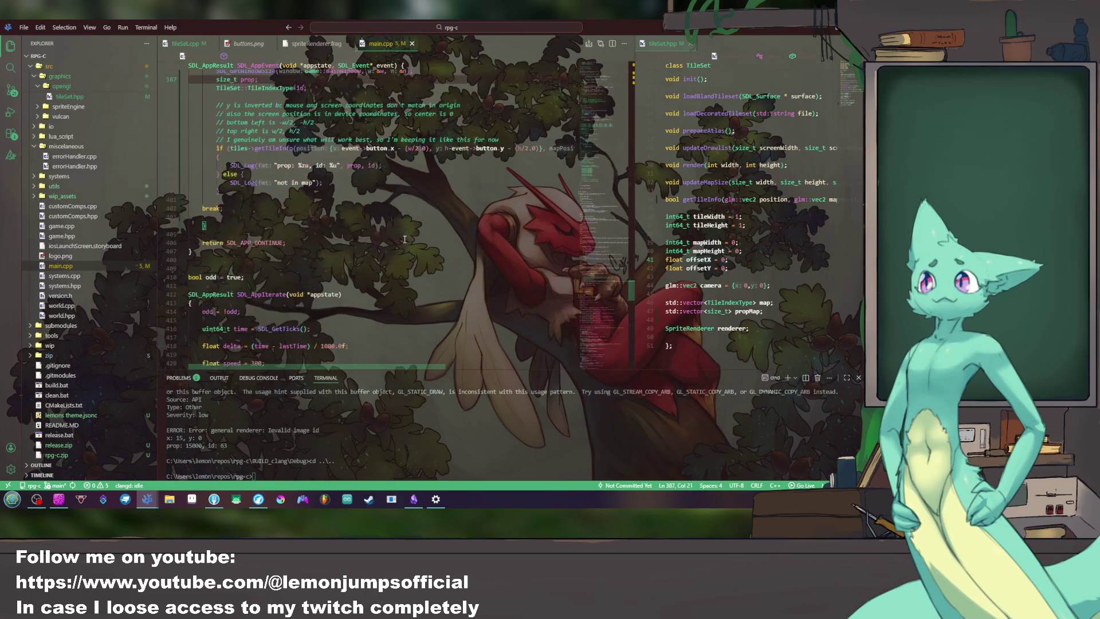
pyautogui.moveTo(607, 358)
pyautogui.mouseDown()
pyautogui.moveTo(607, 171)
pyautogui.moveTo(602, 148)
pyautogui.moveTo(575, 126)
pyautogui.mouseUp()
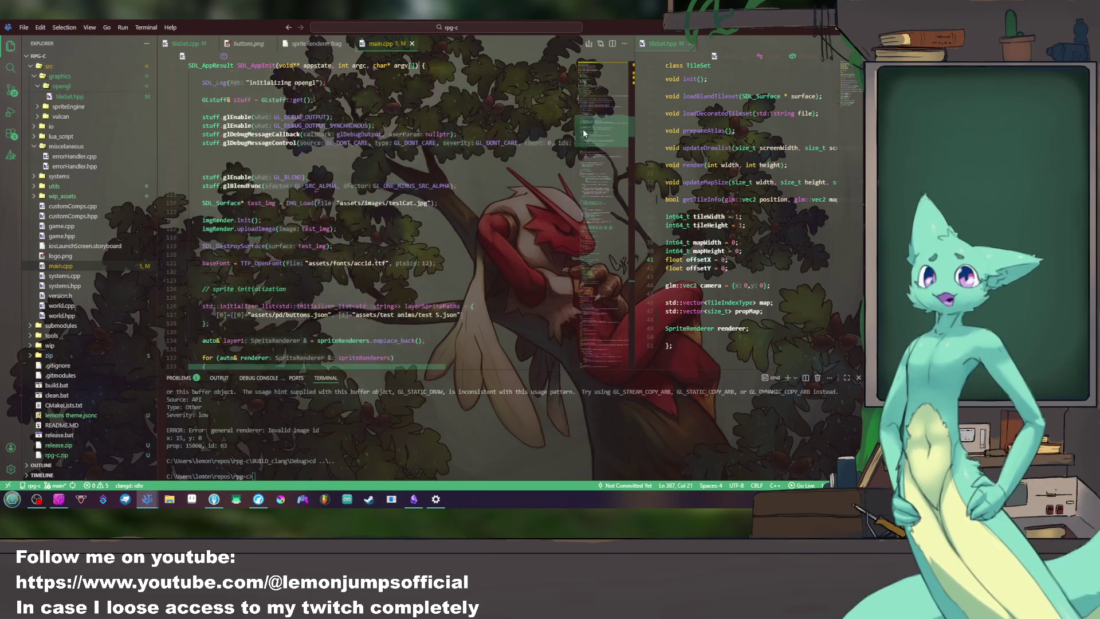
pyautogui.scroll(-1, 574, 126)
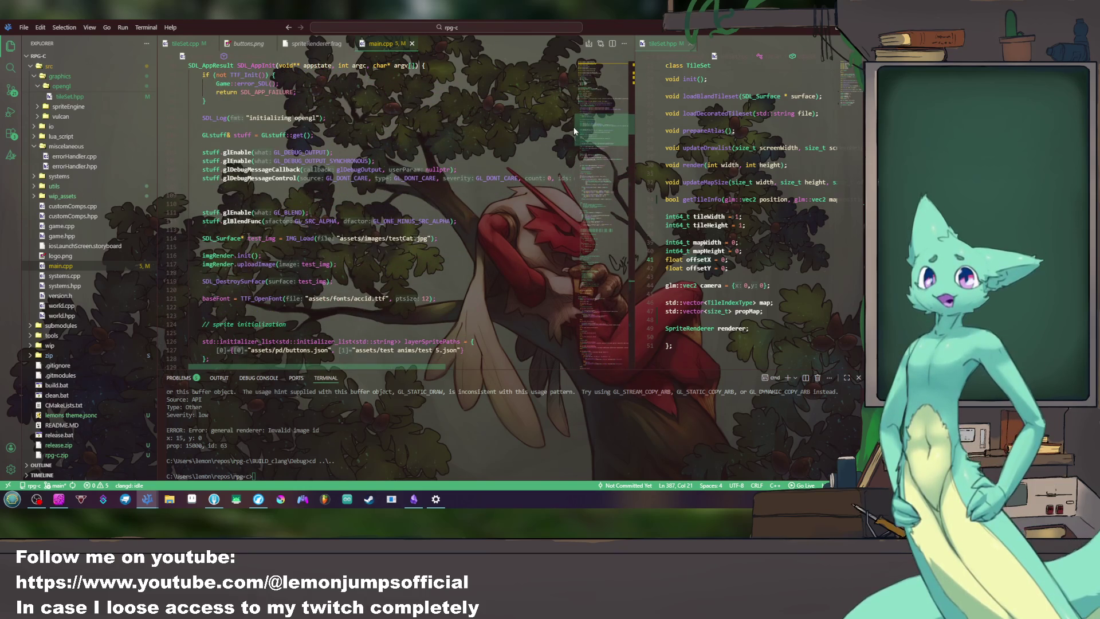
pyautogui.scroll(5, 574, 126)
pyautogui.scroll(-2, 568, 125)
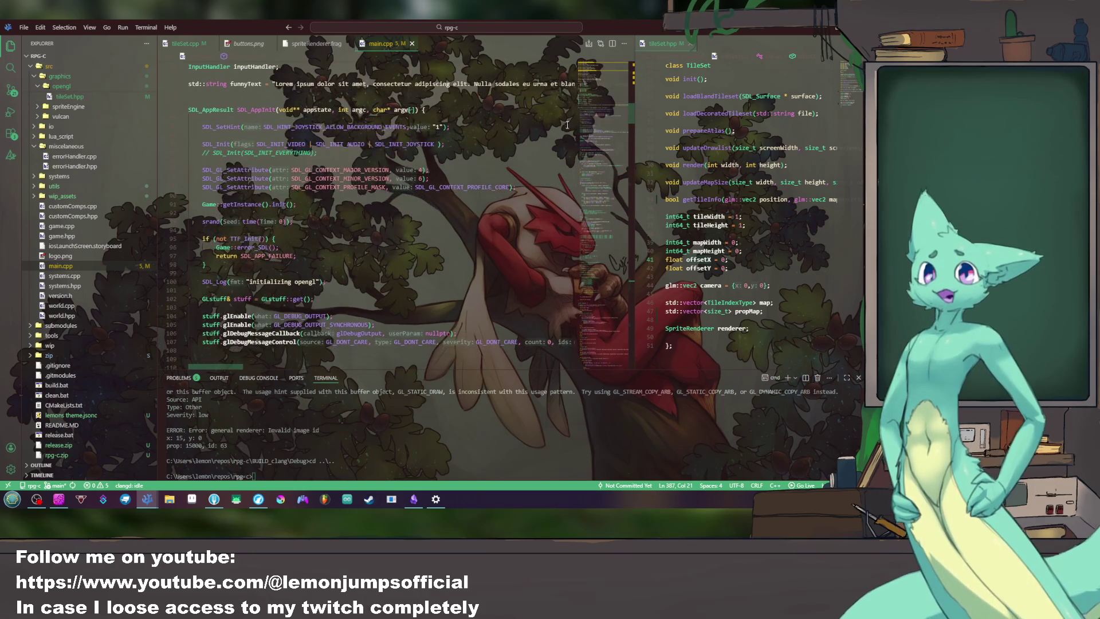
pyautogui.scroll(-3, 480, 247)
pyautogui.moveTo(594, 119)
pyautogui.mouseDown()
pyautogui.moveTo(606, 216)
pyautogui.moveTo(595, 298)
pyautogui.mouseUp()
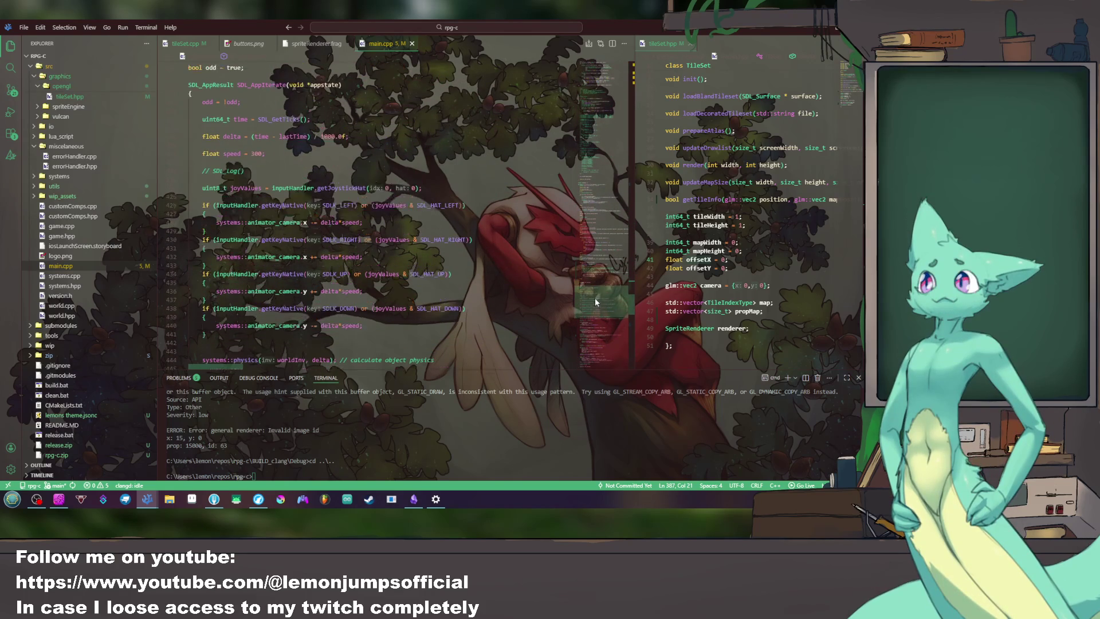
pyautogui.scroll(3, 417, 226)
pyautogui.scroll(3, 416, 226)
pyautogui.scroll(3, 416, 225)
pyautogui.scroll(3, 417, 226)
pyautogui.scroll(3, 413, 230)
pyautogui.scroll(3, 409, 233)
pyautogui.scroll(3, 403, 238)
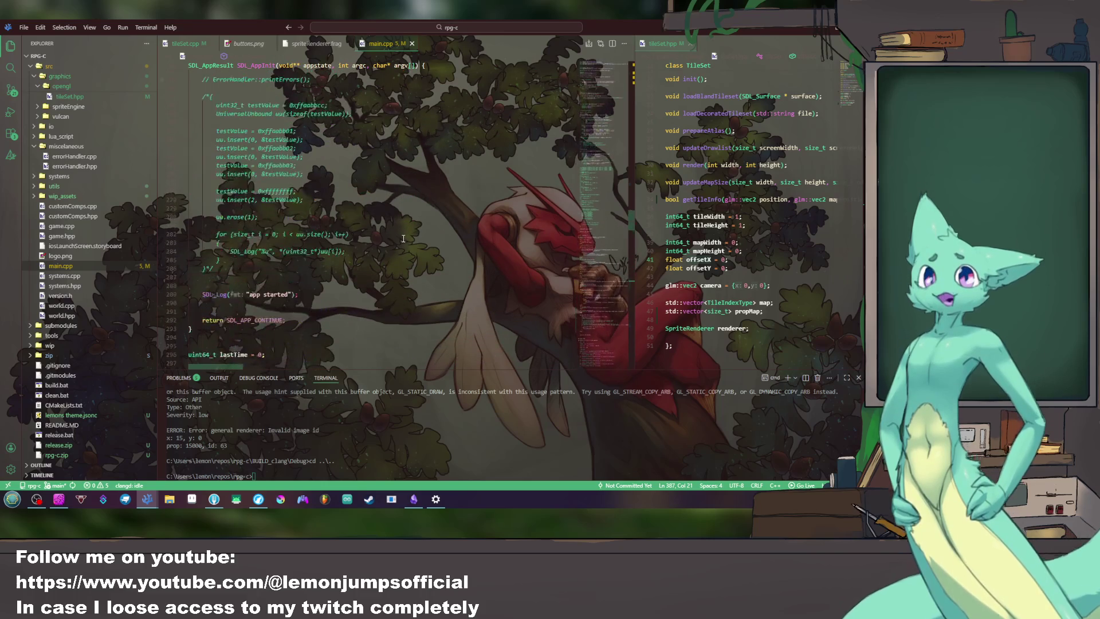
pyautogui.scroll(3, 402, 238)
pyautogui.scroll(5, 401, 239)
pyautogui.scroll(5, 400, 242)
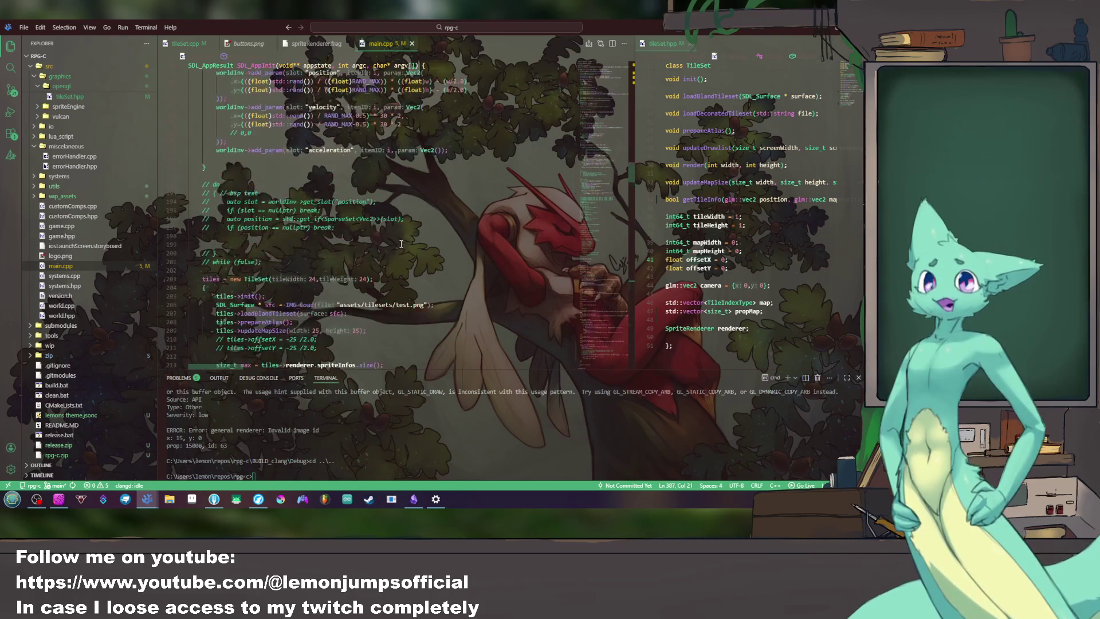
pyautogui.scroll(3, 389, 252)
pyautogui.click(451, 323)
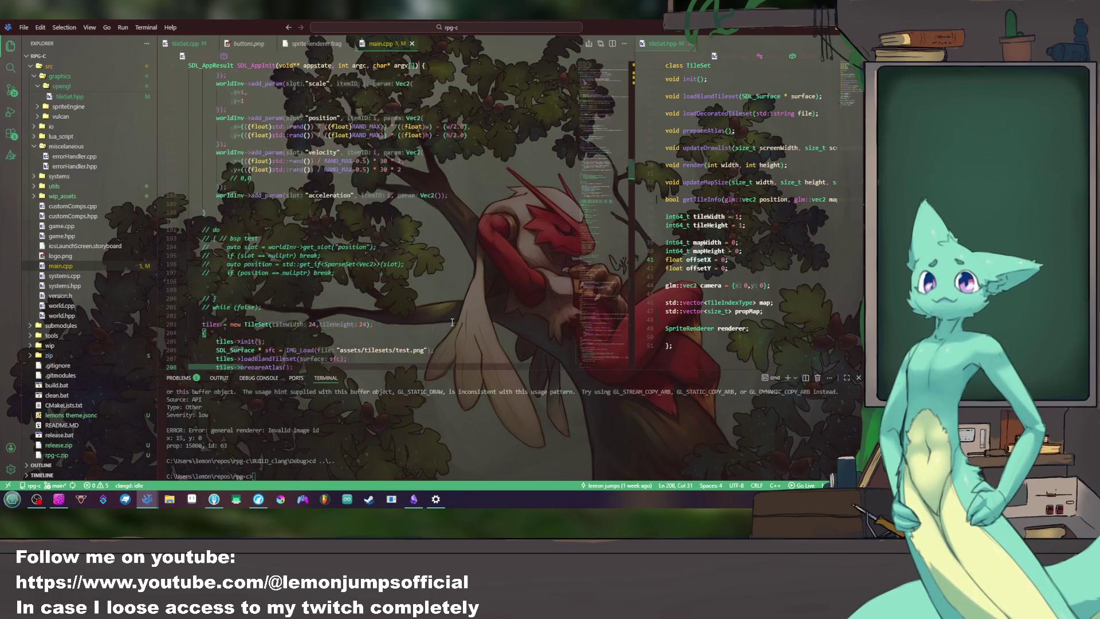
pyautogui.scroll(5, 451, 323)
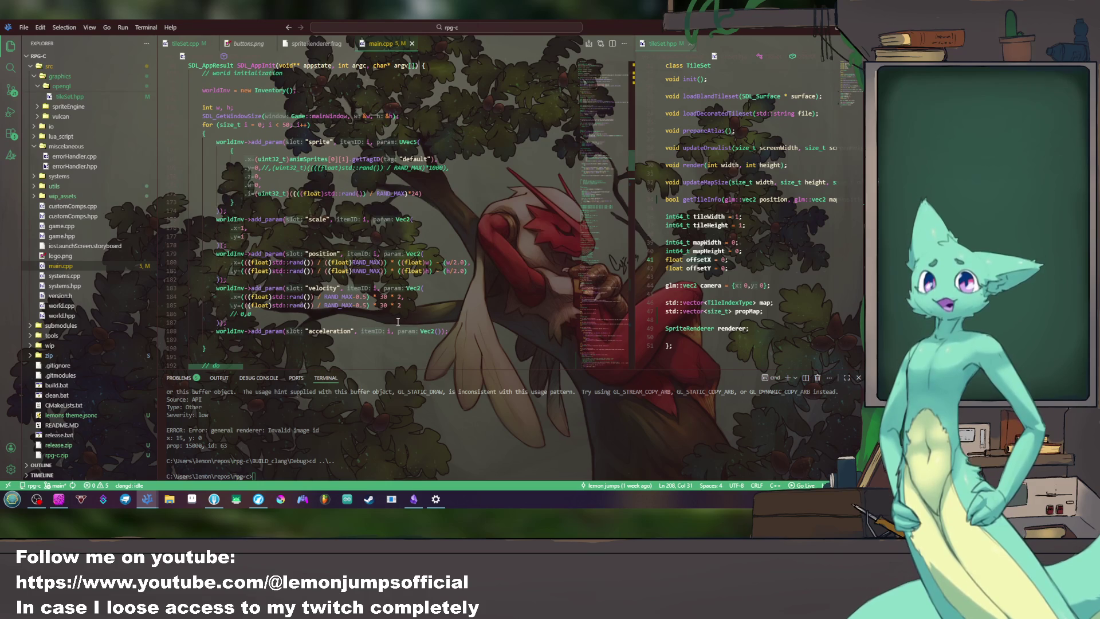
pyautogui.moveTo(197, 136); pyautogui.dragTo(349, 314)
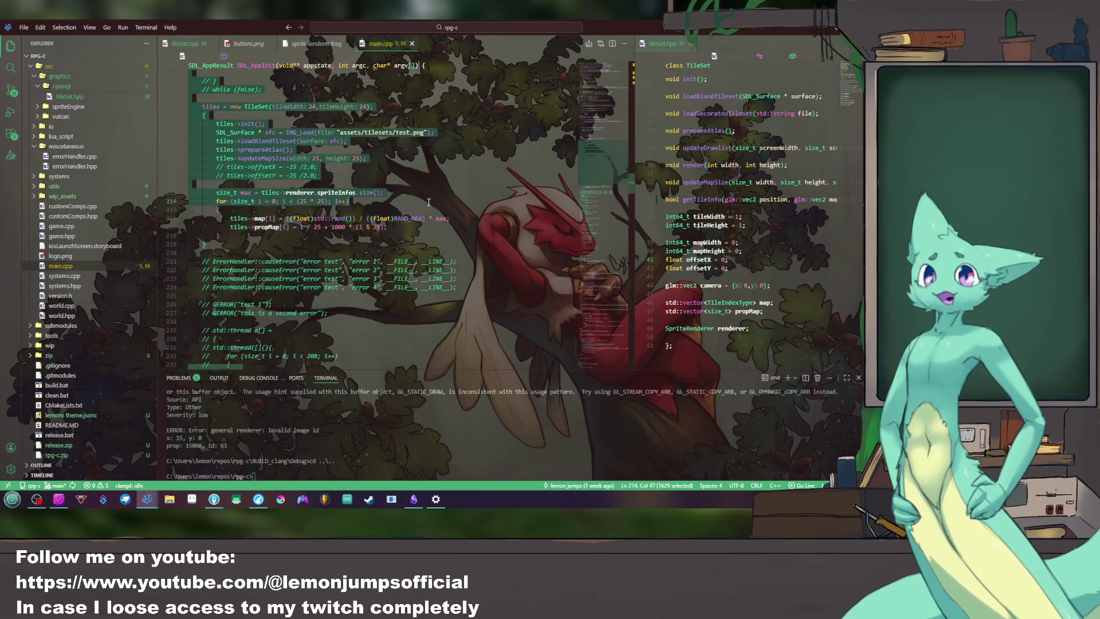
pyautogui.click(333, 331)
pyautogui.scroll(7, 283, 252)
pyautogui.scroll(5, 284, 252)
pyautogui.scroll(-3, 283, 252)
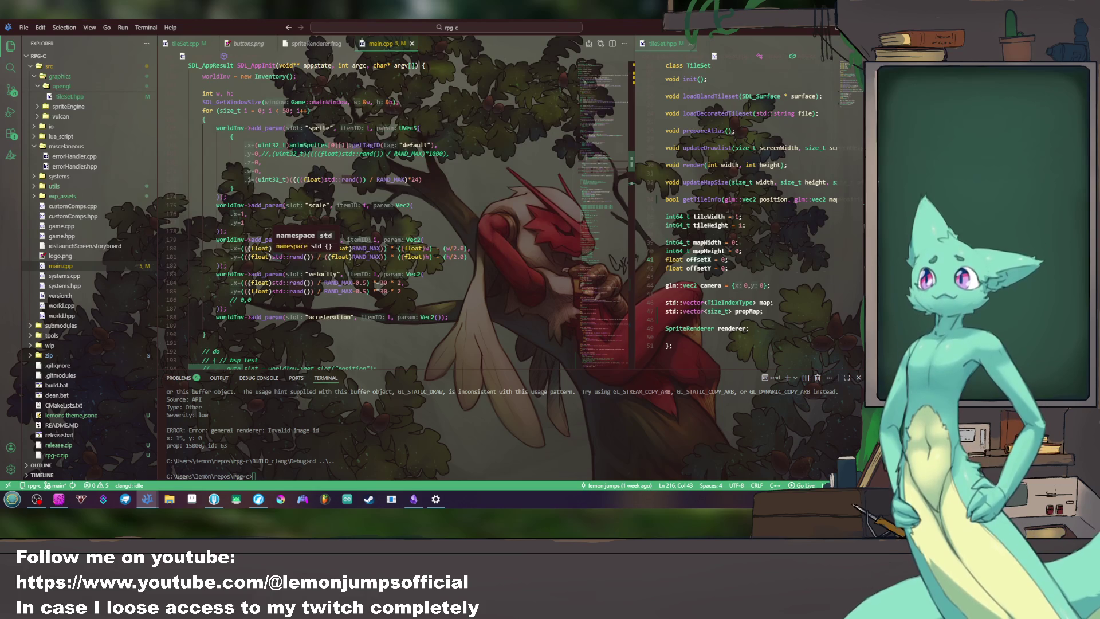
pyautogui.moveTo(415, 299); pyautogui.dragTo(383, 238)
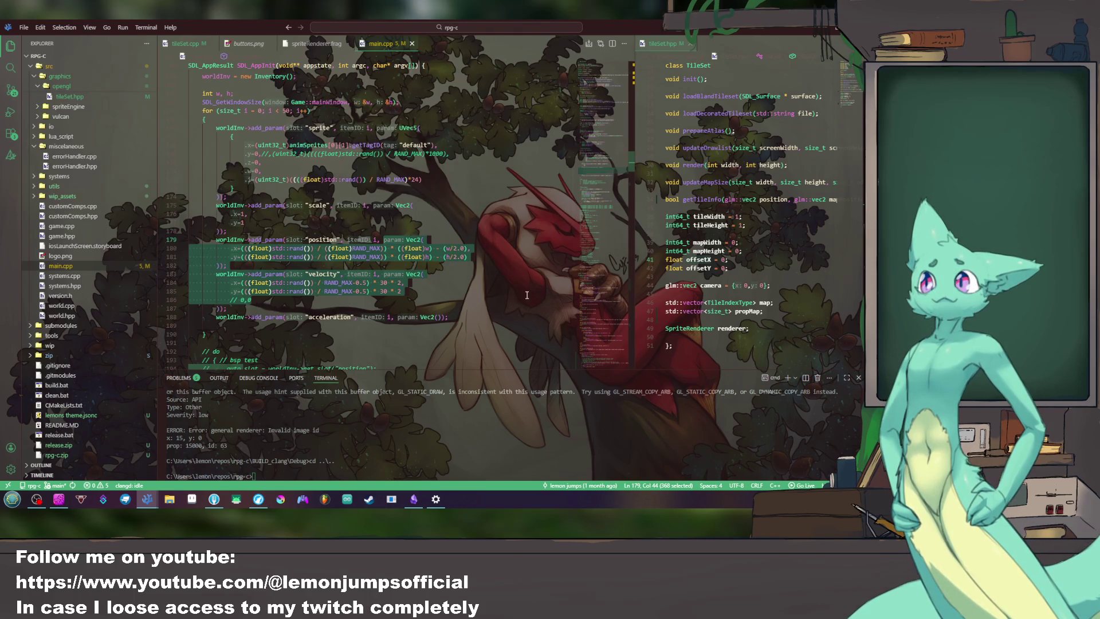
pyautogui.click(497, 309)
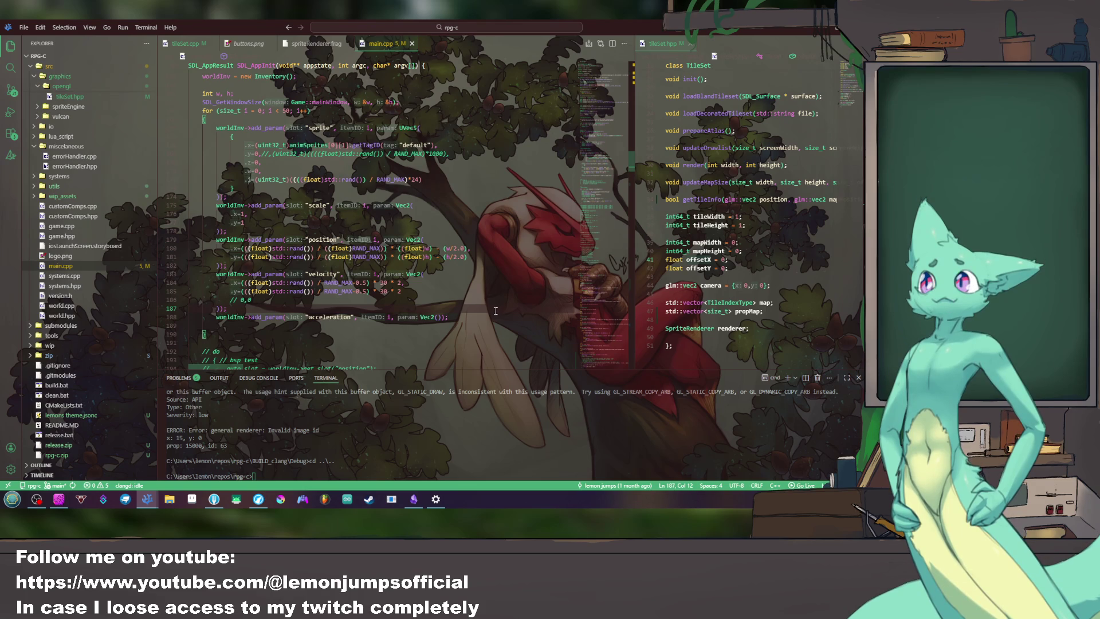
pyautogui.scroll(3, 495, 311)
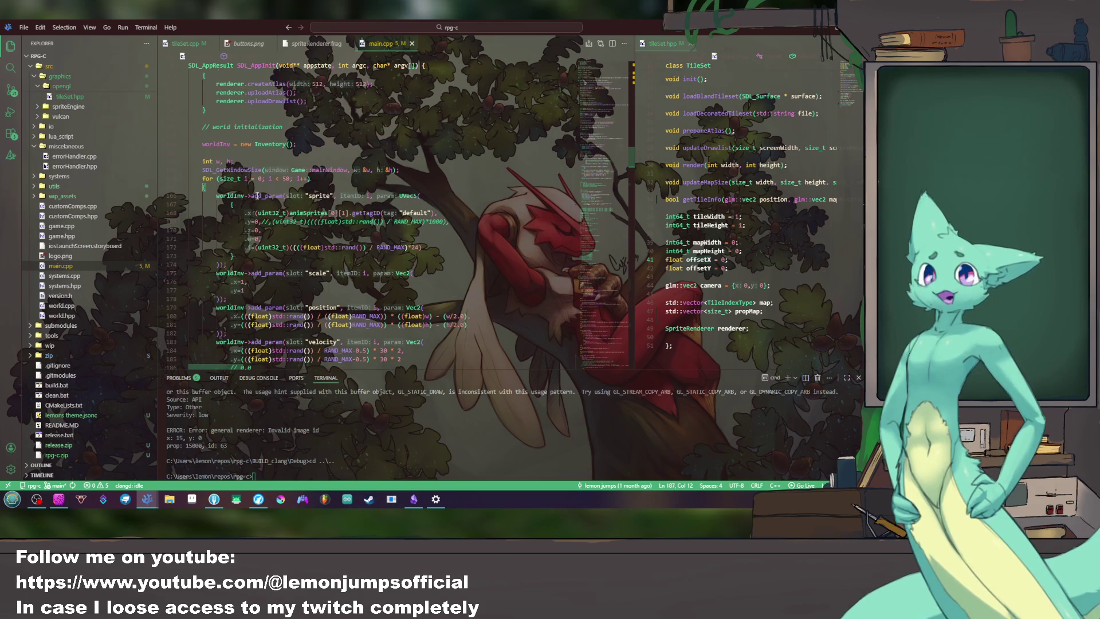
pyautogui.moveTo(203, 143); pyautogui.dragTo(290, 144)
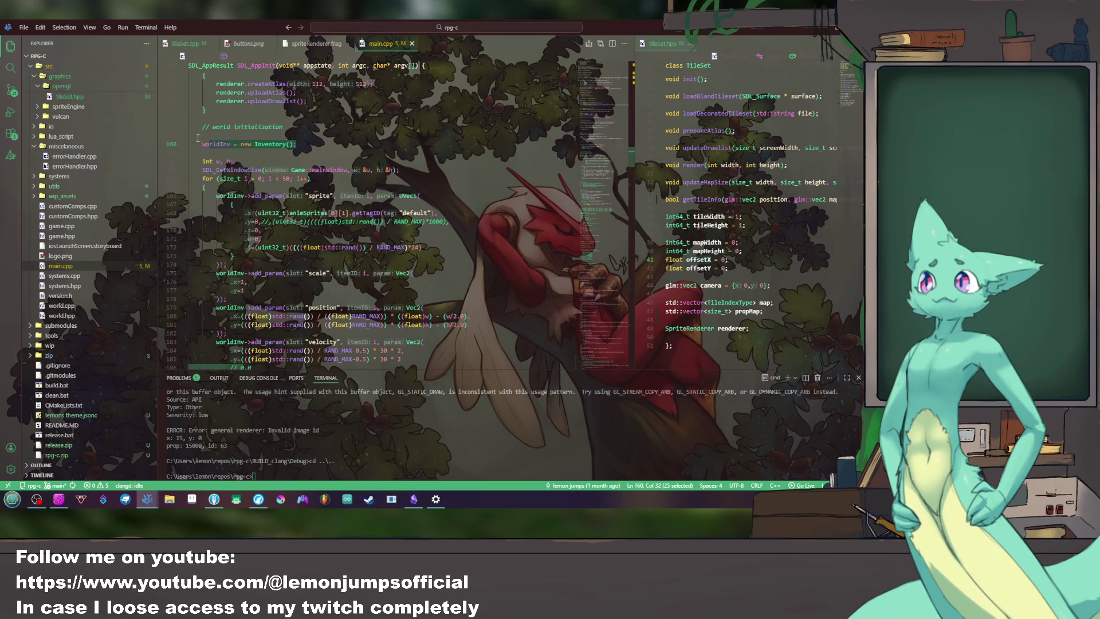
pyautogui.scroll(5, 327, 156)
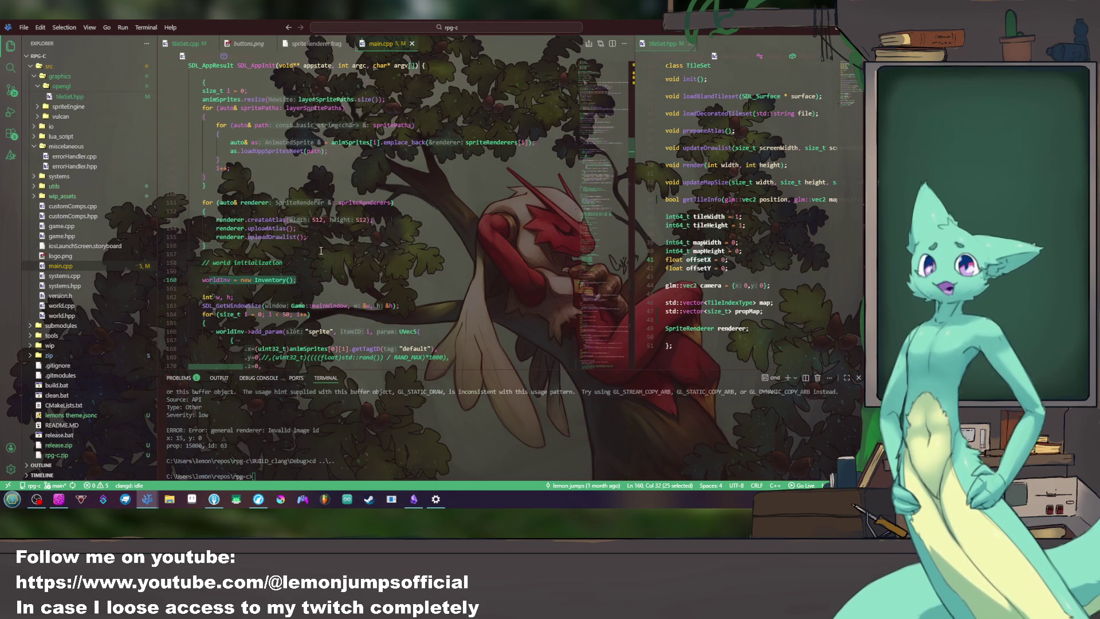
pyautogui.scroll(-1, 321, 250)
pyautogui.scroll(-1, 320, 250)
pyautogui.scroll(-1, 321, 250)
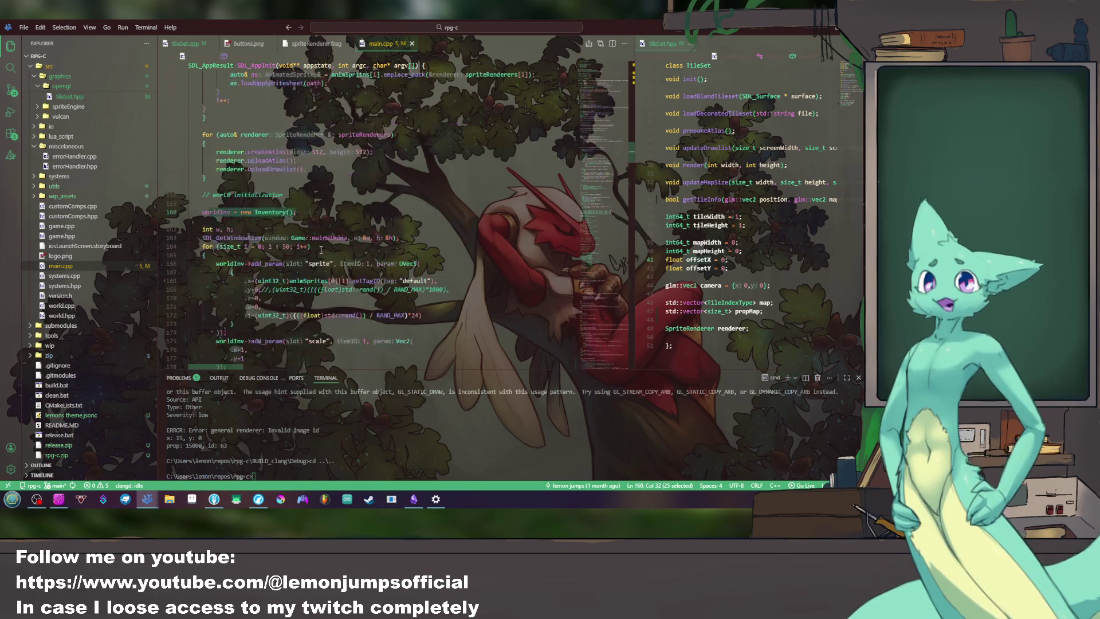
pyautogui.scroll(-5, 320, 250)
pyautogui.scroll(1, 320, 249)
pyautogui.click(287, 133)
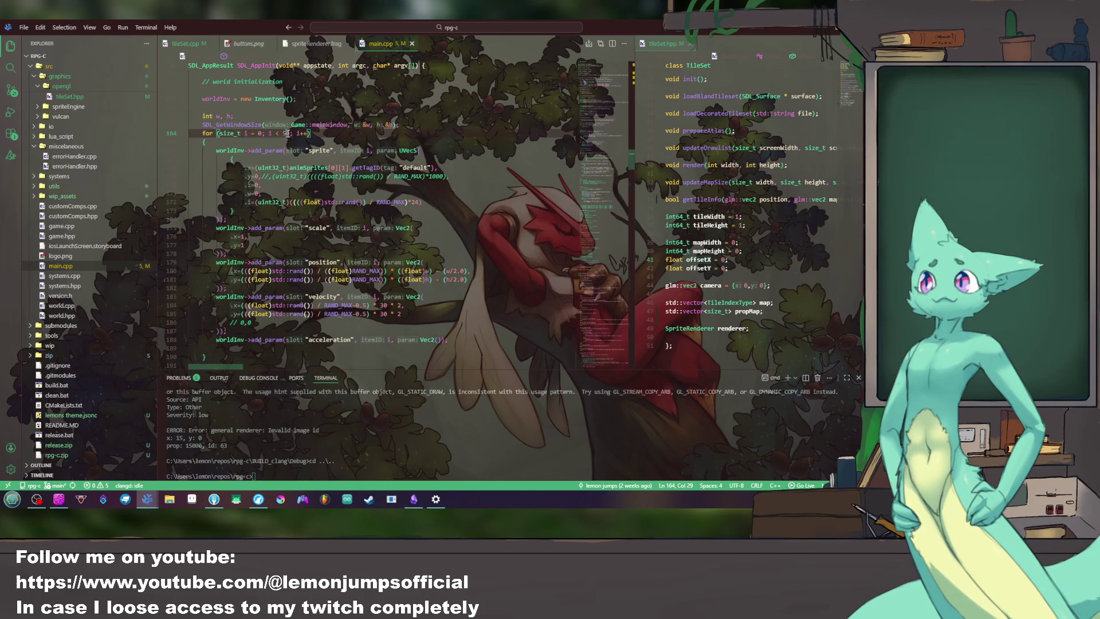
pyautogui.write('0000')
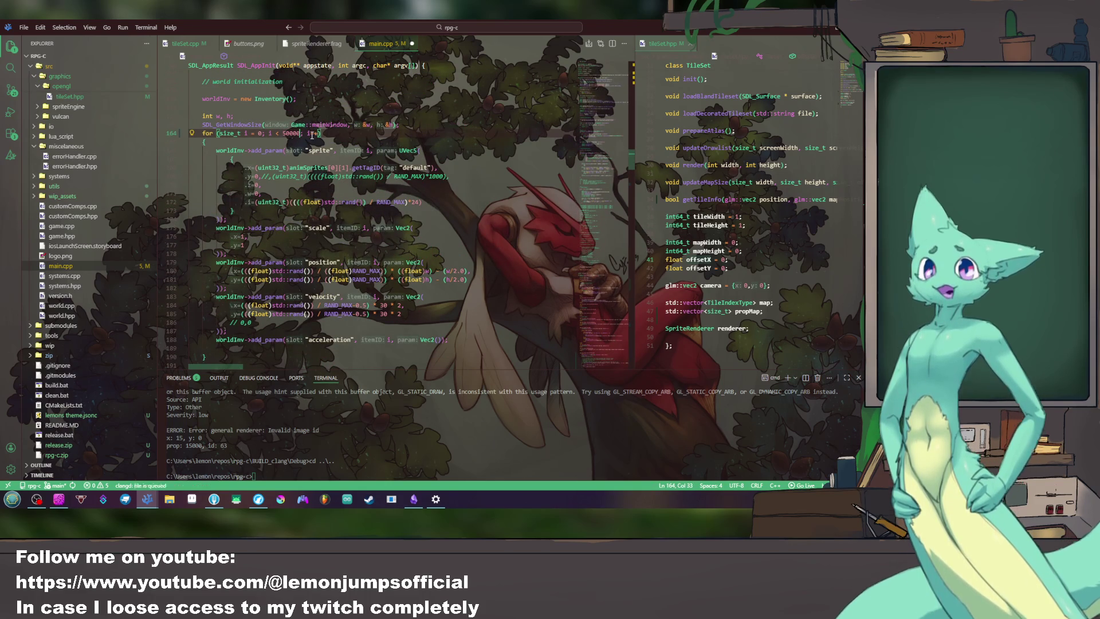
# Step: Save main.cpp with the 50000-sprite loop, rebuild, and run the demo maximized
pyautogui.hotkey('ctrl', 's')
pyautogui.write('build')
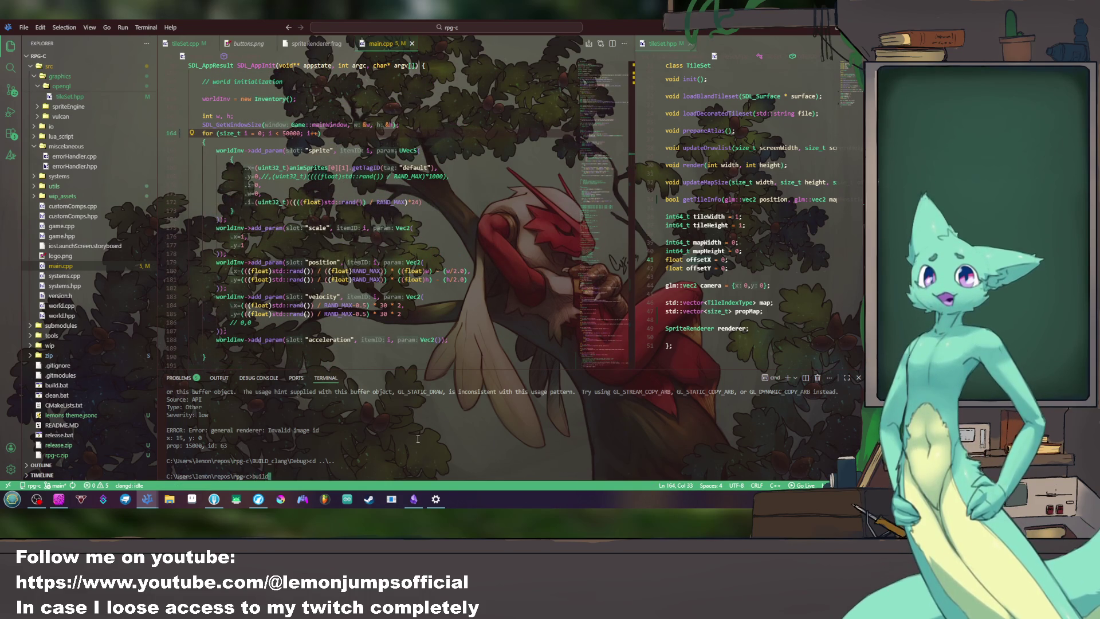
pyautogui.press('Return')
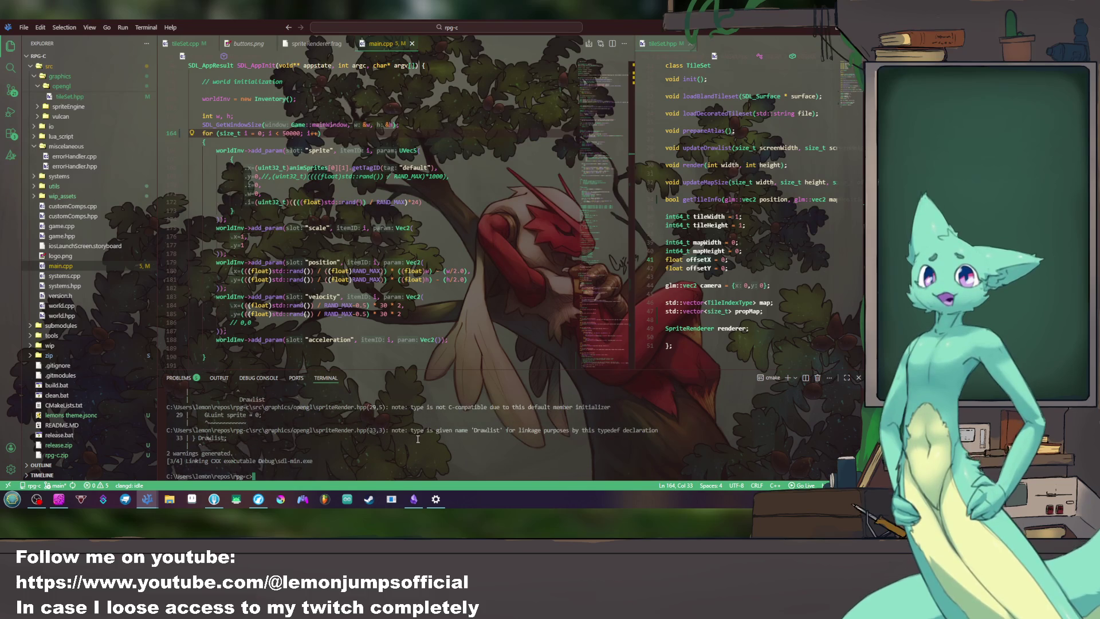
pyautogui.write('run')
pyautogui.press('Return')
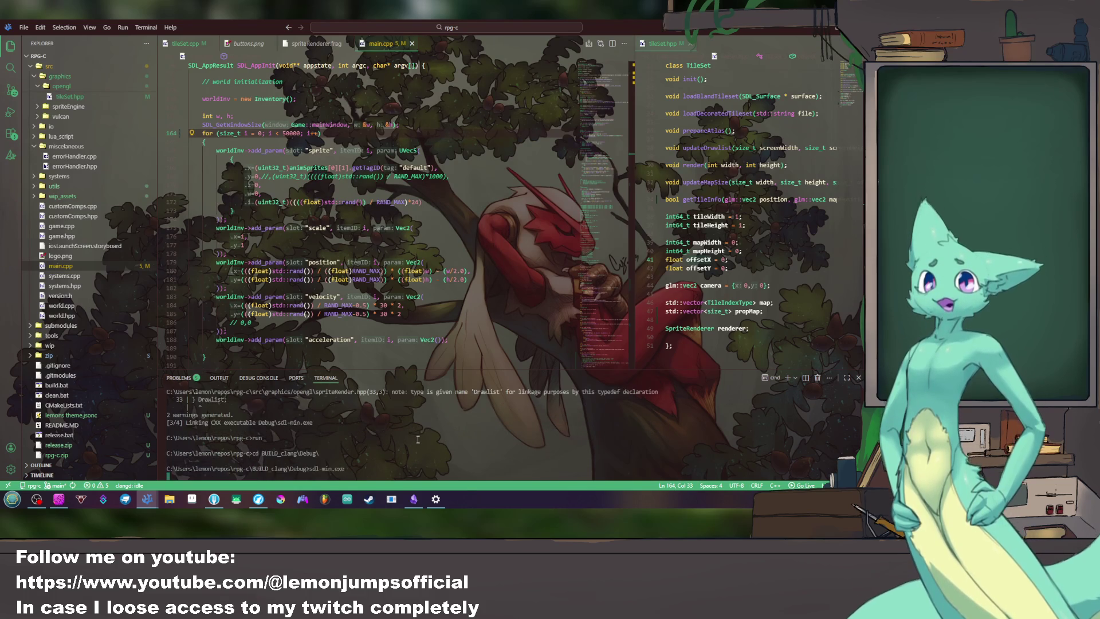
pyautogui.click(547, 139)
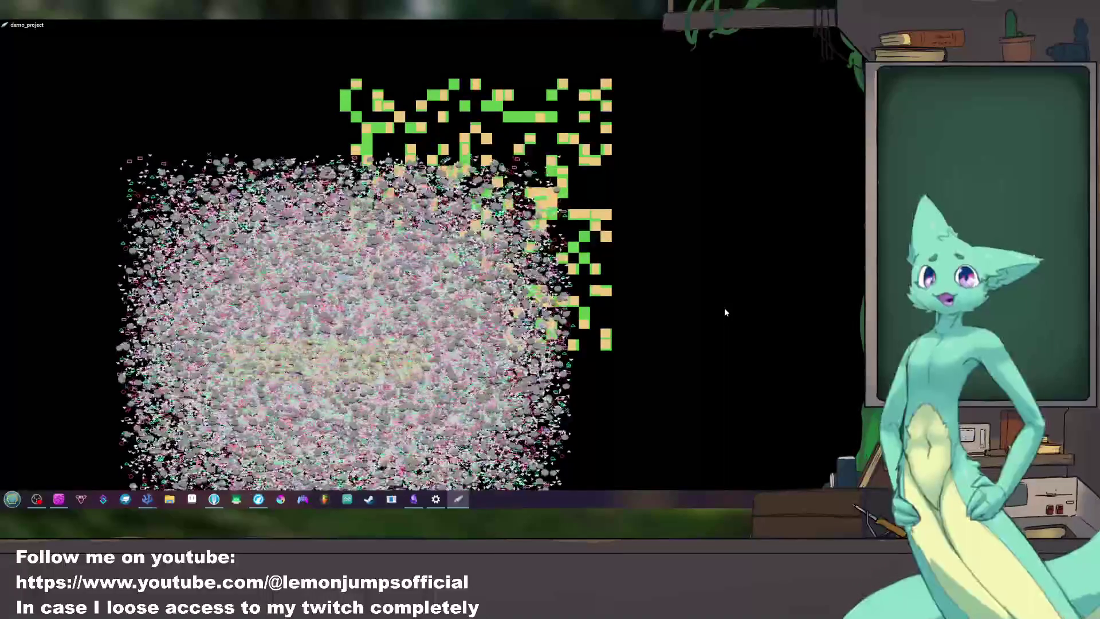
# Step: Watch the 50000-sprite swarm spread, dismissing an accidental taskbar context menu
pyautogui.rightClick(619, 501)
pyautogui.click(701, 498)
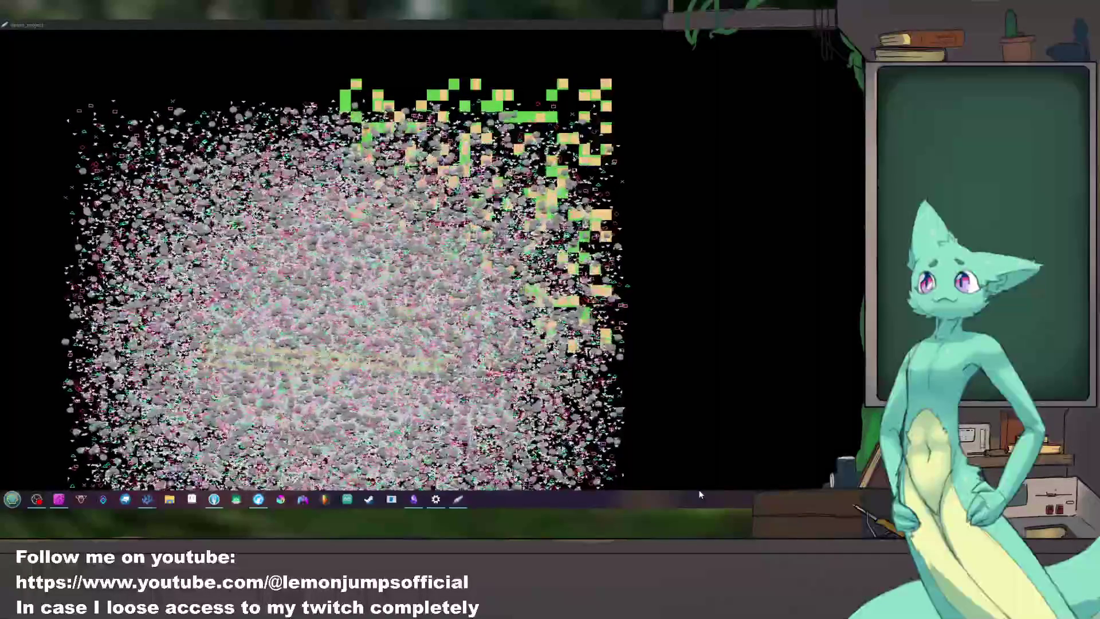
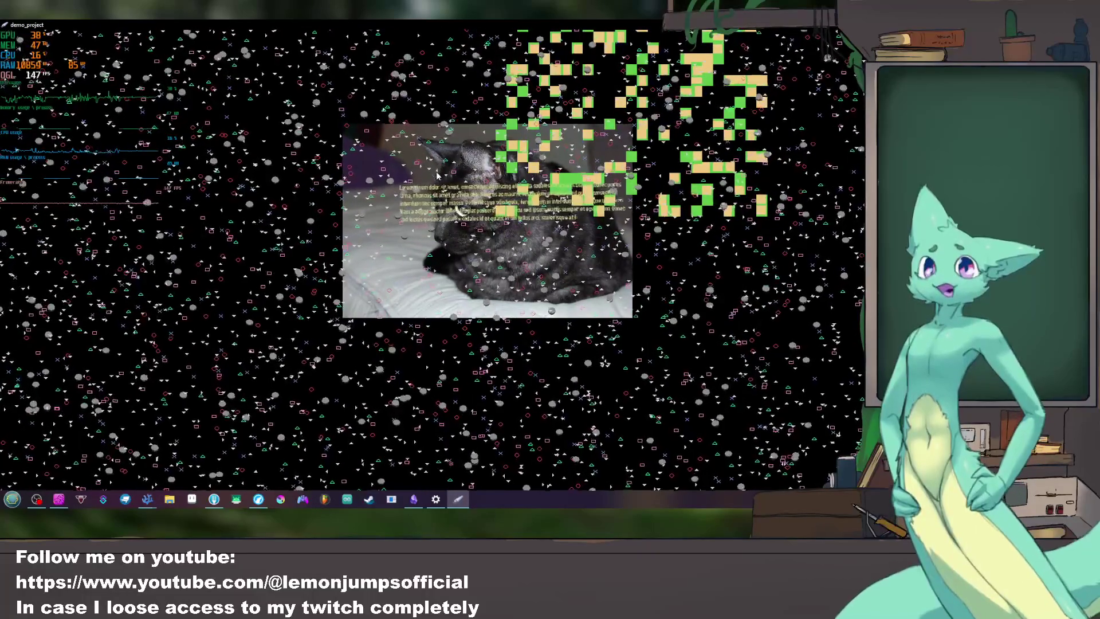
# Step: Close the particle demo window to return to the demo_project code editor
pyautogui.press('Escape')
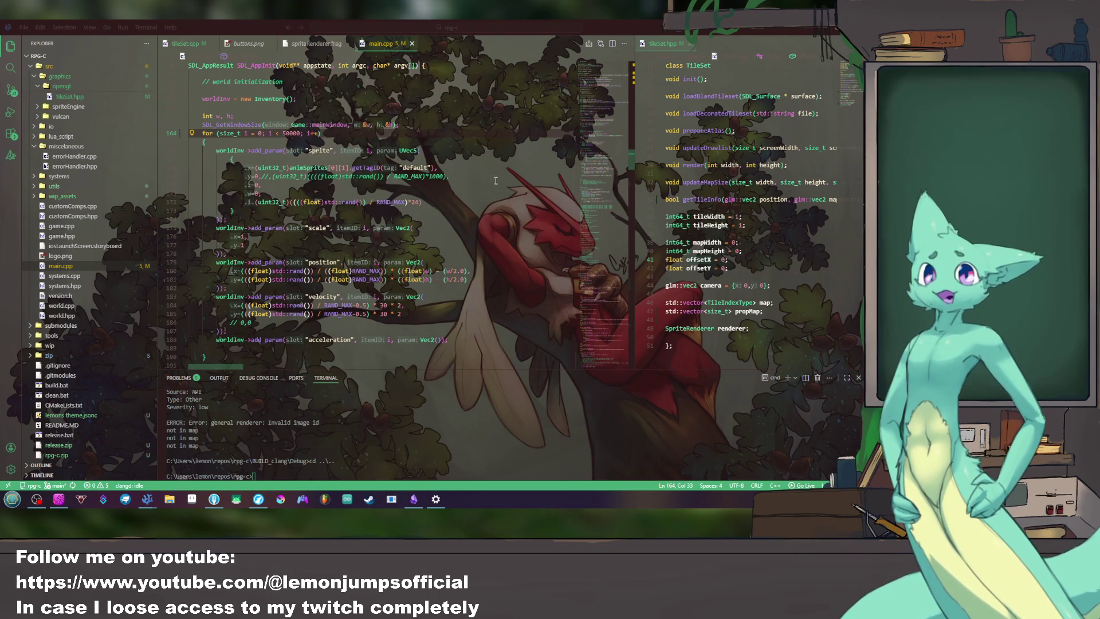
# Step: Scroll main.cpp to the top, glance at the git client, then bring up the snek-script VS Code window
pyautogui.moveTo(594, 165); pyautogui.dragTo(602, 96)
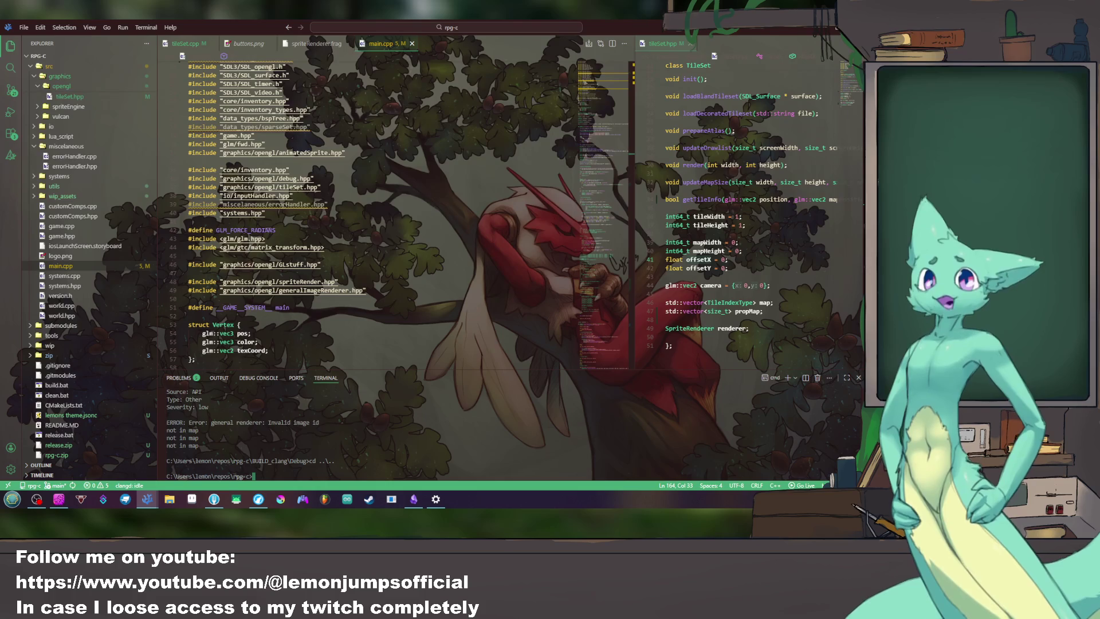
pyautogui.hotkey('alt', 'Tab')
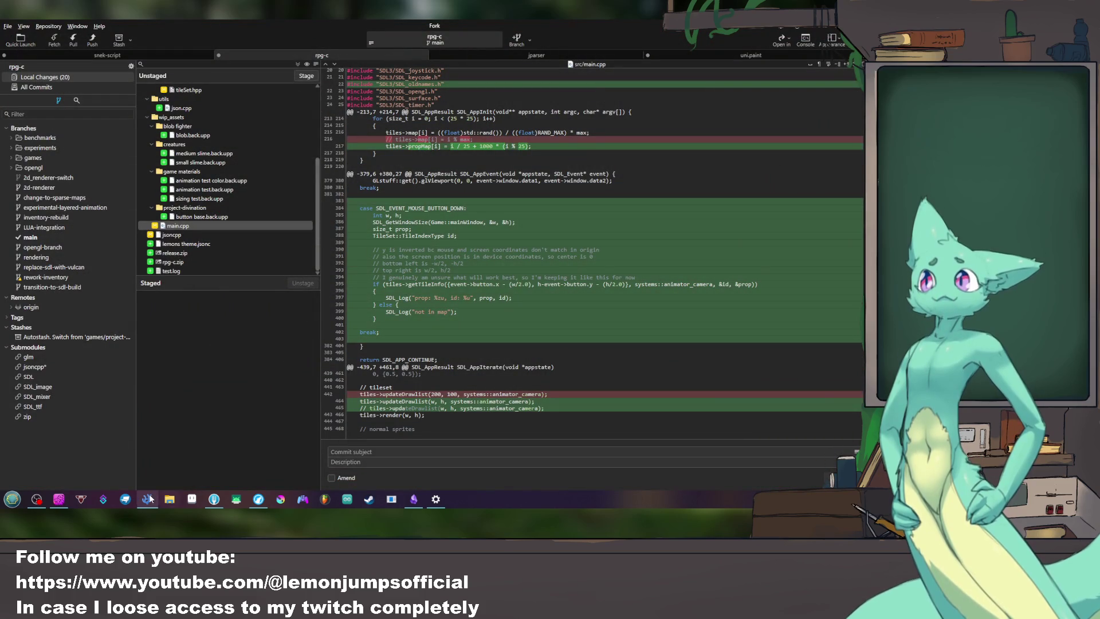
pyautogui.click(148, 499)
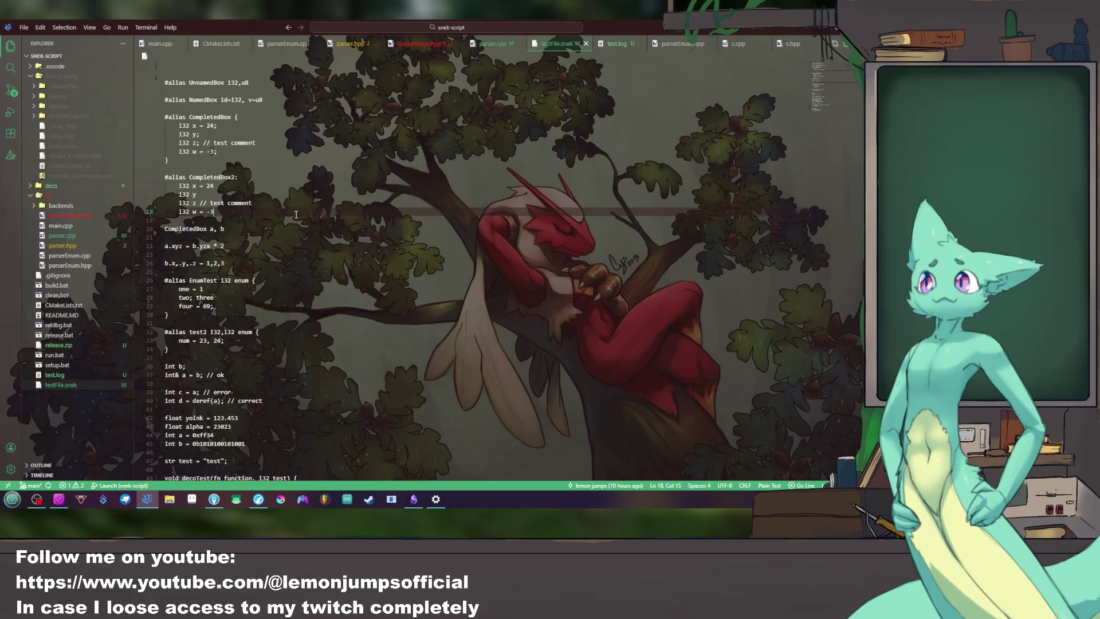
pyautogui.scroll(-4, 295, 216)
pyautogui.scroll(-6, 295, 216)
pyautogui.scroll(3, 295, 216)
pyautogui.scroll(4, 295, 216)
pyautogui.scroll(2, 295, 215)
# Step: Review main.cpp around lines 25-27 in snek-script, then switch to the Obsidian notes window
pyautogui.click(160, 43)
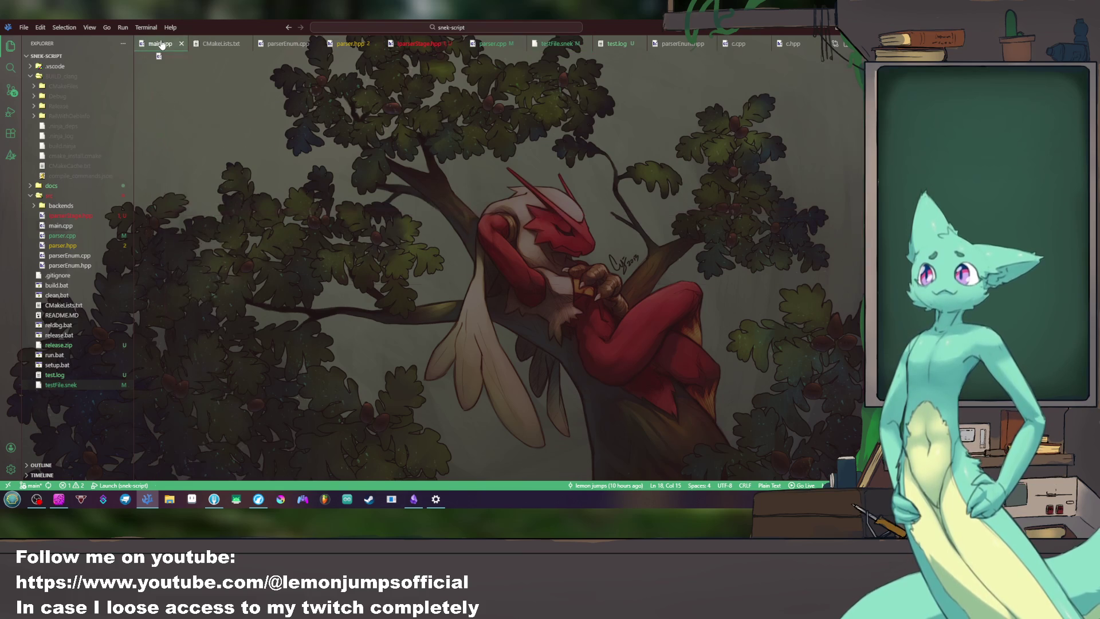
pyautogui.click(313, 272)
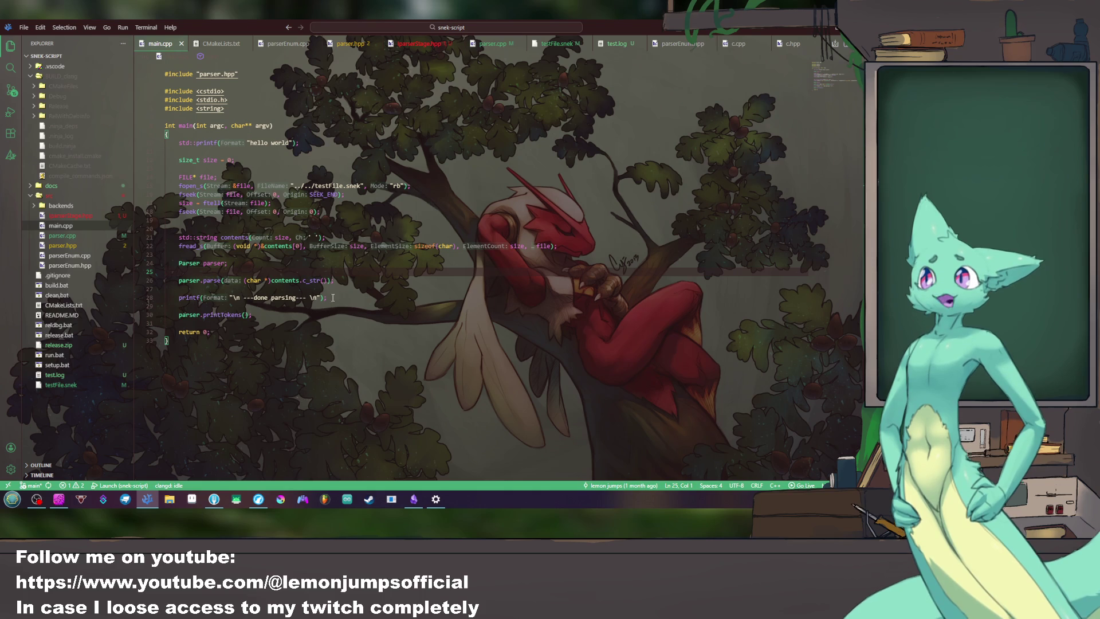
pyautogui.click(354, 288)
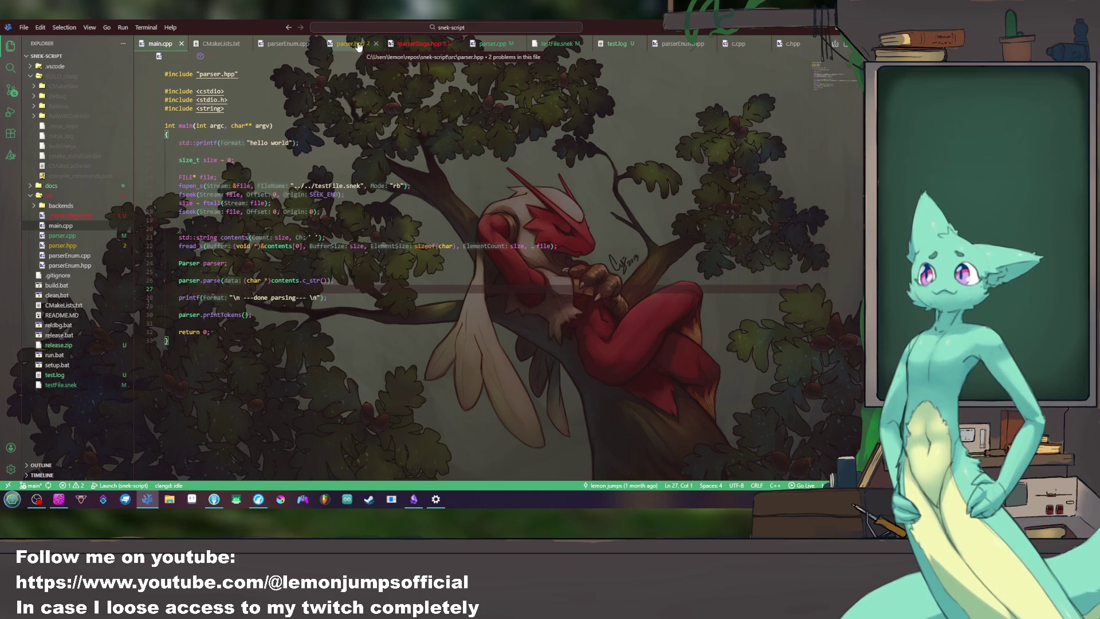
pyautogui.click(413, 498)
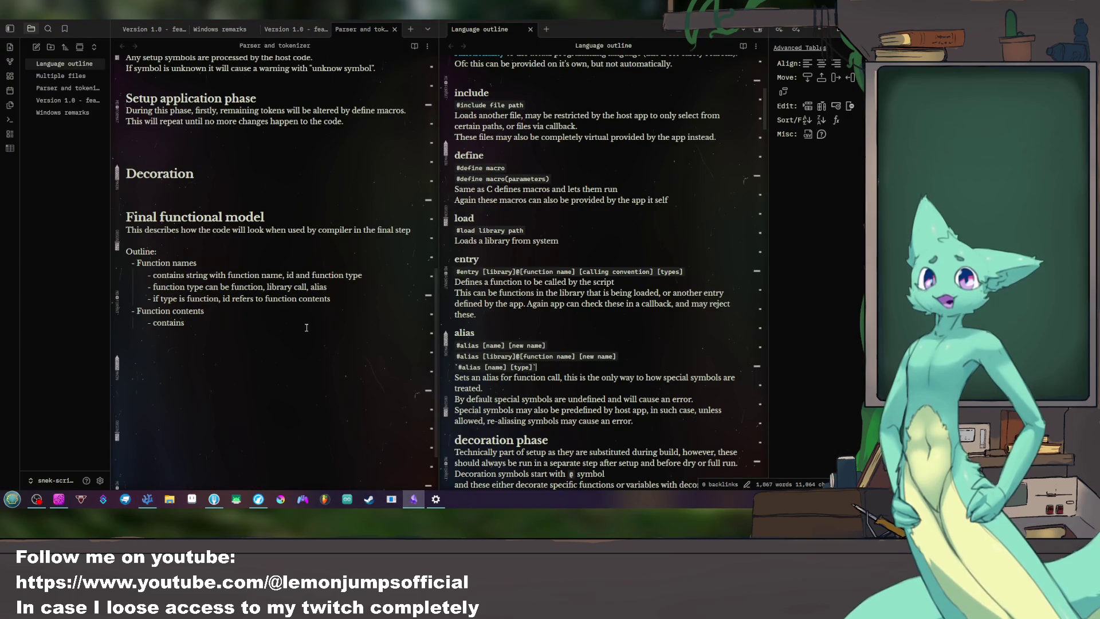
pyautogui.click(217, 323)
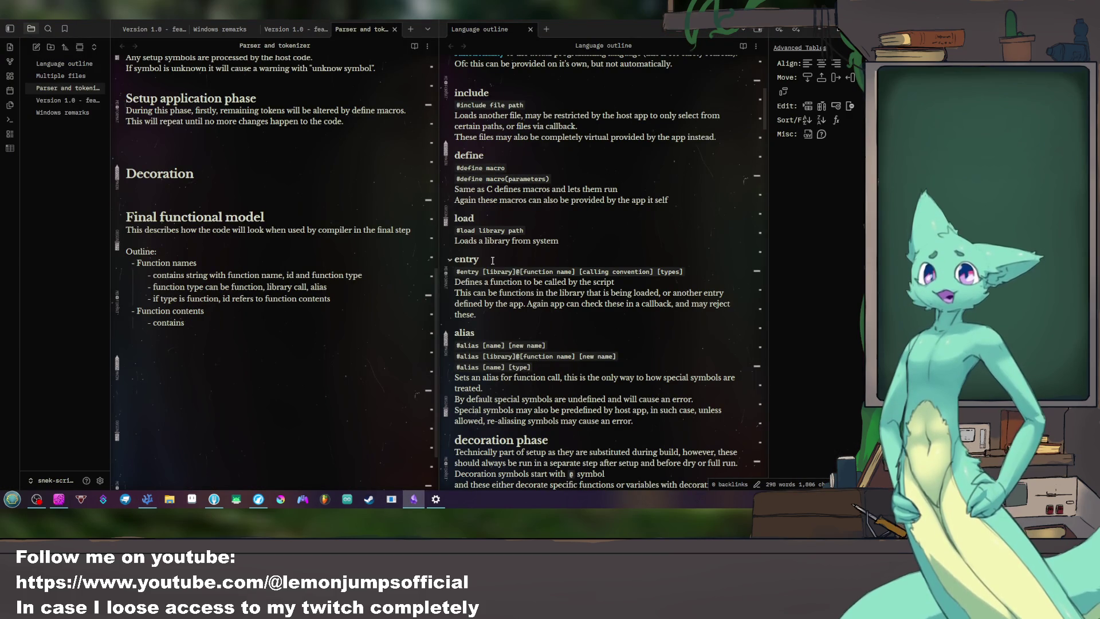
pyautogui.scroll(-2, 577, 257)
pyautogui.scroll(-1, 578, 256)
pyautogui.scroll(1, 578, 257)
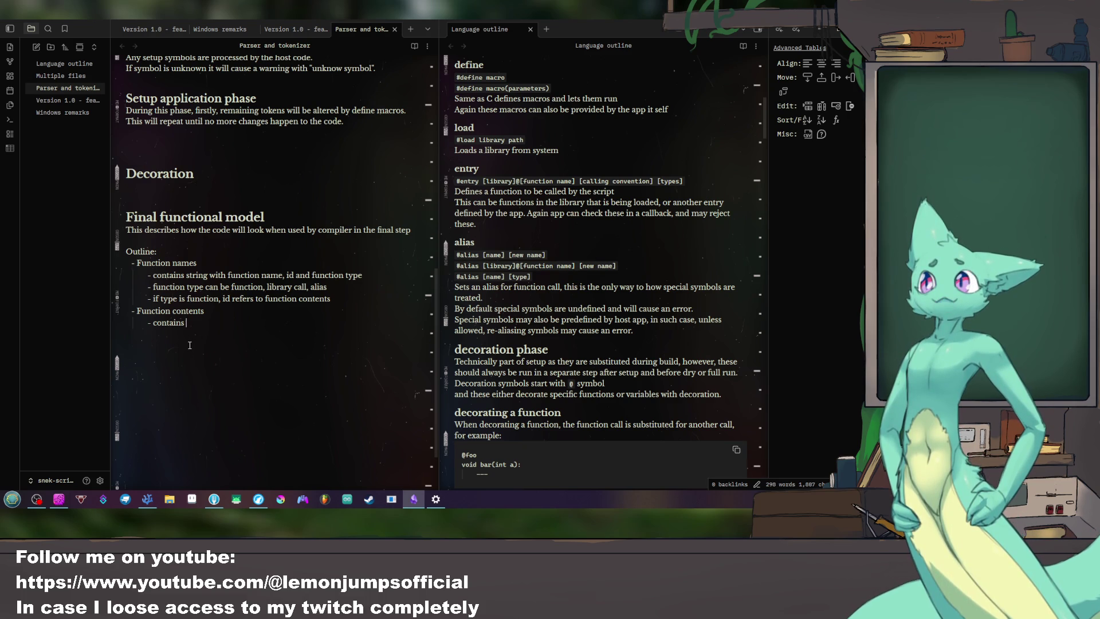
pyautogui.write('Aliases')
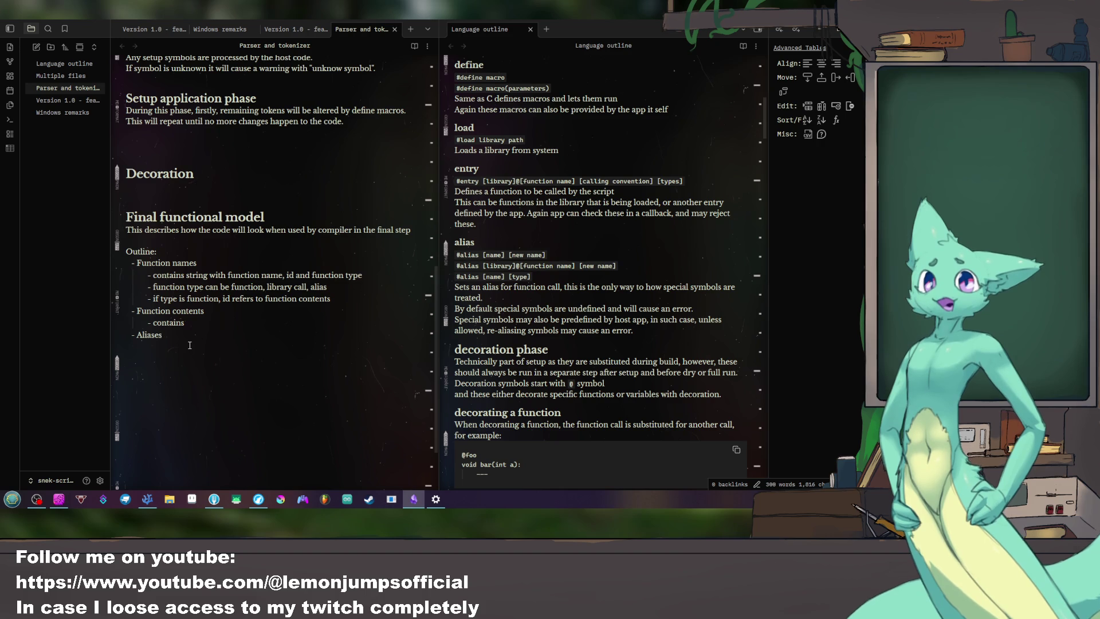
# Step: Return to the contains line and select the two function-type sub-bullets in the outline
pyautogui.press('Up')
pyautogui.press('Up')
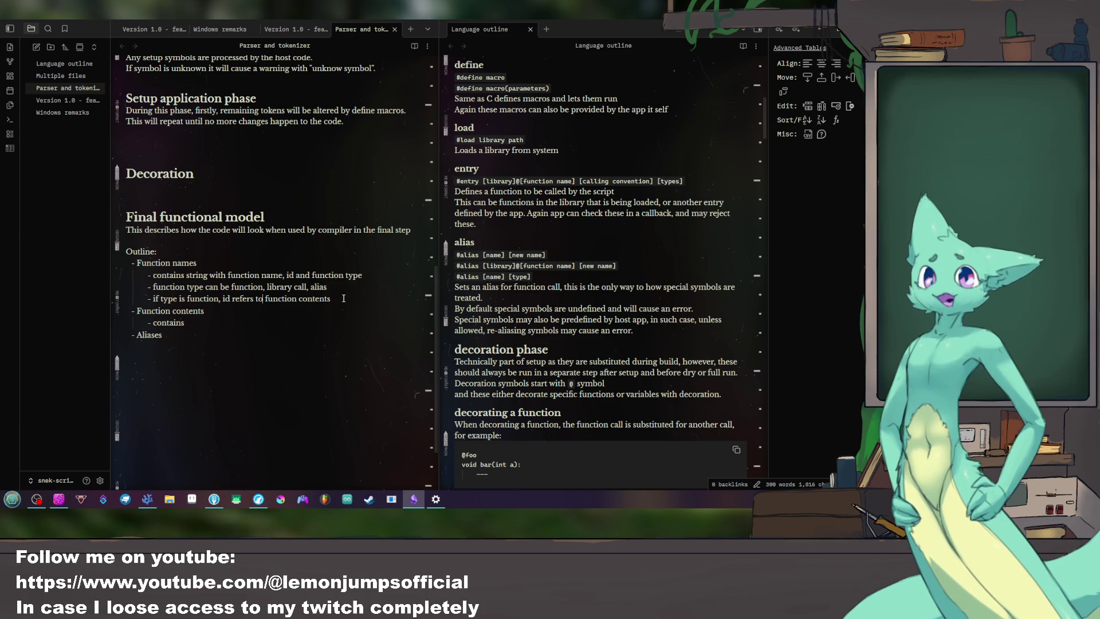
pyautogui.moveTo(342, 297); pyautogui.dragTo(379, 279)
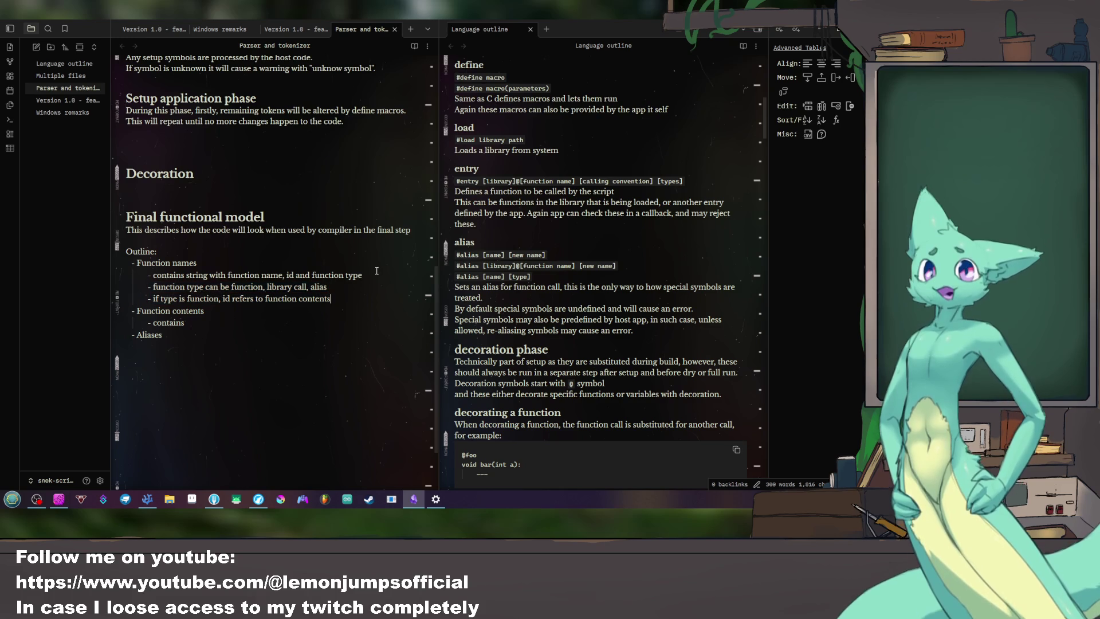
# Step: Delete the two function-type detail lines, then create a new Untitled canvas and widen its pane
pyautogui.hotkey('shift', 'Left')
pyautogui.hotkey('shift', 'Left')
pyautogui.hotkey('shift', 'Left')
pyautogui.hotkey('shift', 'Right')
pyautogui.hotkey('shift', 'Right')
pyautogui.hotkey('shift', 'Right')
pyautogui.hotkey('shift', 'Right')
pyautogui.hotkey('shift', 'Right')
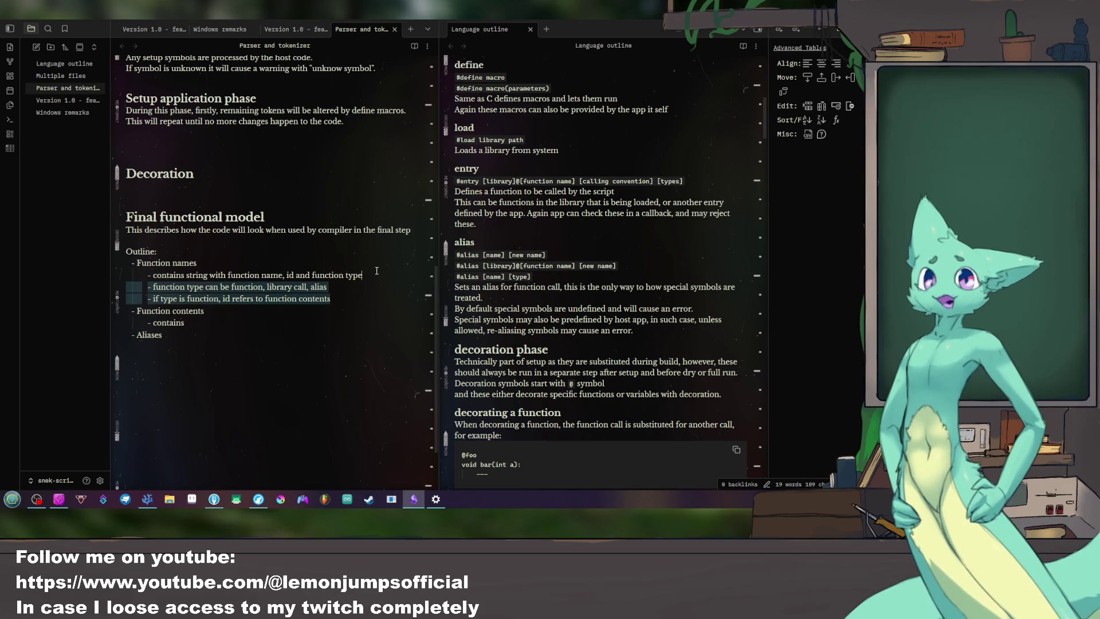
pyautogui.press('BackSpace')
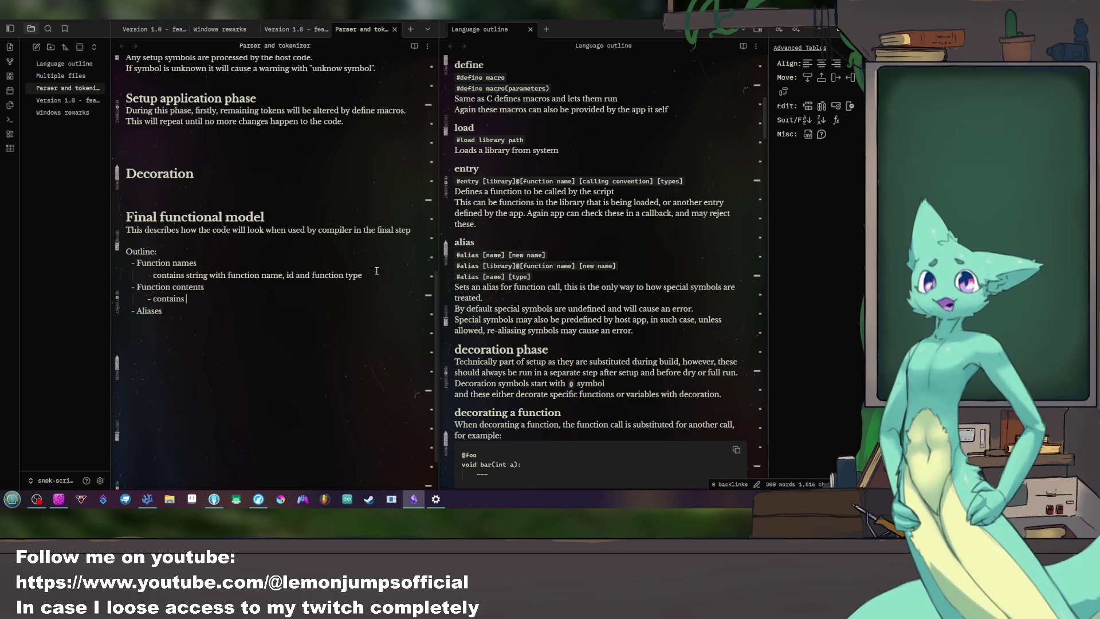
pyautogui.write('tokens that')
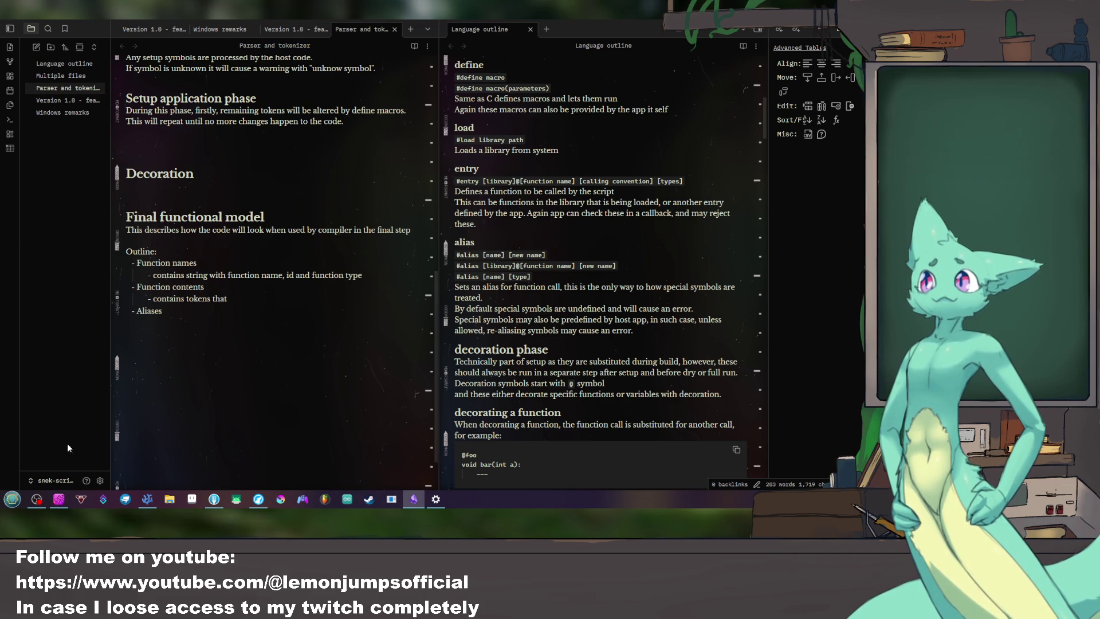
pyautogui.click(11, 120)
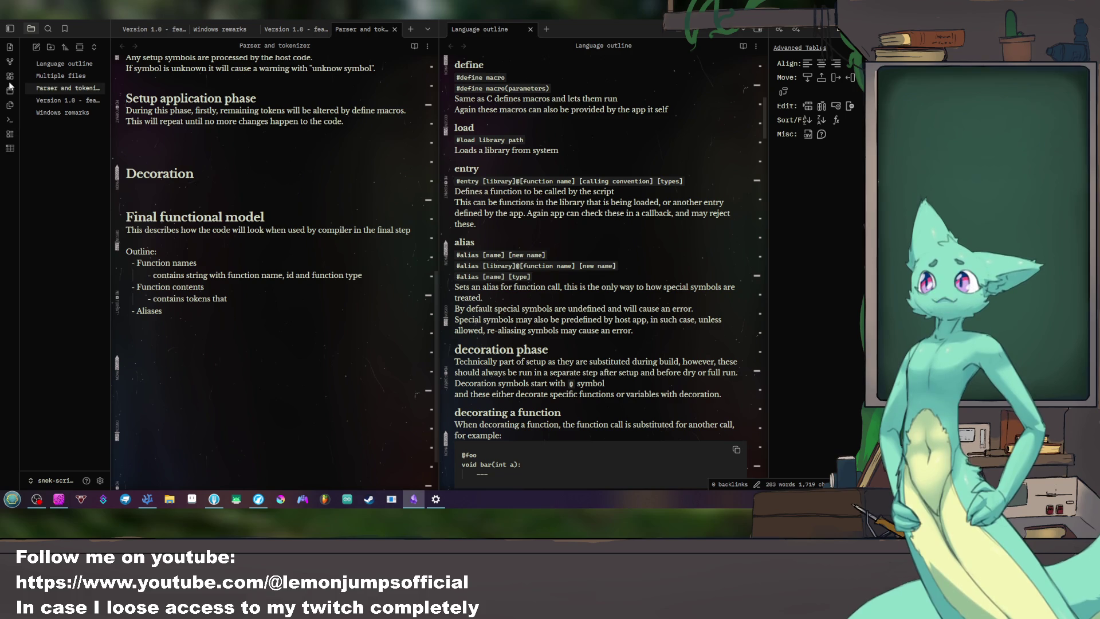
pyautogui.moveTo(439, 223); pyautogui.dragTo(561, 224)
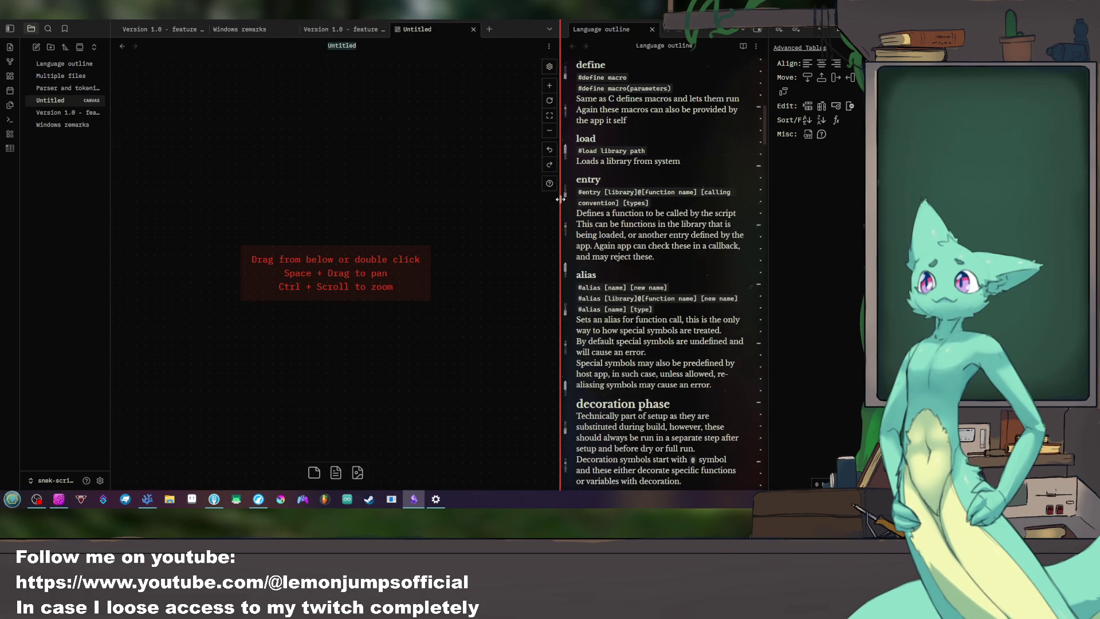
# Step: Add an 'a = 1 + 2;' text card, move it up, and start a second empty card below it
pyautogui.doubleClick(259, 160)
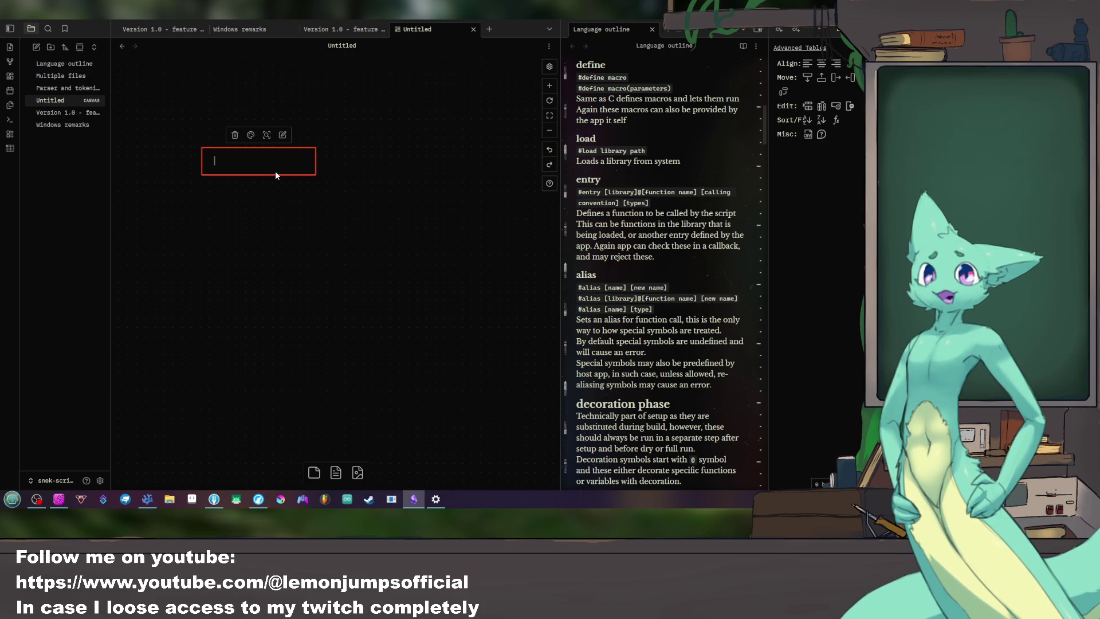
pyautogui.write('a =')
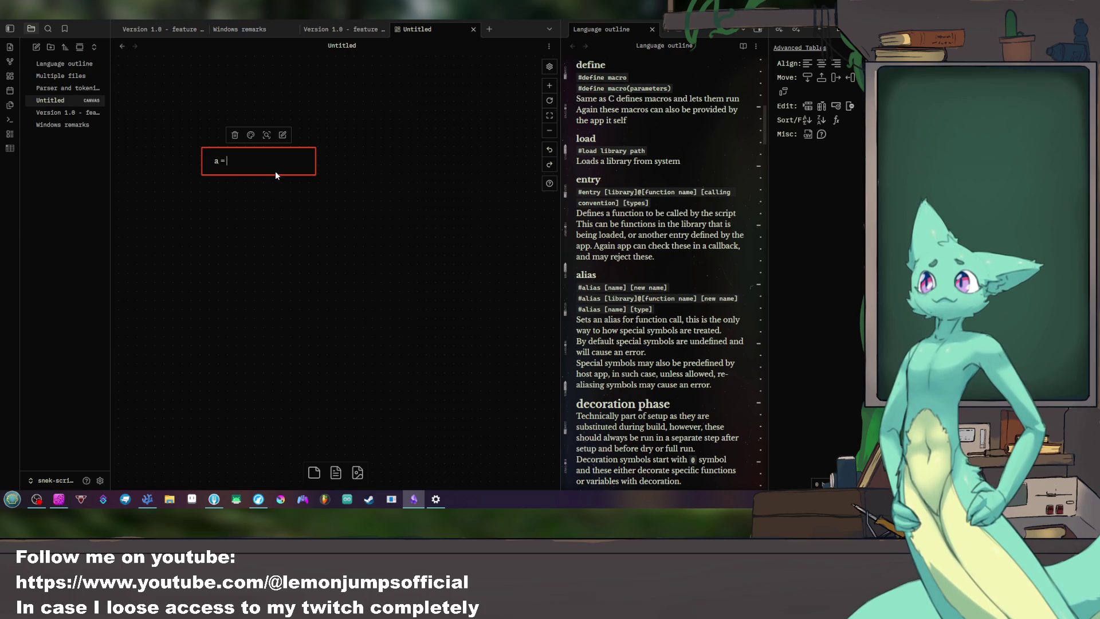
pyautogui.write(' 1 + 2;')
pyautogui.press('Escape')
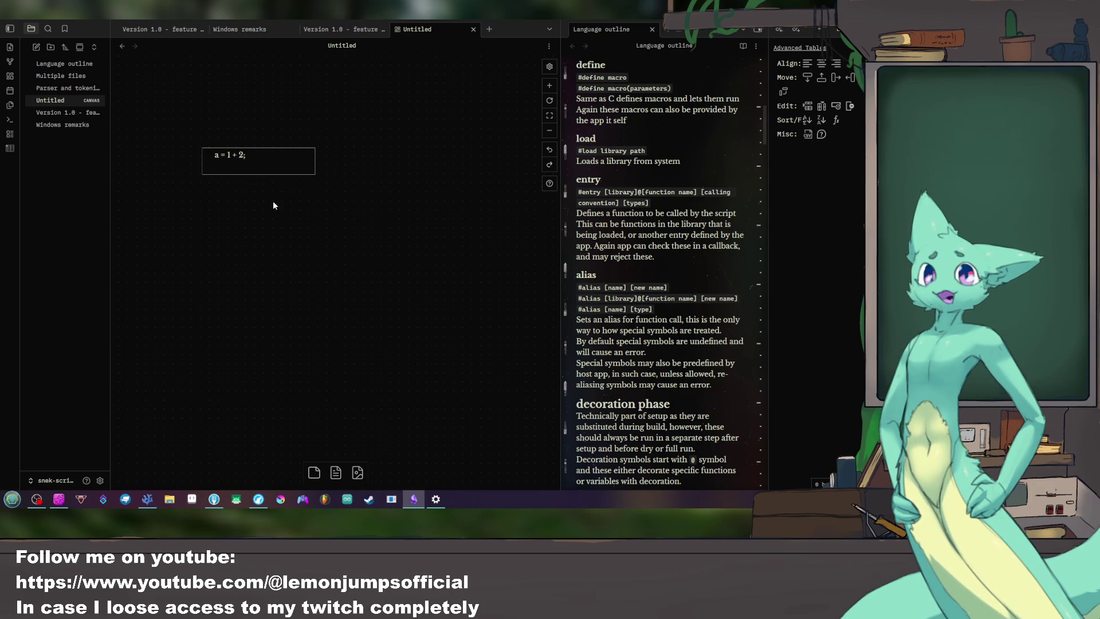
pyautogui.moveTo(272, 167); pyautogui.dragTo(260, 121)
pyautogui.doubleClick(230, 171)
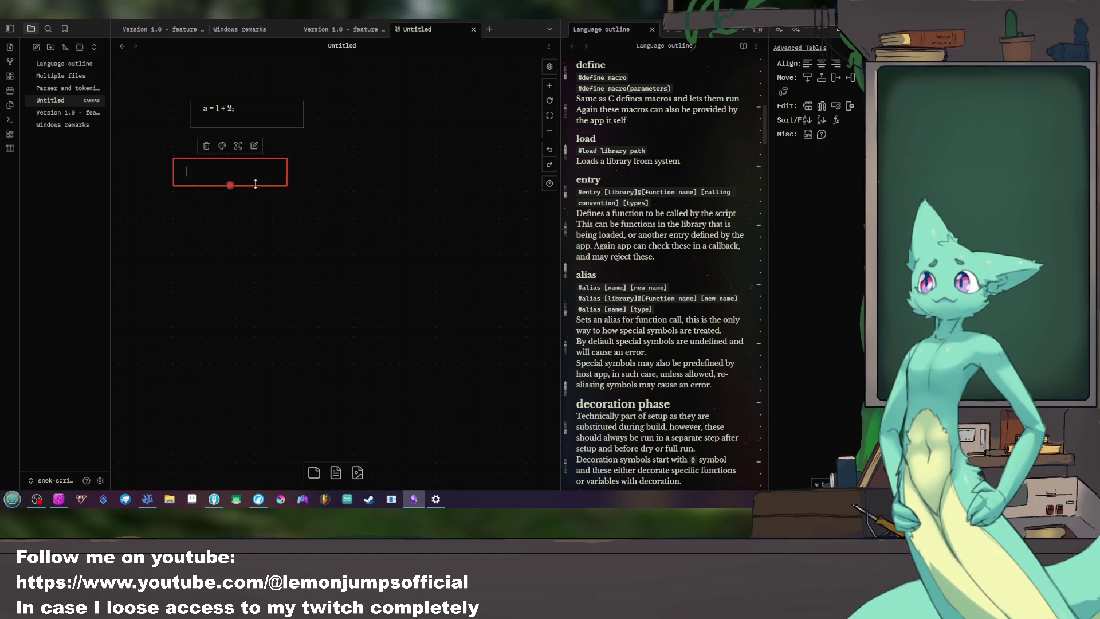
# Step: Fill the second card with '=(a, other);' and size it so the text fits one line
pyautogui.moveTo(288, 178); pyautogui.dragTo(220, 182)
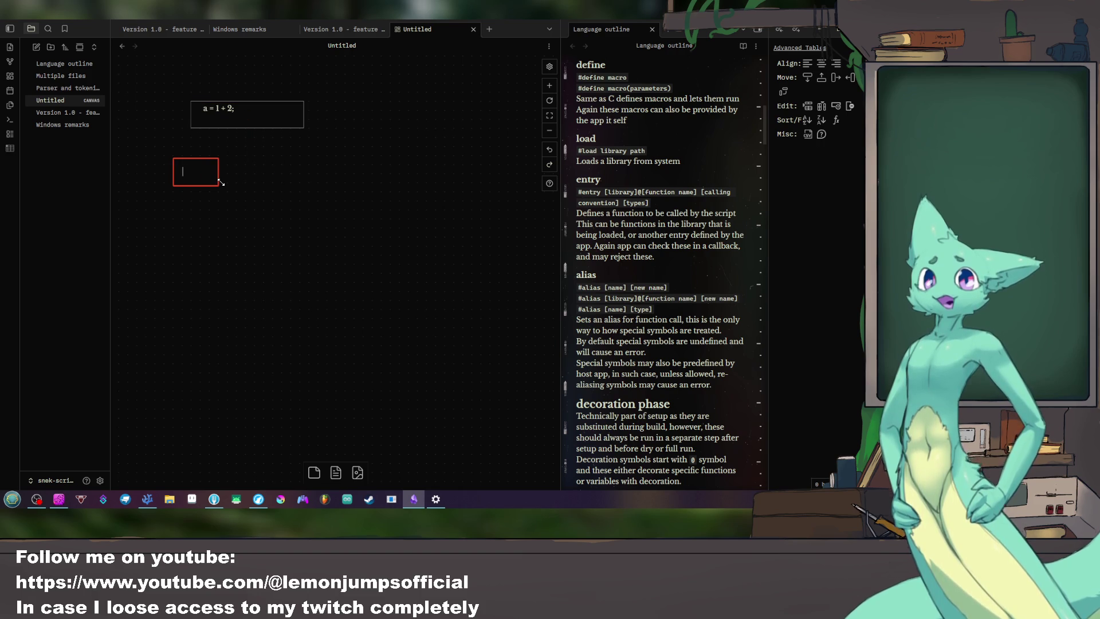
pyautogui.write('=')
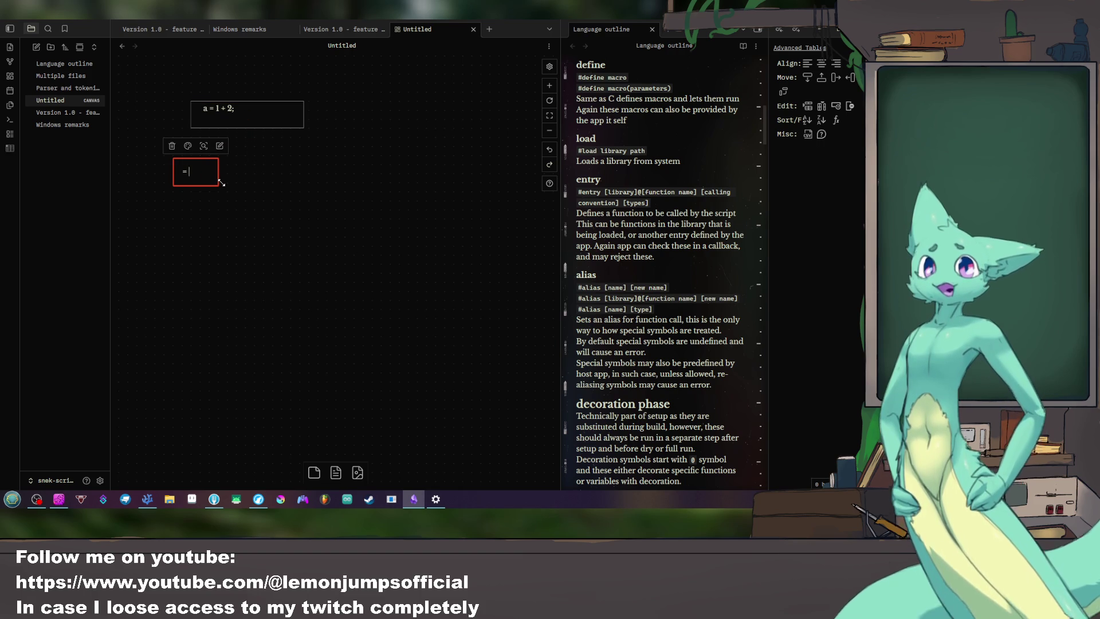
pyautogui.press('BackSpace')
pyautogui.write('()')
pyautogui.press('BackSpace')
pyautogui.write('=()')
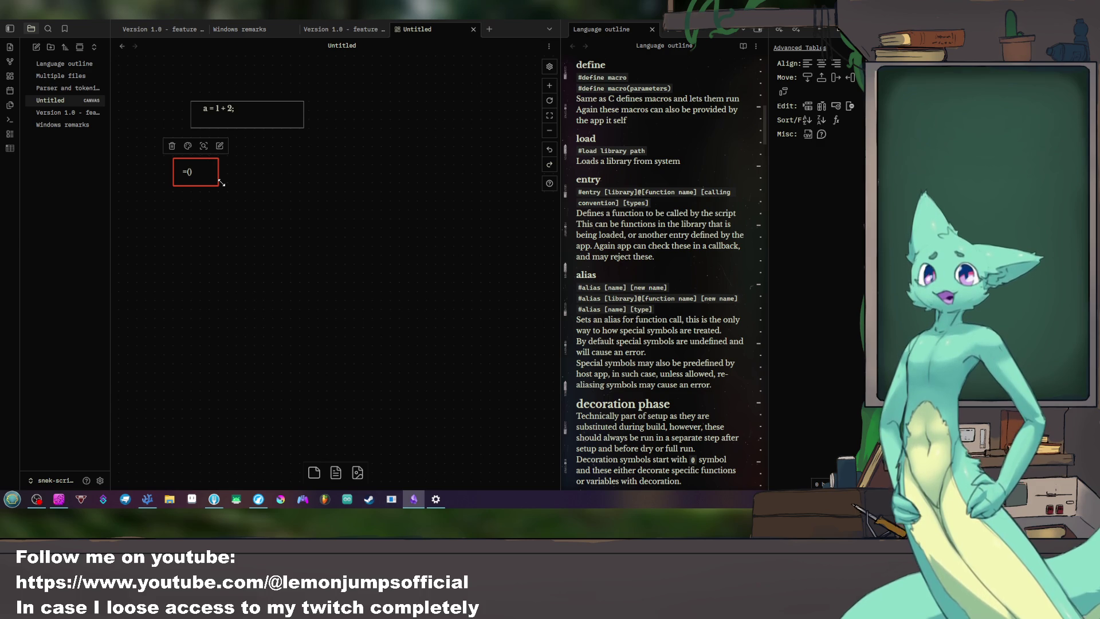
pyautogui.write('1,')
pyautogui.press('Right')
pyautogui.write(';')
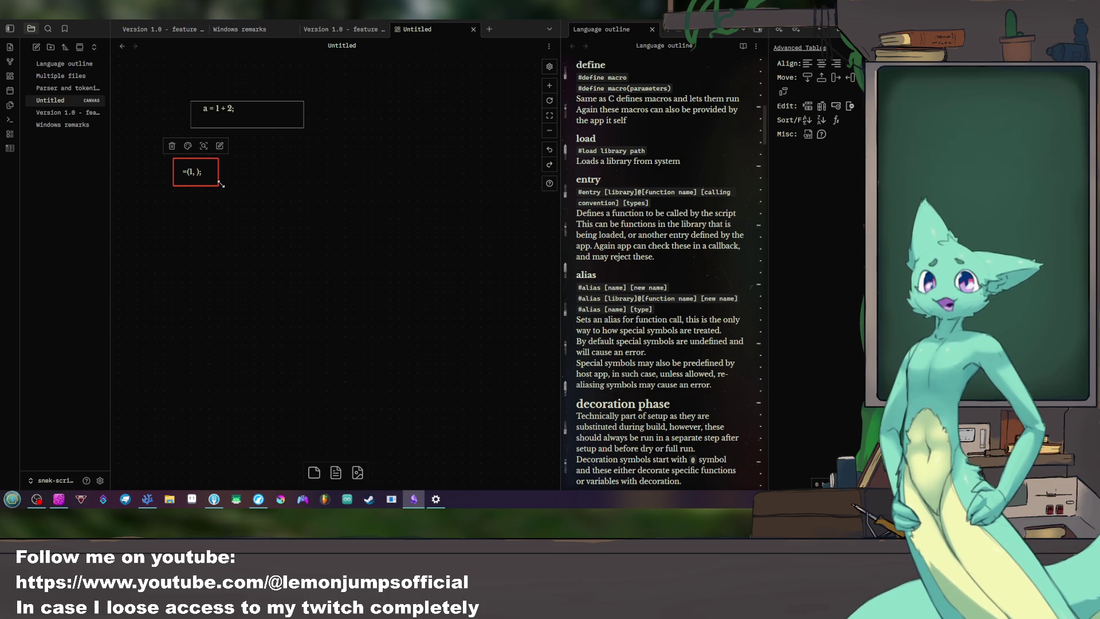
pyautogui.press('Left')
pyautogui.press('Left')
pyautogui.press('Left')
pyautogui.press('BackSpace')
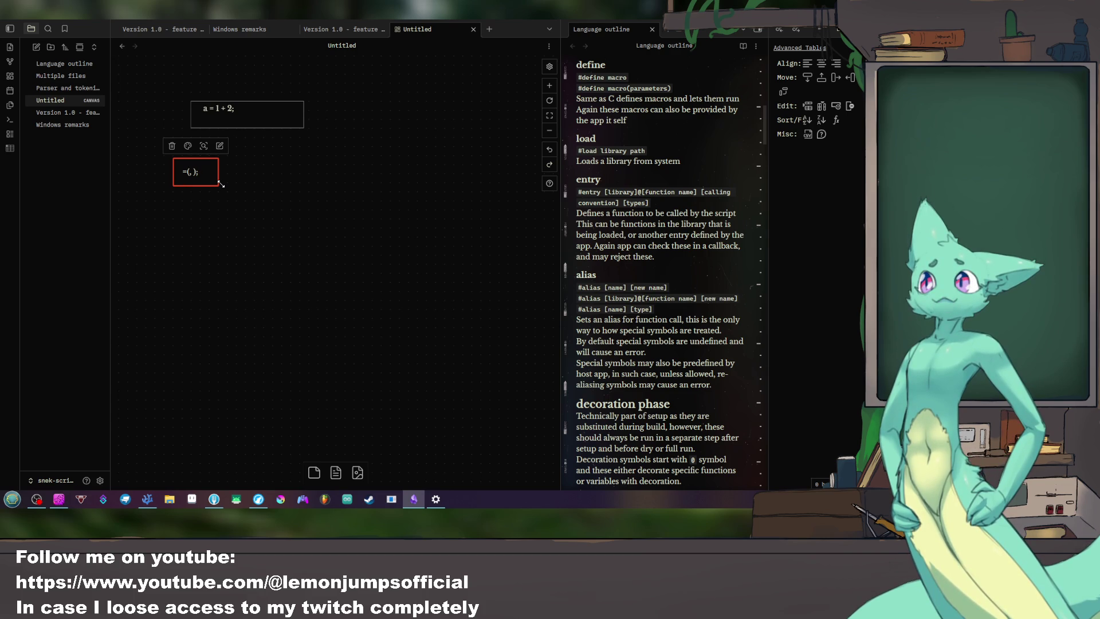
pyautogui.write('a')
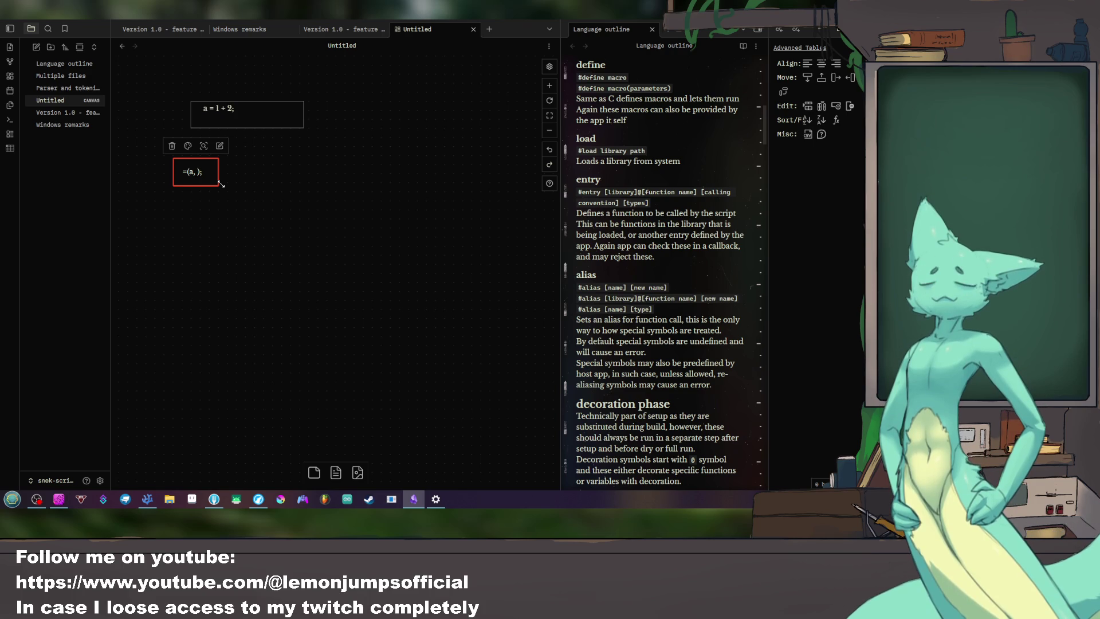
pyautogui.write('othe')
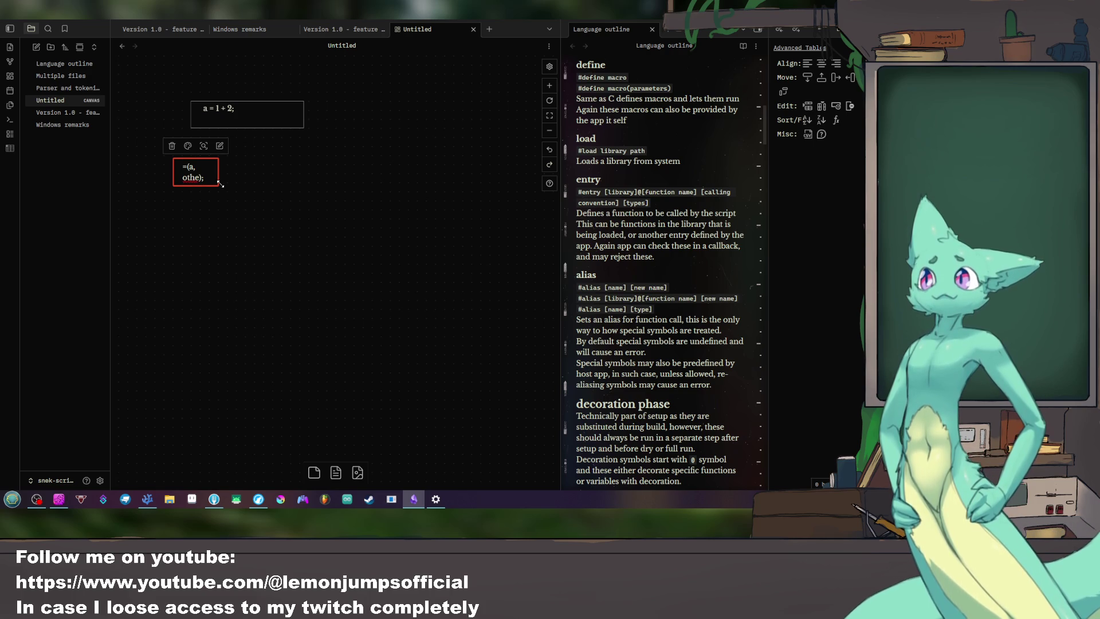
pyautogui.write('r')
pyautogui.moveTo(220, 182)
pyautogui.mouseDown()
pyautogui.moveTo(247, 182)
pyautogui.moveTo(246, 166)
pyautogui.mouseUp()
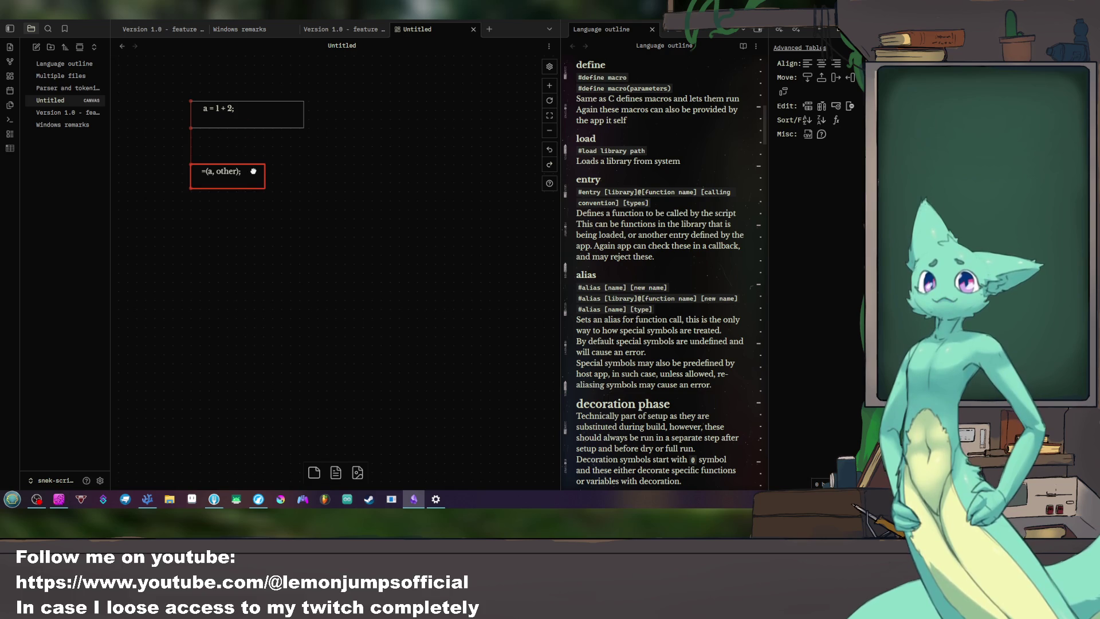
pyautogui.click(340, 233)
# Step: Add a third, narrower card reading '+(1, 2)' below '=(a, other);'
pyautogui.doubleClick(238, 206)
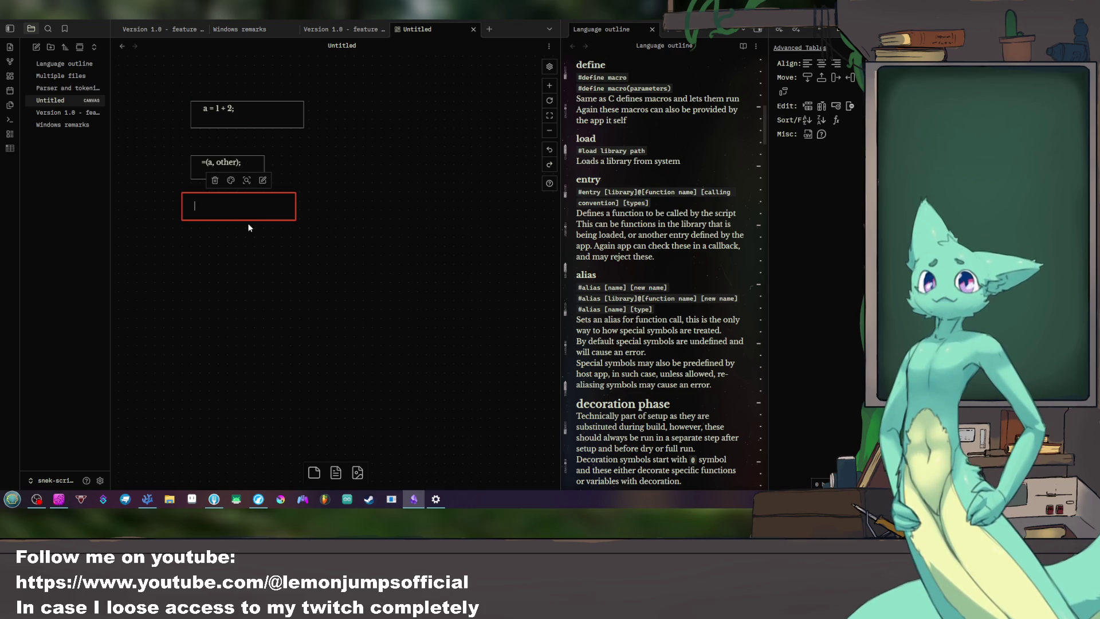
pyautogui.write('=')
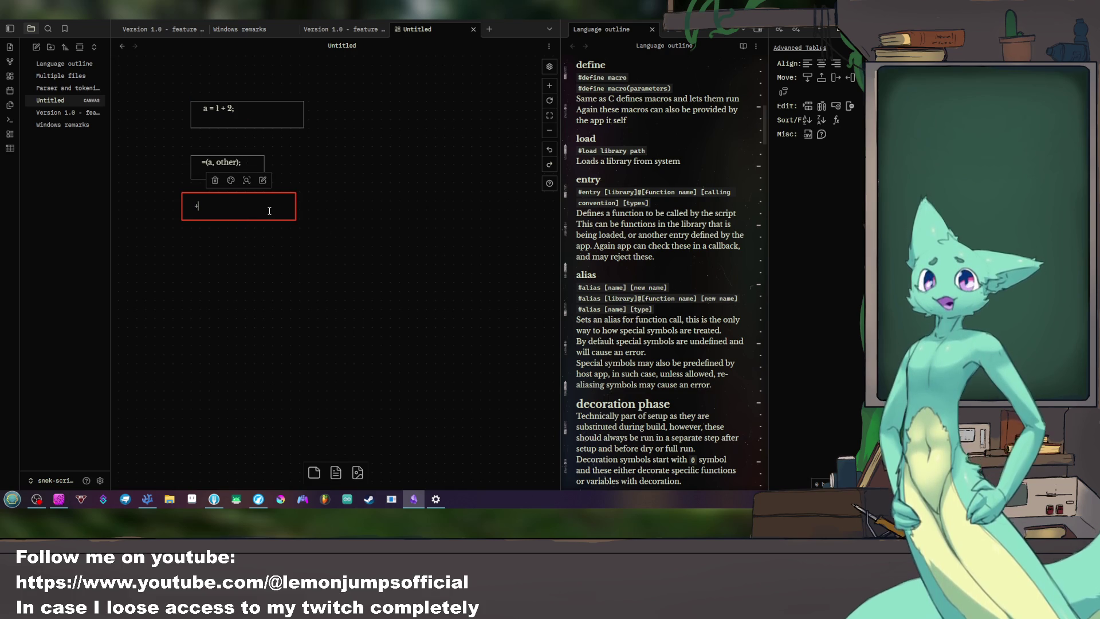
pyautogui.write('0')
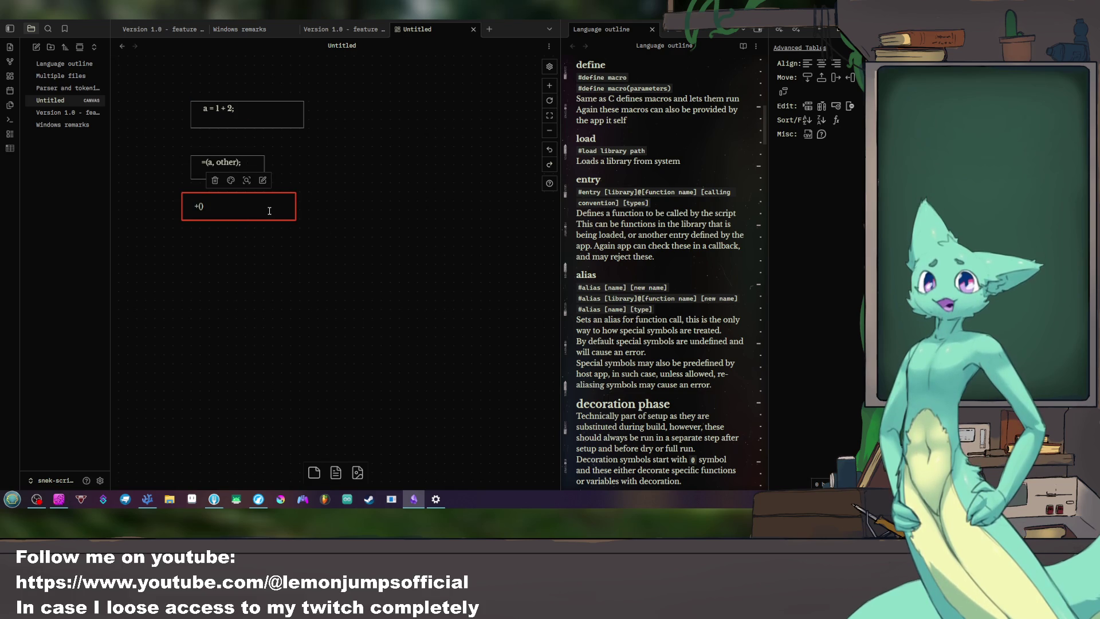
pyautogui.write('1, 2')
pyautogui.press('BackSpace')
pyautogui.press('BackSpace')
pyautogui.write('2')
pyautogui.press('BackSpace')
pyautogui.write('2')
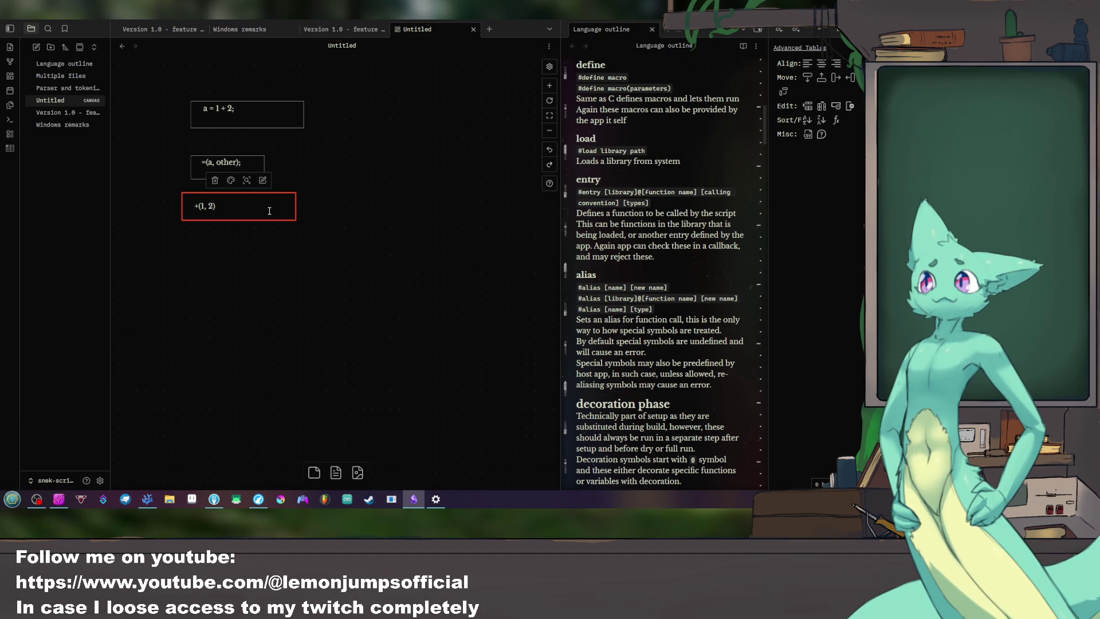
pyautogui.click(293, 241)
pyautogui.moveTo(293, 219); pyautogui.dragTo(238, 212)
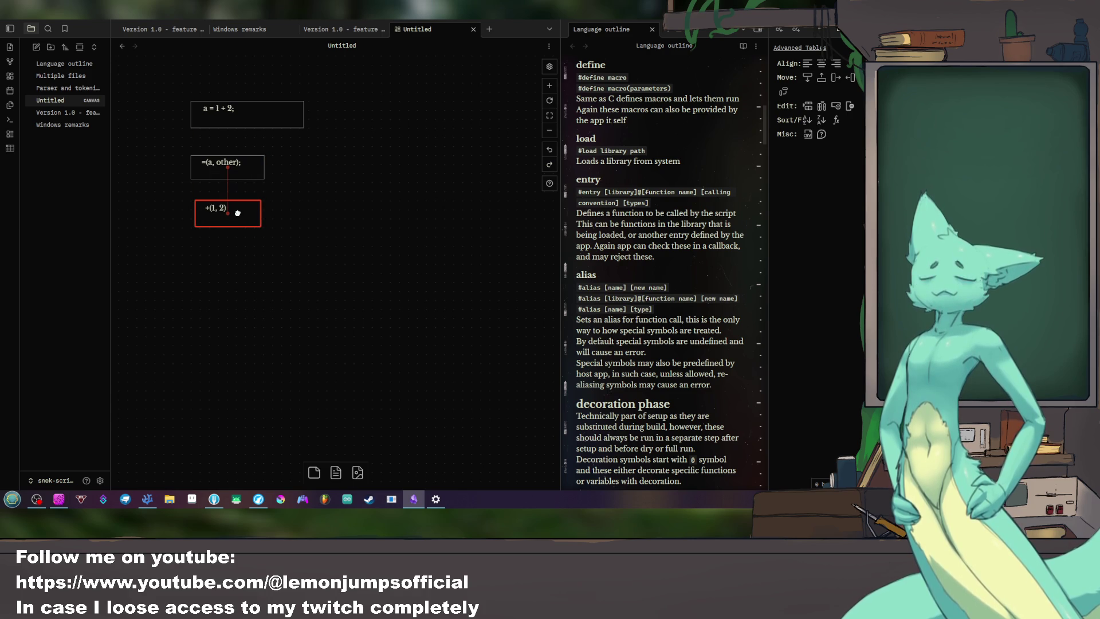
# Step: Shift '+(1, 2)' right and add a narrow 'a' card to its left
pyautogui.click(228, 184)
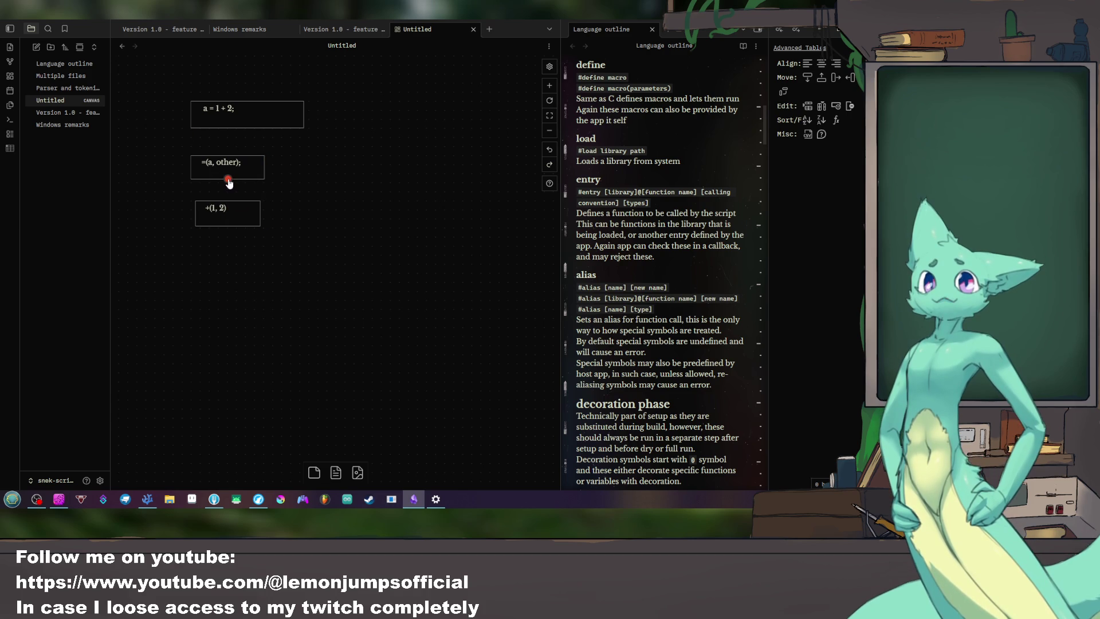
pyautogui.moveTo(220, 213); pyautogui.dragTo(258, 214)
pyautogui.click(205, 259)
pyautogui.doubleClick(205, 259)
pyautogui.write('a')
pyautogui.press('Return')
pyautogui.press('BackSpace')
pyautogui.press('Escape')
pyautogui.moveTo(262, 271)
pyautogui.mouseDown()
pyautogui.moveTo(195, 267)
pyautogui.moveTo(194, 216)
pyautogui.mouseUp()
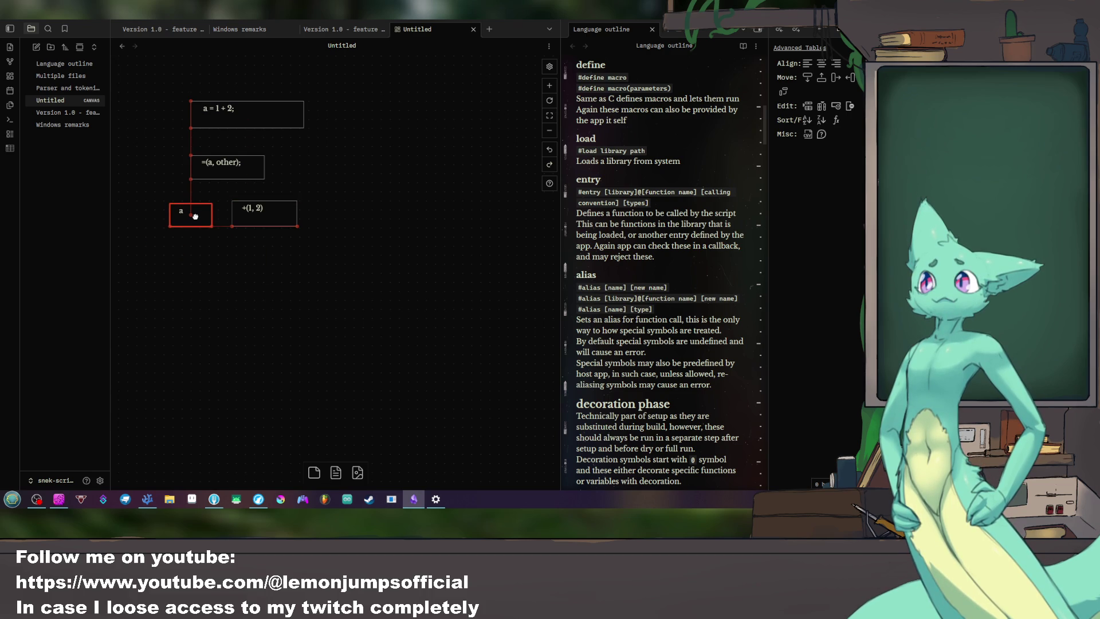
pyautogui.click(199, 227)
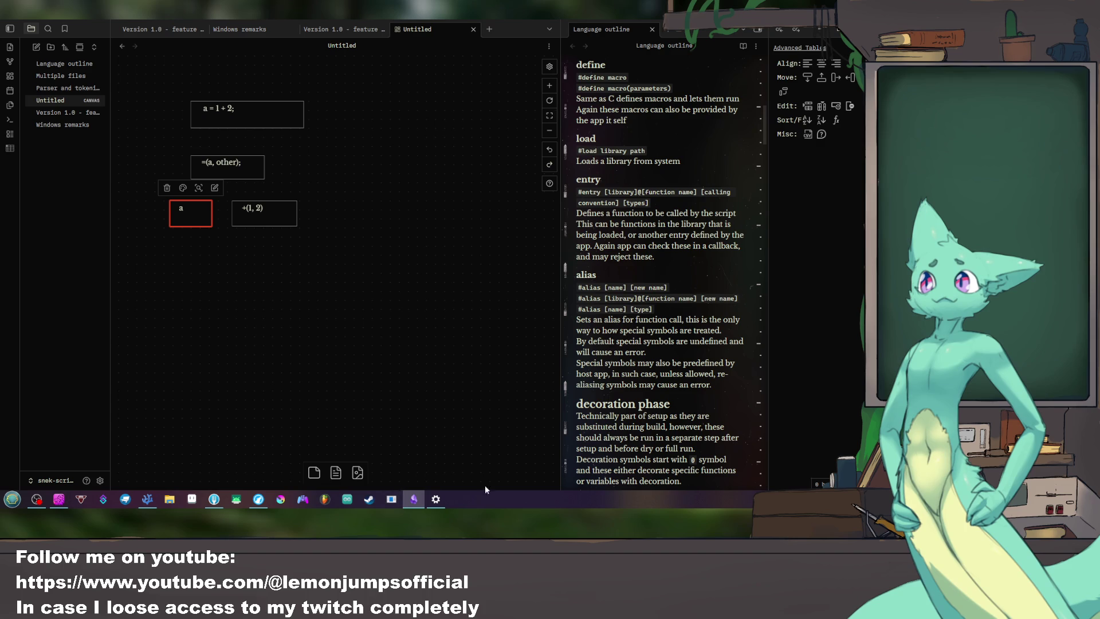
# Step: After keeping the YouTube video playing, connect 'a' and '+(1, 2)' to '=(a, other);' and start a card below
pyautogui.click(258, 498)
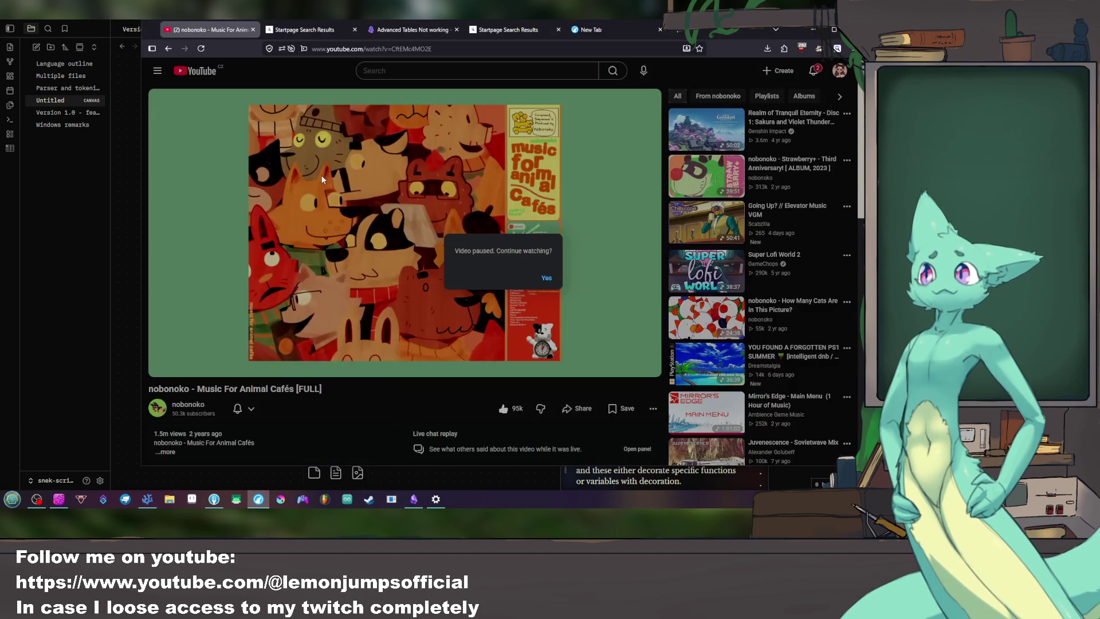
pyautogui.click(211, 30)
pyautogui.click(549, 277)
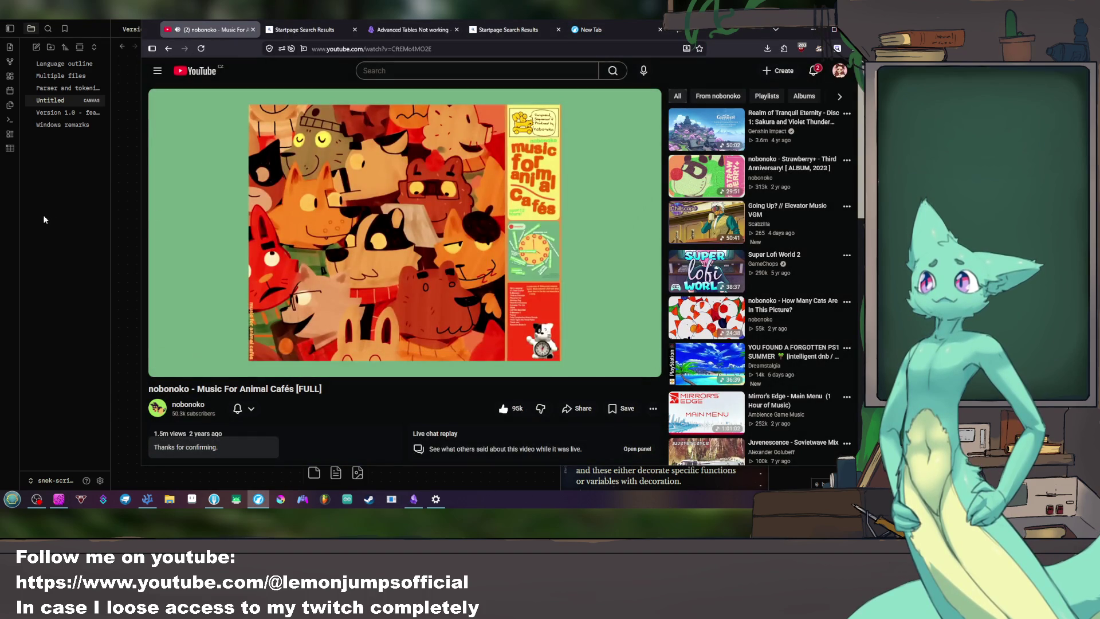
pyautogui.click(44, 211)
pyautogui.click(252, 245)
pyautogui.moveTo(196, 200); pyautogui.dragTo(231, 180)
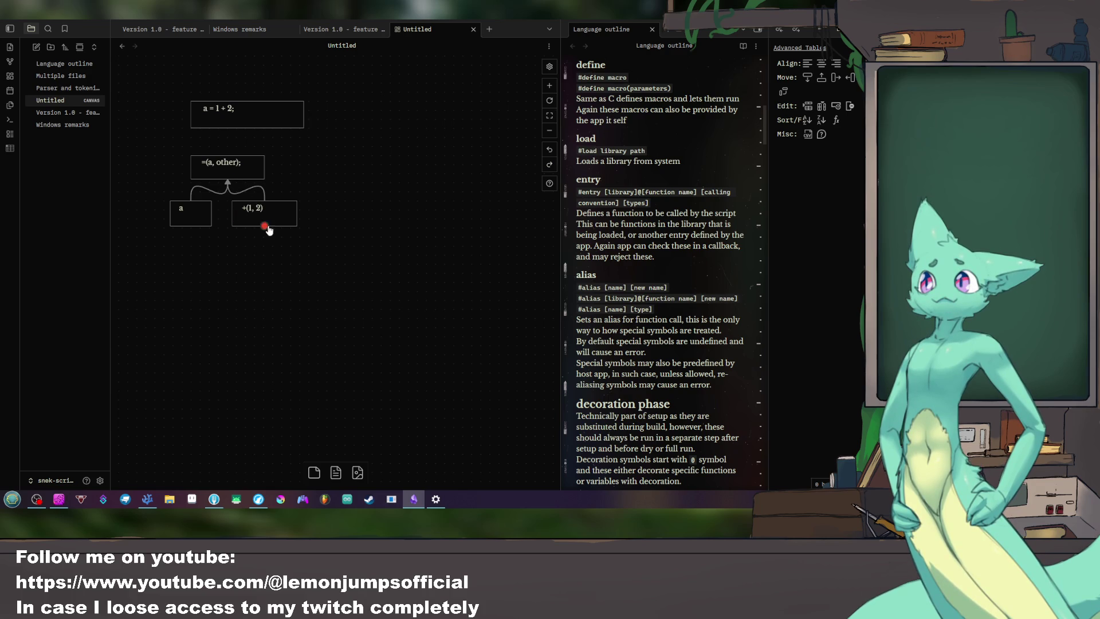
pyautogui.doubleClick(263, 252)
pyautogui.write('1')
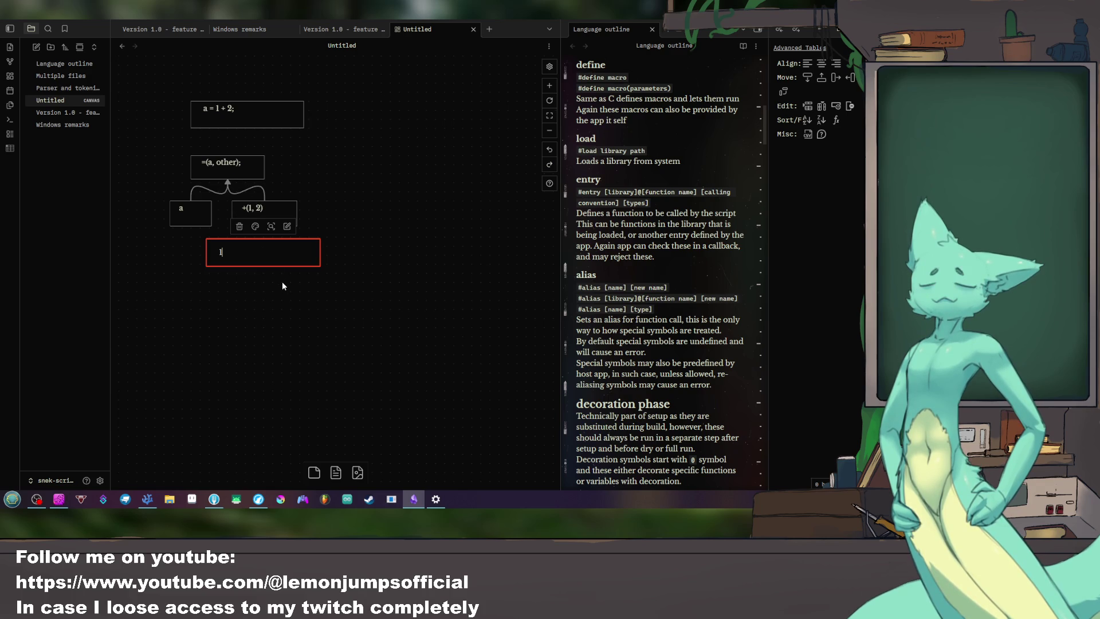
# Step: Create small '1' and '2' cards under '+(1, 2)', then discard the mismatched '2' card
pyautogui.click(282, 281)
pyautogui.doubleClick(338, 285)
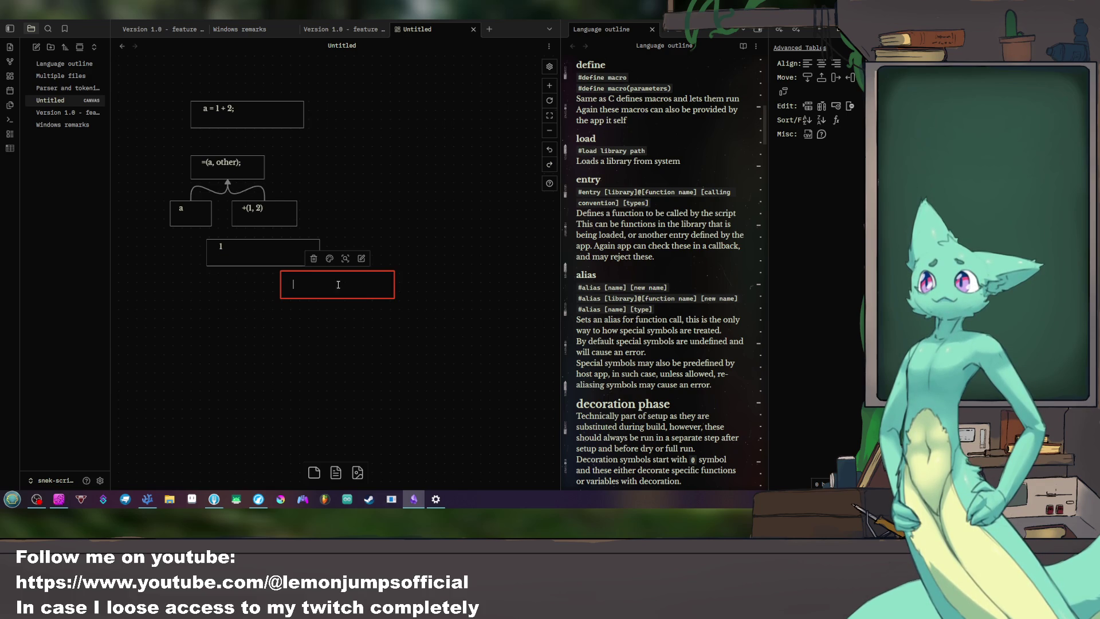
pyautogui.write('2')
pyautogui.click(394, 339)
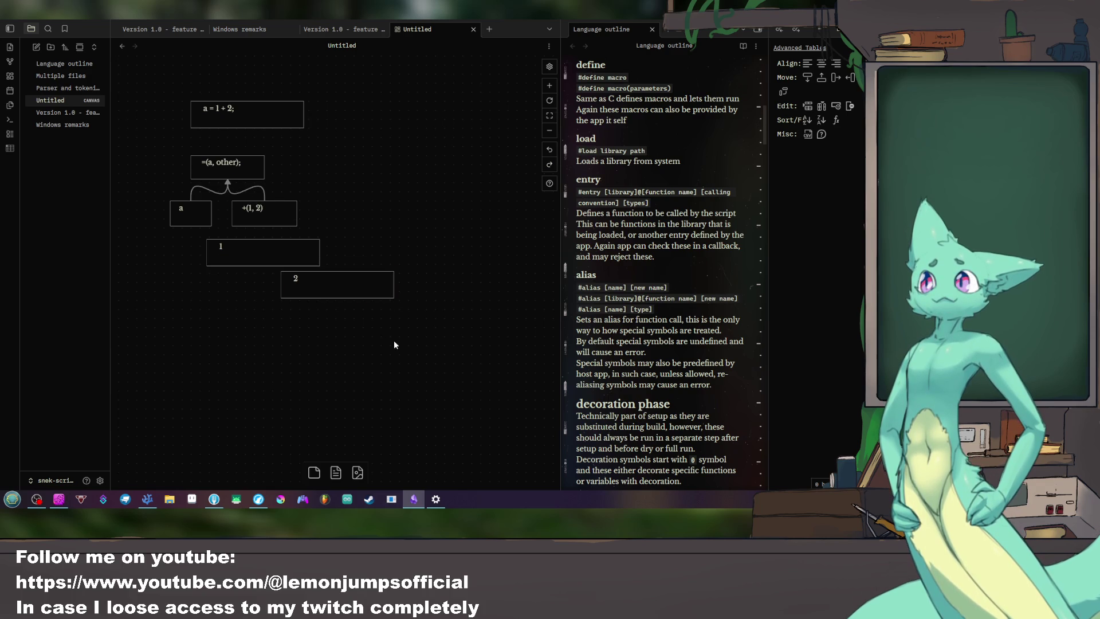
pyautogui.moveTo(393, 290); pyautogui.dragTo(310, 293)
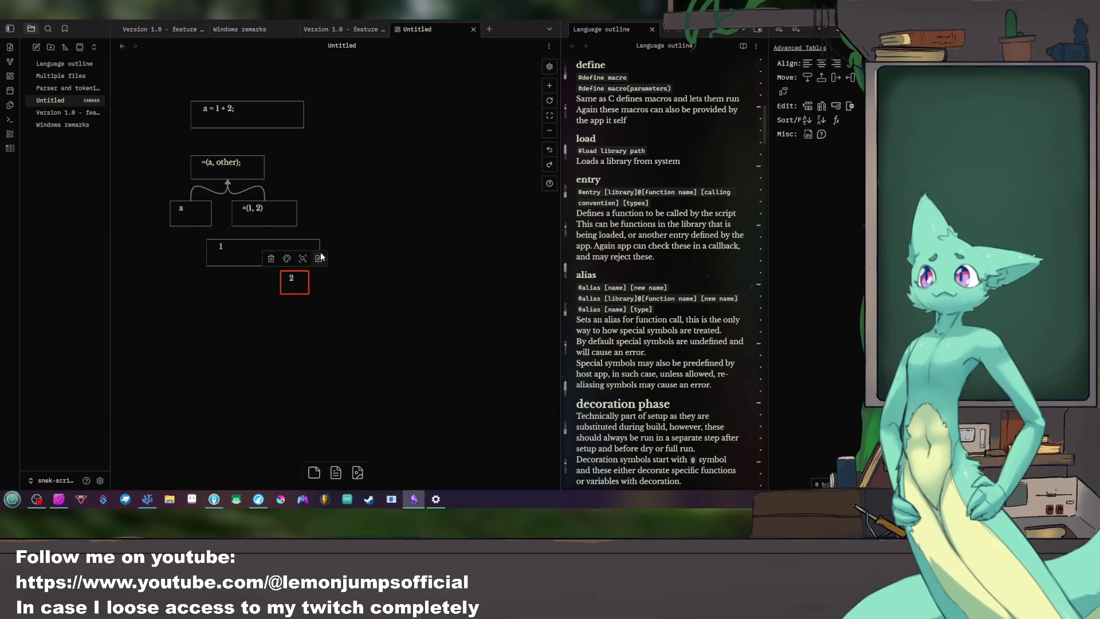
pyautogui.moveTo(321, 247); pyautogui.dragTo(232, 245)
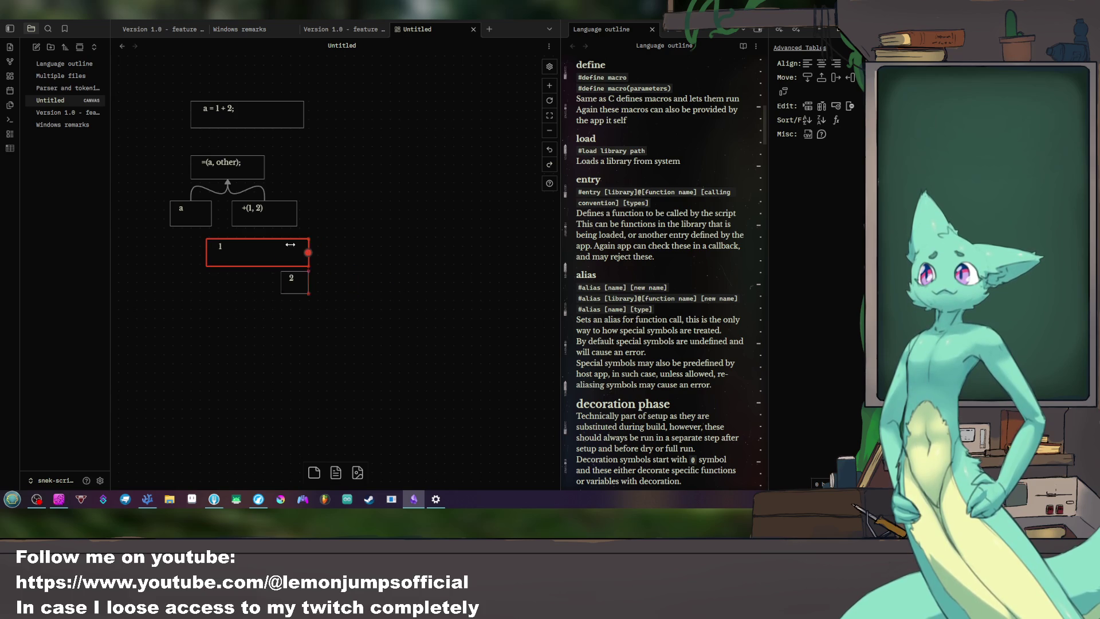
pyautogui.click(294, 283)
pyautogui.press('Delete')
# Step: Duplicate the '1' card as '2', and align both cards under '+(1, 2)'
pyautogui.click(222, 256)
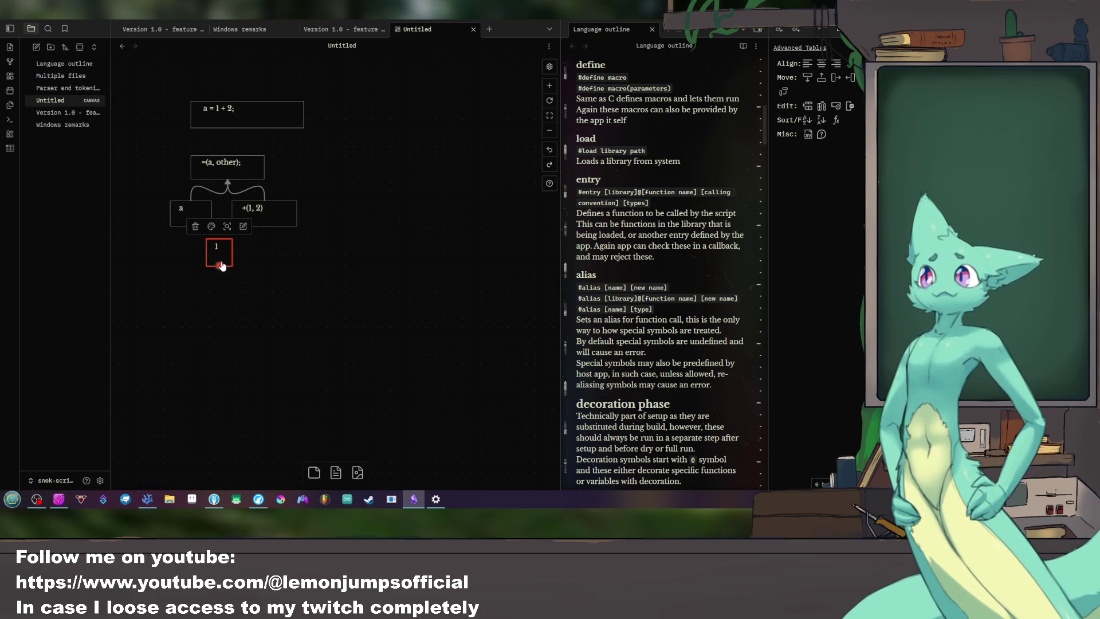
pyautogui.hotkey('ctrl', 'v')
pyautogui.moveTo(336, 273); pyautogui.dragTo(291, 248)
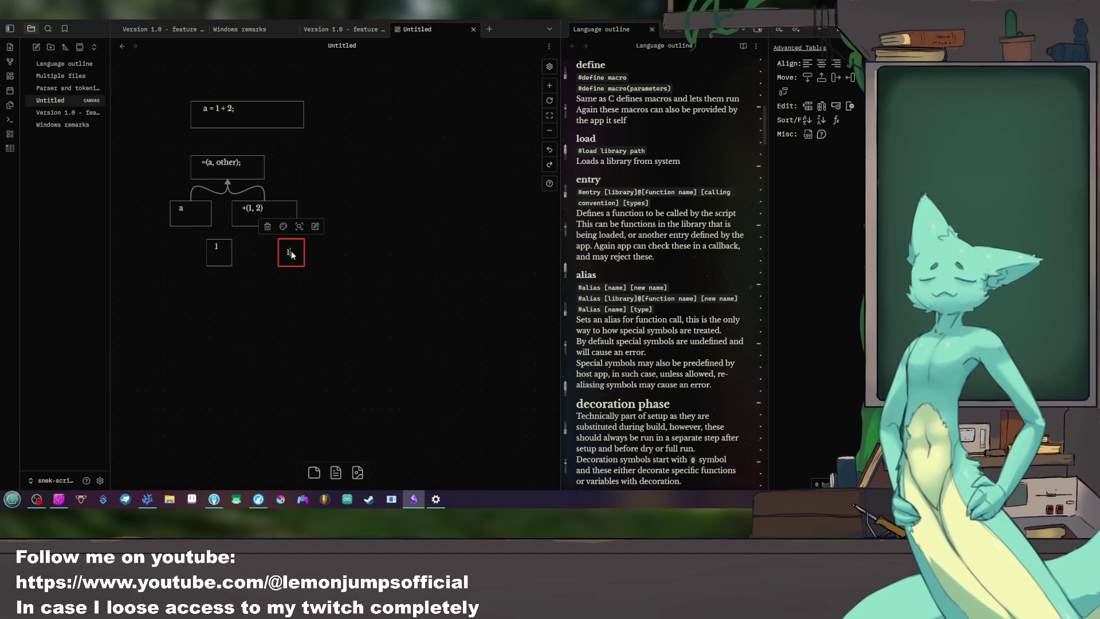
pyautogui.click(313, 311)
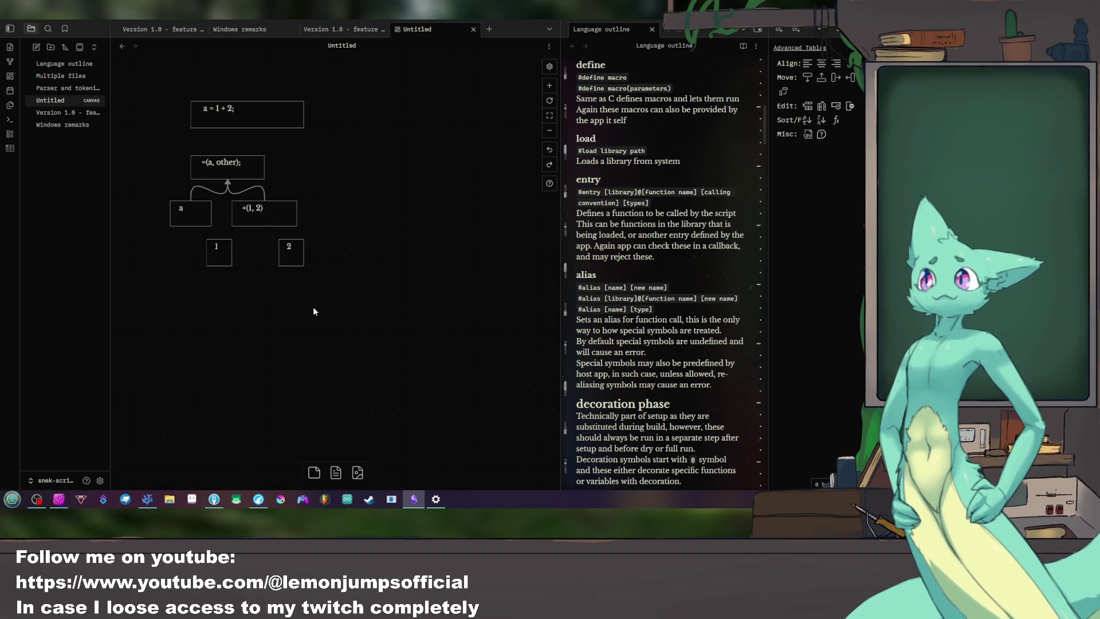
pyautogui.moveTo(218, 249)
pyautogui.mouseDown()
pyautogui.moveTo(284, 252)
pyautogui.moveTo(264, 227)
pyautogui.moveTo(287, 260)
pyautogui.moveTo(246, 260)
pyautogui.mouseUp()
pyautogui.click(338, 294)
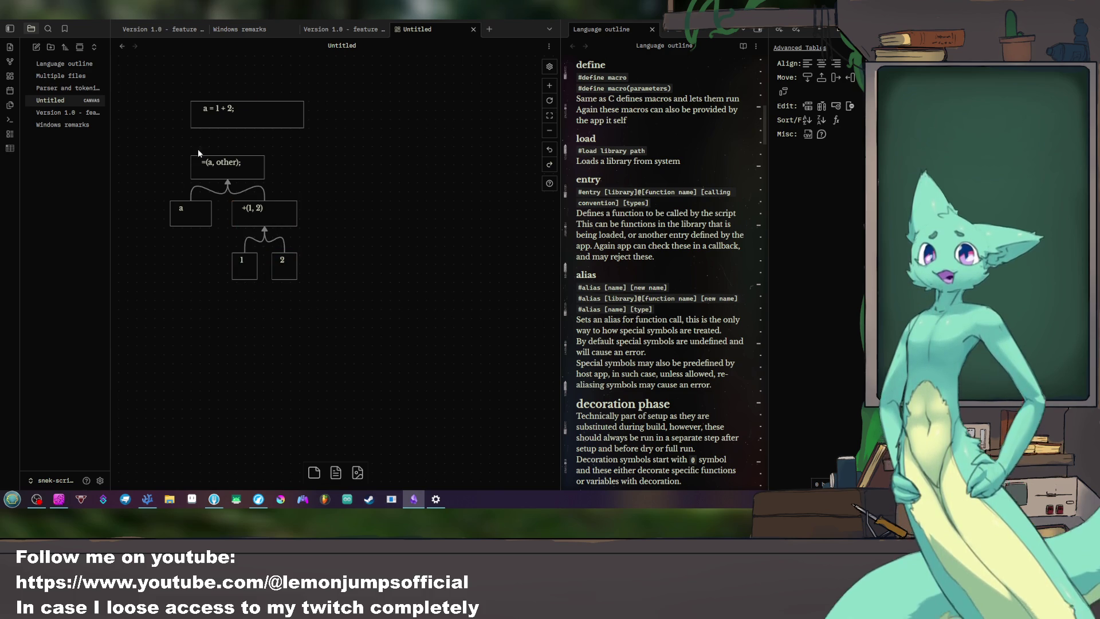
# Step: Link '=(a, other);' up to 'a = 1 + 2;', then open the Version 1.0 - feature list note
pyautogui.moveTo(228, 158); pyautogui.dragTo(248, 131)
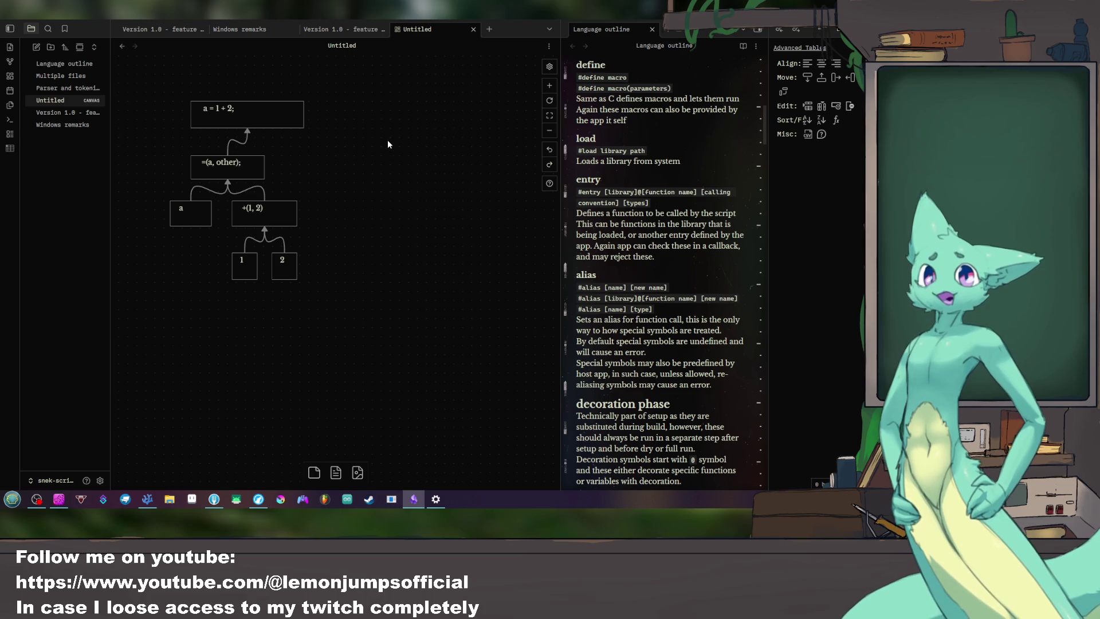
pyautogui.click(354, 26)
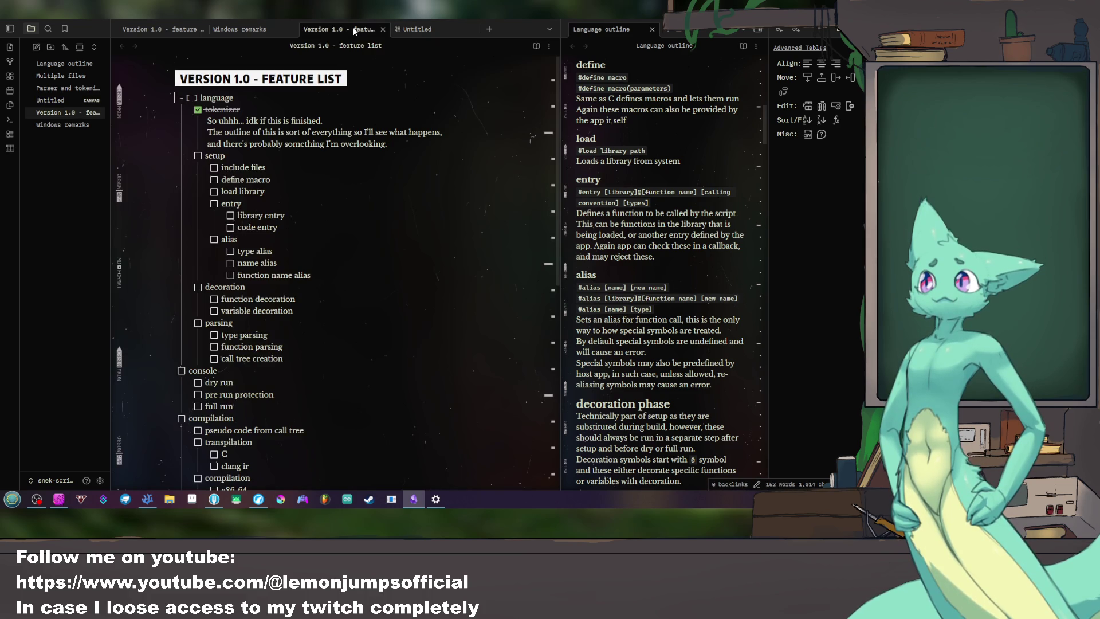
# Step: Flip through the note tabs and bring up the Parser and tokenizer note
pyautogui.click(241, 31)
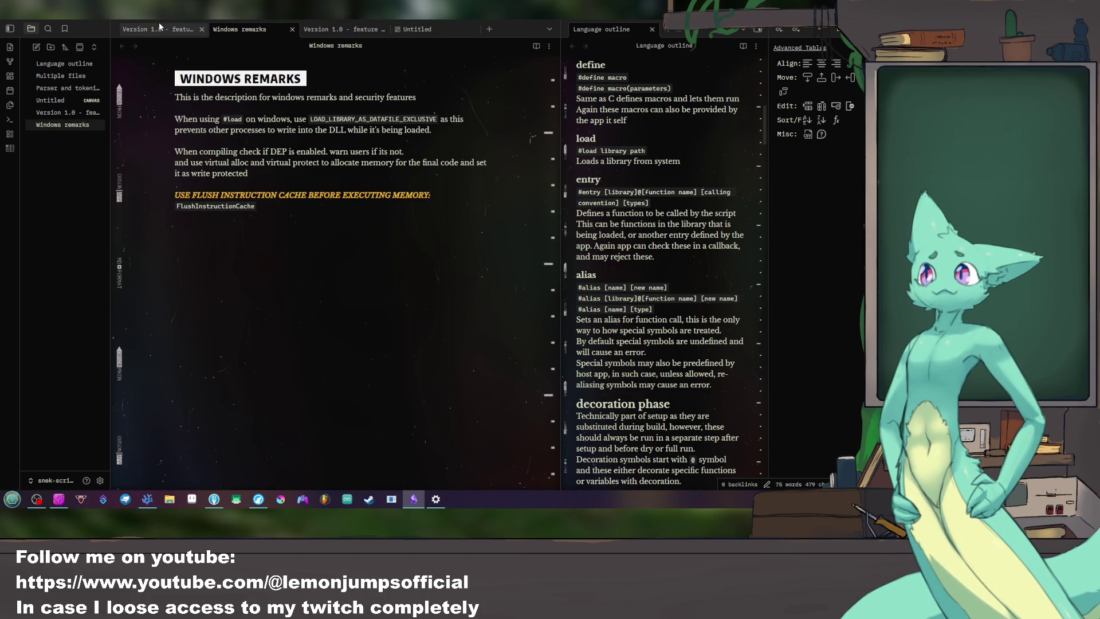
pyautogui.click(176, 28)
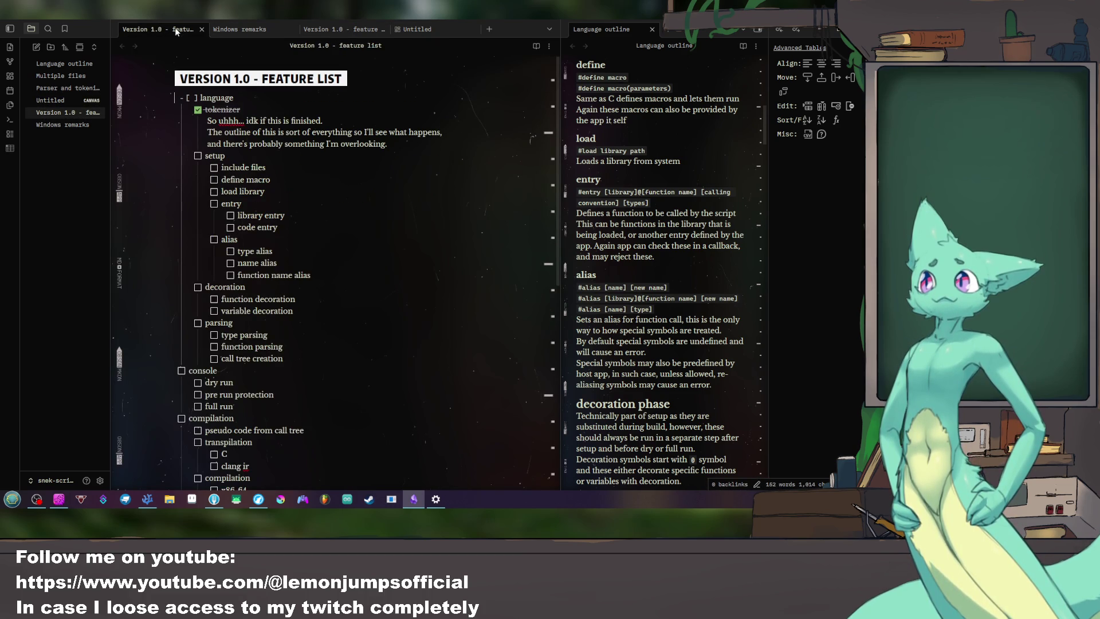
pyautogui.click(246, 30)
pyautogui.click(331, 28)
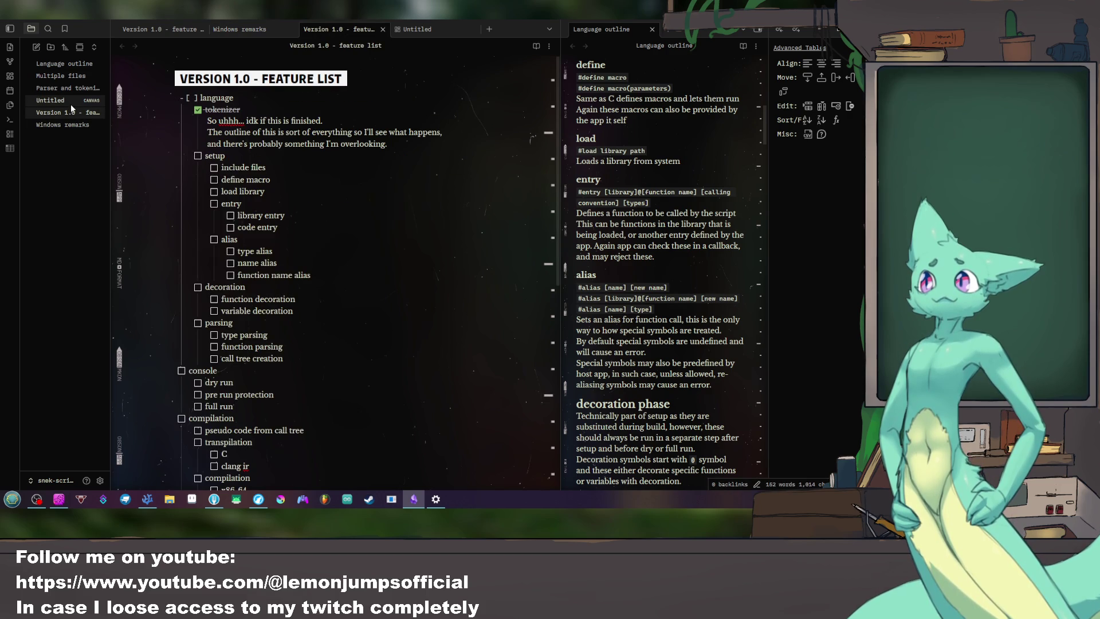
pyautogui.click(86, 89)
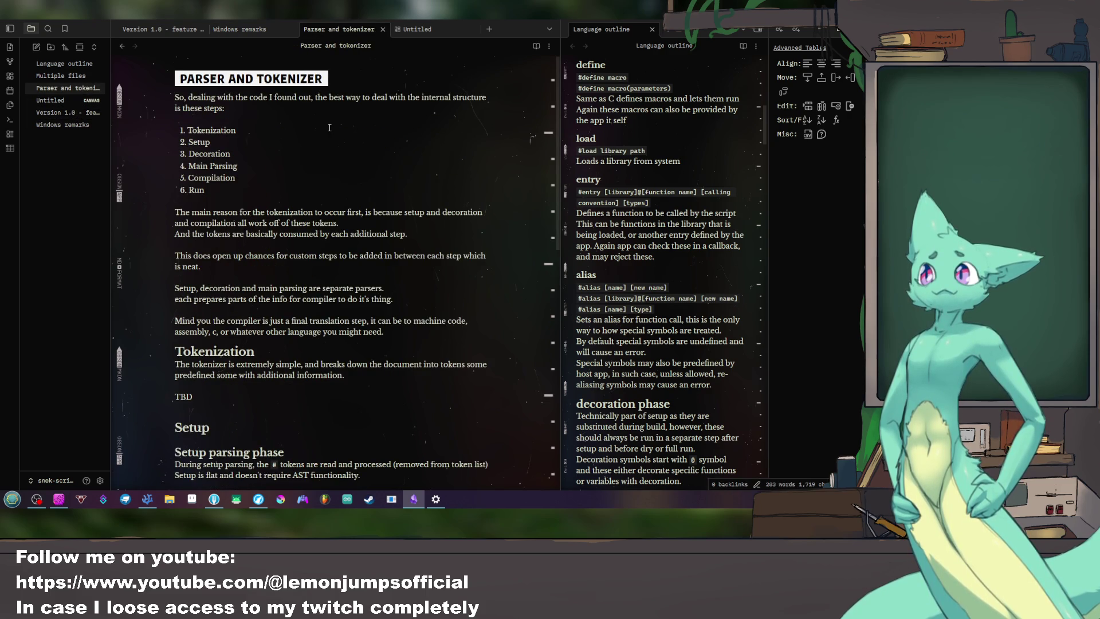
pyautogui.scroll(-5, 328, 210)
pyautogui.scroll(-9, 329, 211)
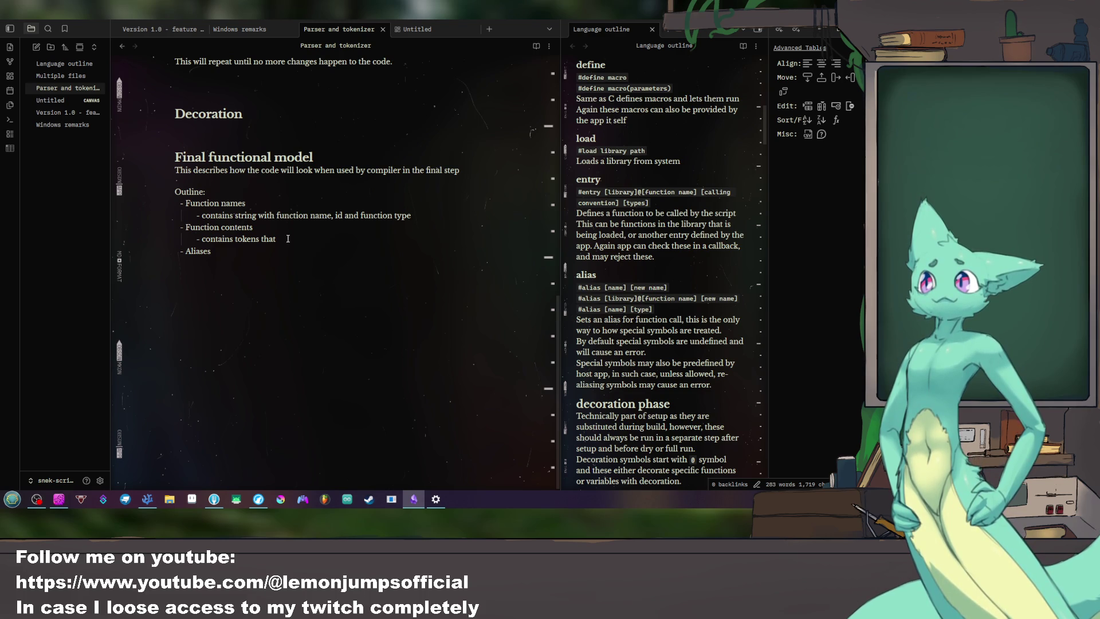
# Step: Select the words 'contains tokens that' and bring the YouTube window forward
pyautogui.moveTo(289, 239); pyautogui.dragTo(204, 242)
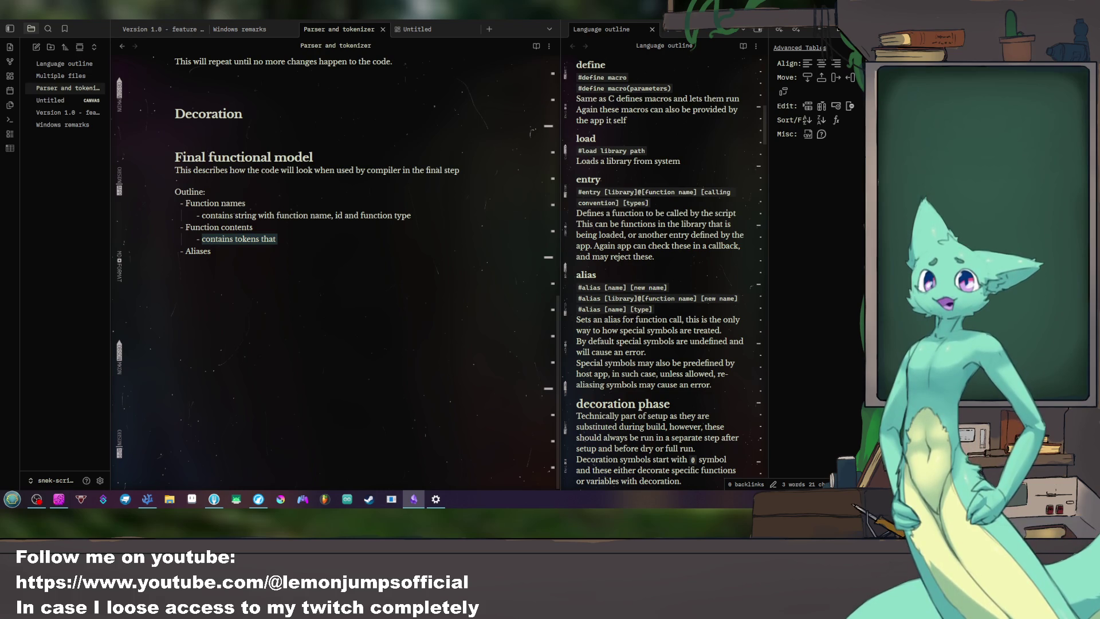
pyautogui.click(266, 501)
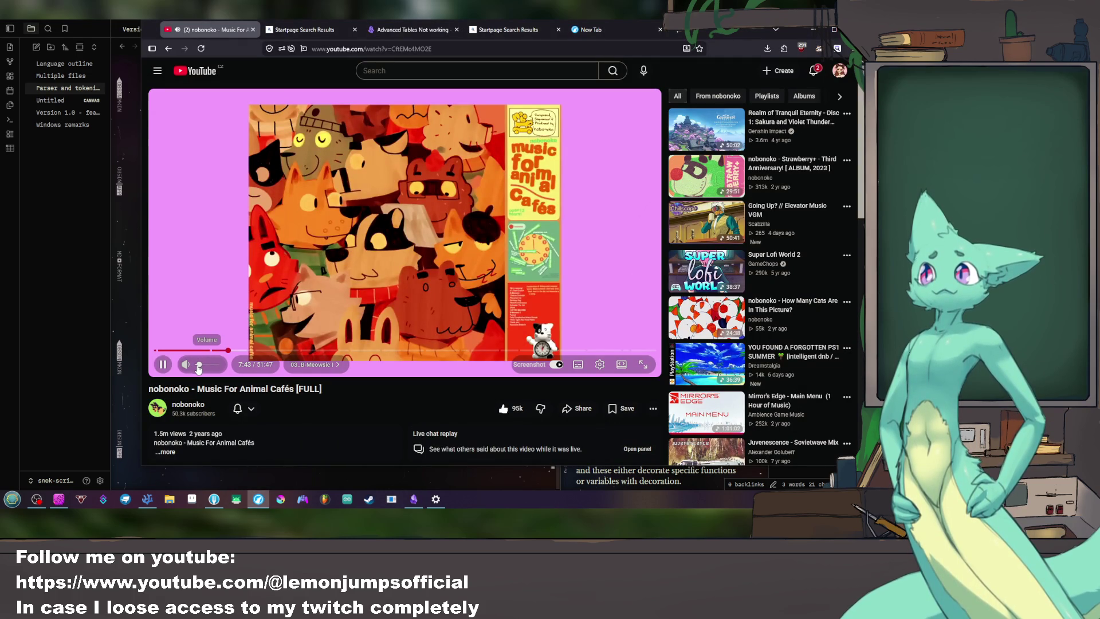
# Step: Return to the note, reselect 'contains tokens that', and Alt-Tab between windows
pyautogui.click(813, 33)
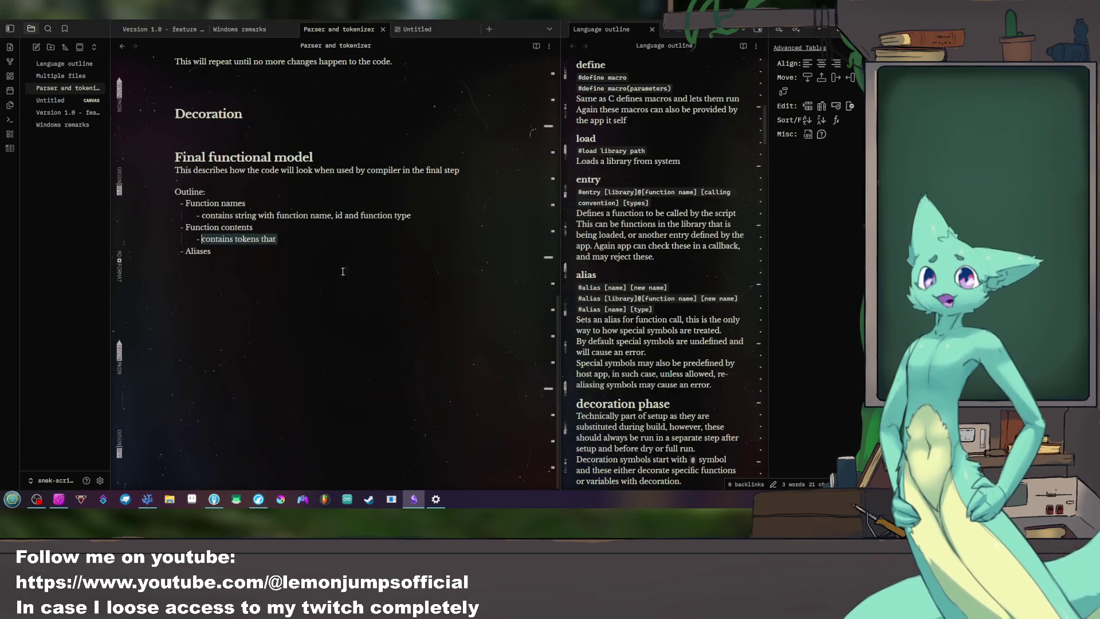
pyautogui.click(313, 241)
pyautogui.hotkey('shift', 'Home')
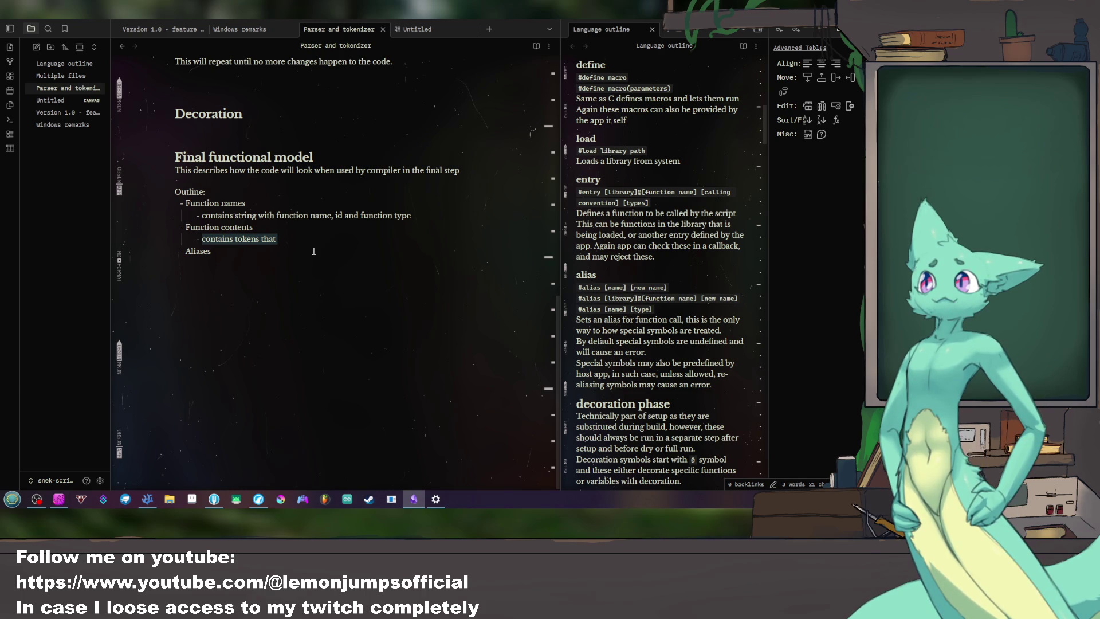
pyautogui.hotkey('alt', 'Tab')
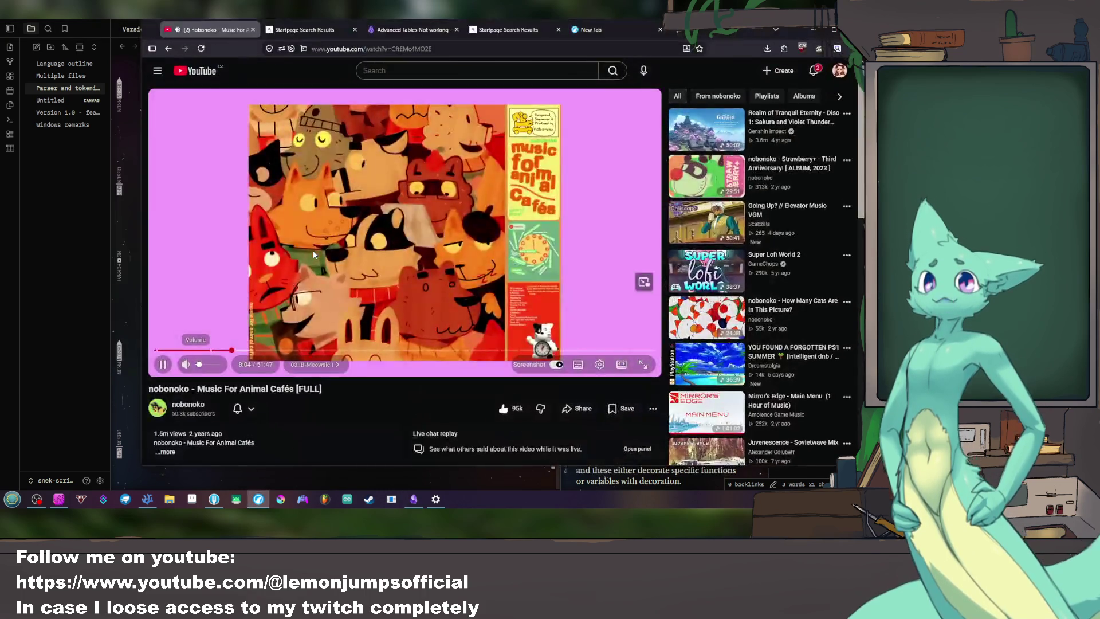
pyautogui.hotkey('alt', 'Tab')
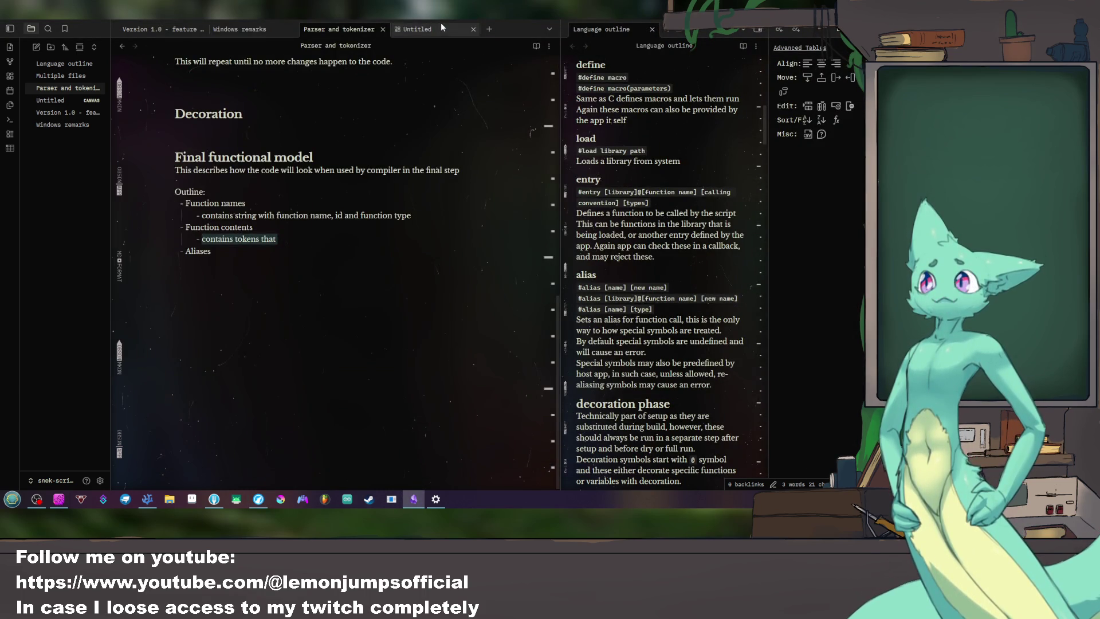
# Step: Switch to the Untitled canvas and create an empty text card beside the parse tree
pyautogui.click(441, 27)
pyautogui.scroll(3, 356, 181)
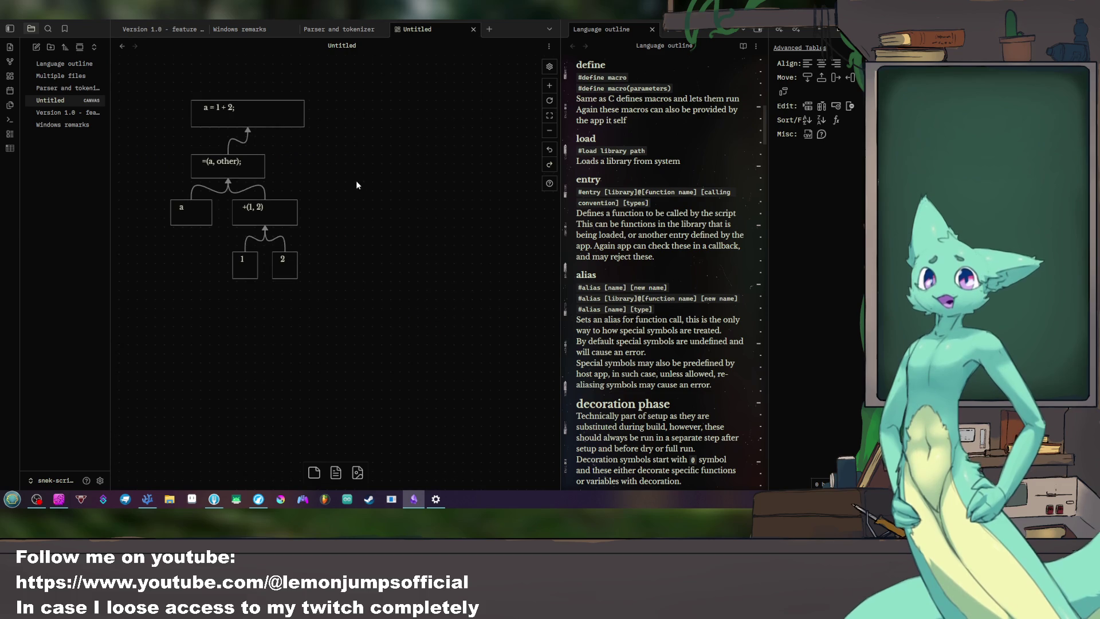
pyautogui.doubleClick(401, 178)
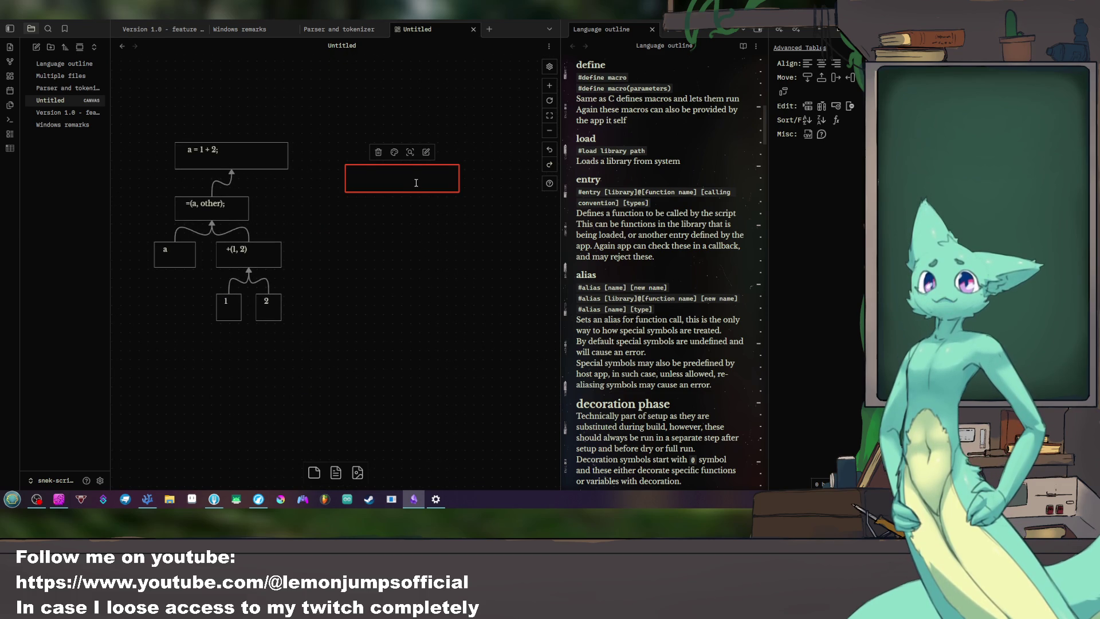
pyautogui.write('definition of =')
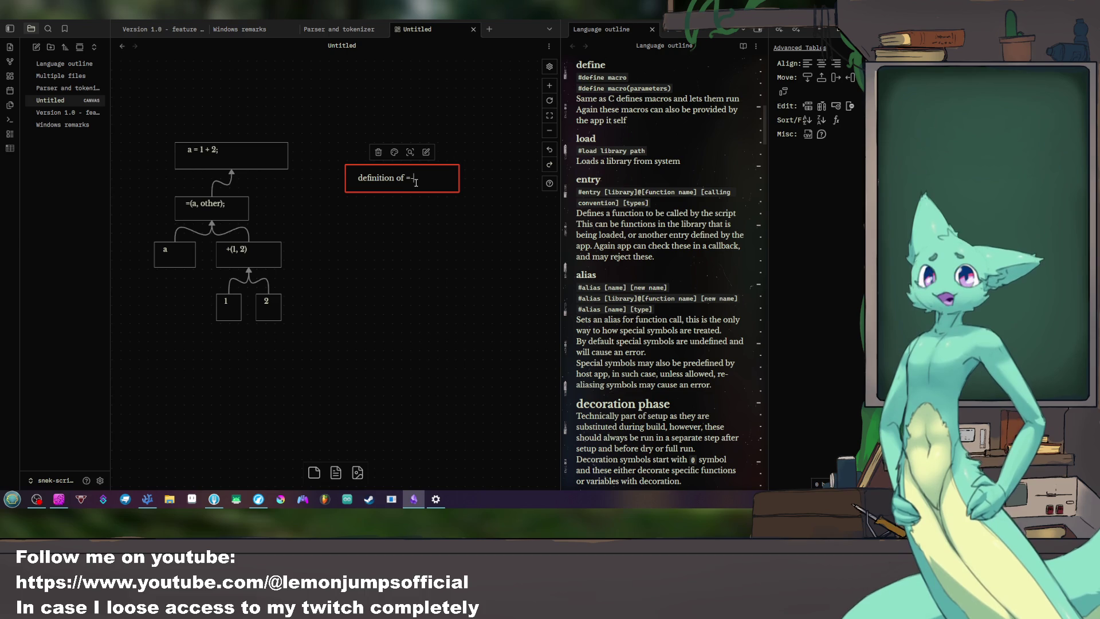
# Step: Finish the 'definition of =' card and add a 'definition of +' card beneath it
pyautogui.press('Escape')
pyautogui.moveTo(423, 178); pyautogui.dragTo(462, 209)
pyautogui.doubleClick(447, 302)
pyautogui.write('definition of')
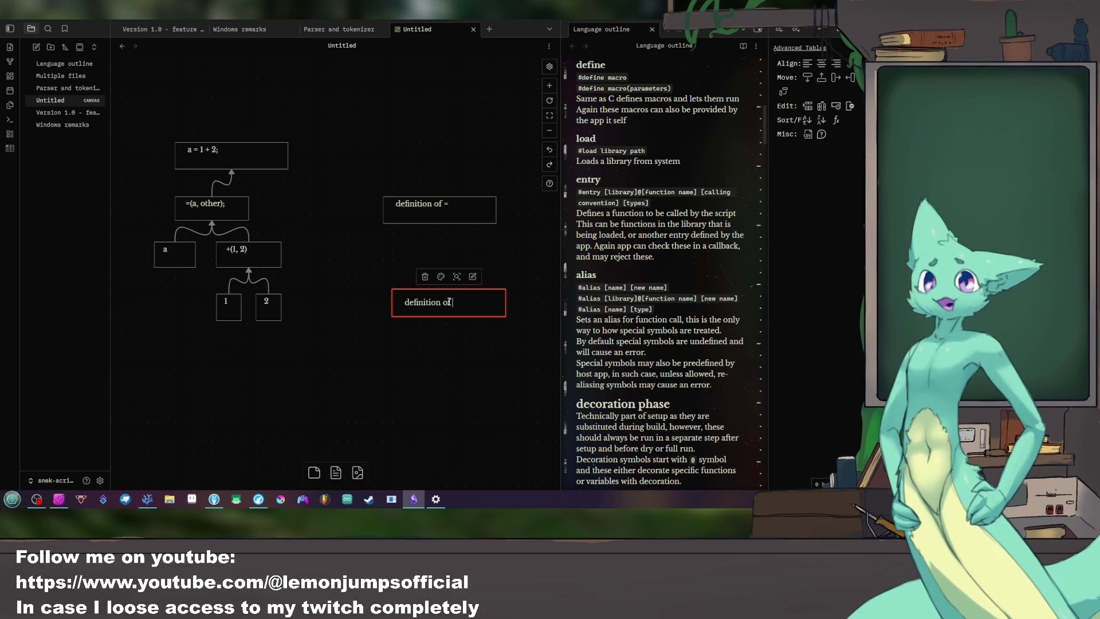
pyautogui.write(' =')
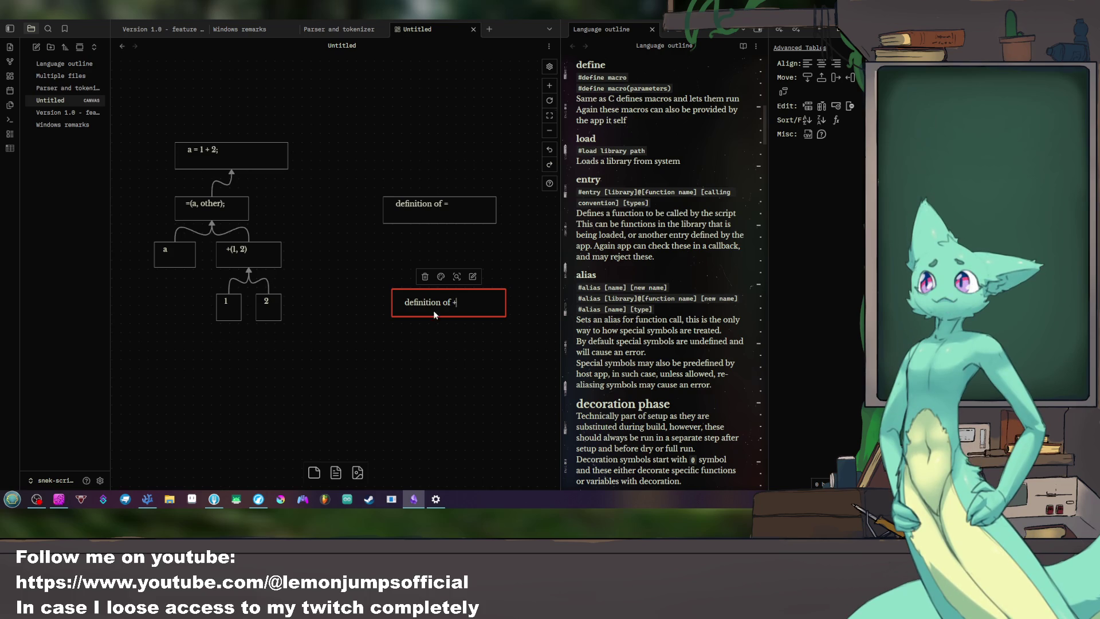
pyautogui.click(409, 381)
pyautogui.moveTo(455, 303); pyautogui.dragTo(452, 260)
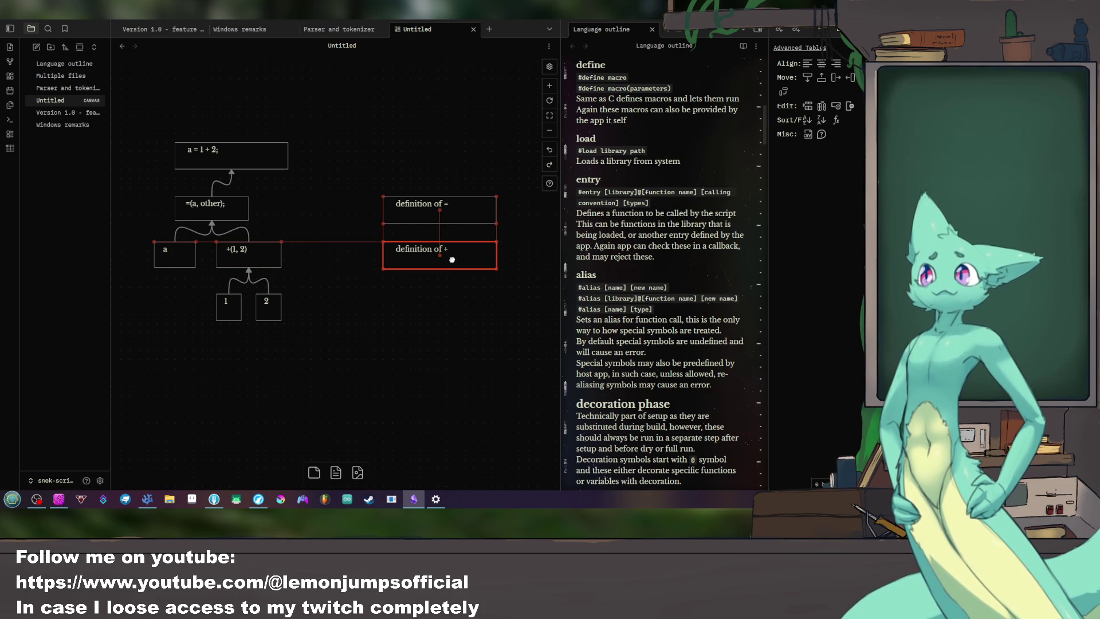
# Step: Draw an arrow from the +(1, 2) card to 'definition of +'
pyautogui.click(443, 209)
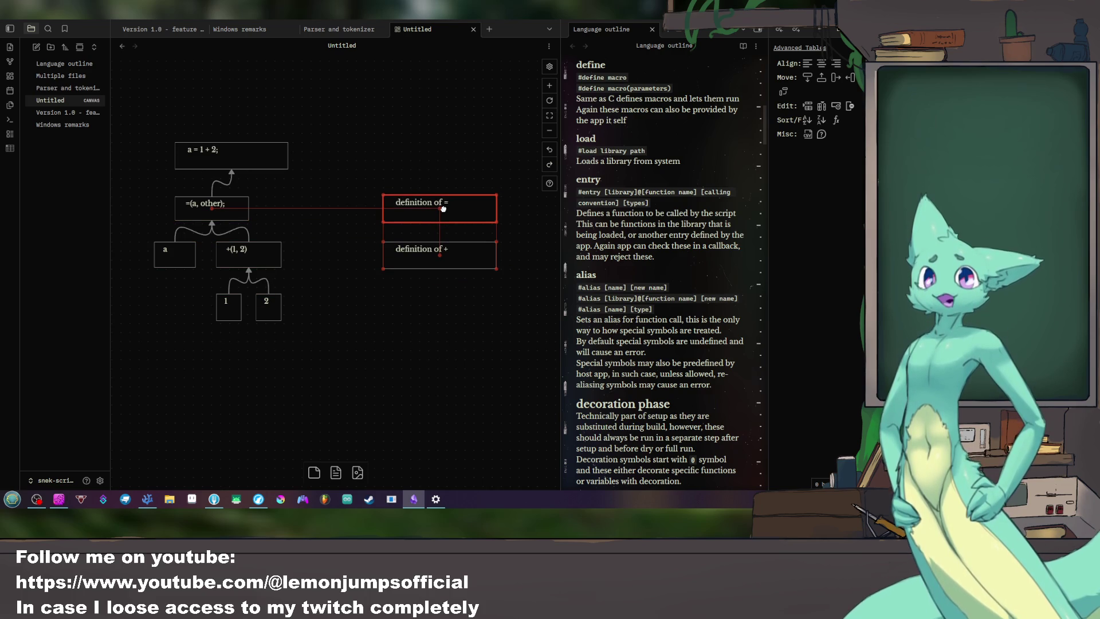
pyautogui.click(445, 250)
pyautogui.click(442, 286)
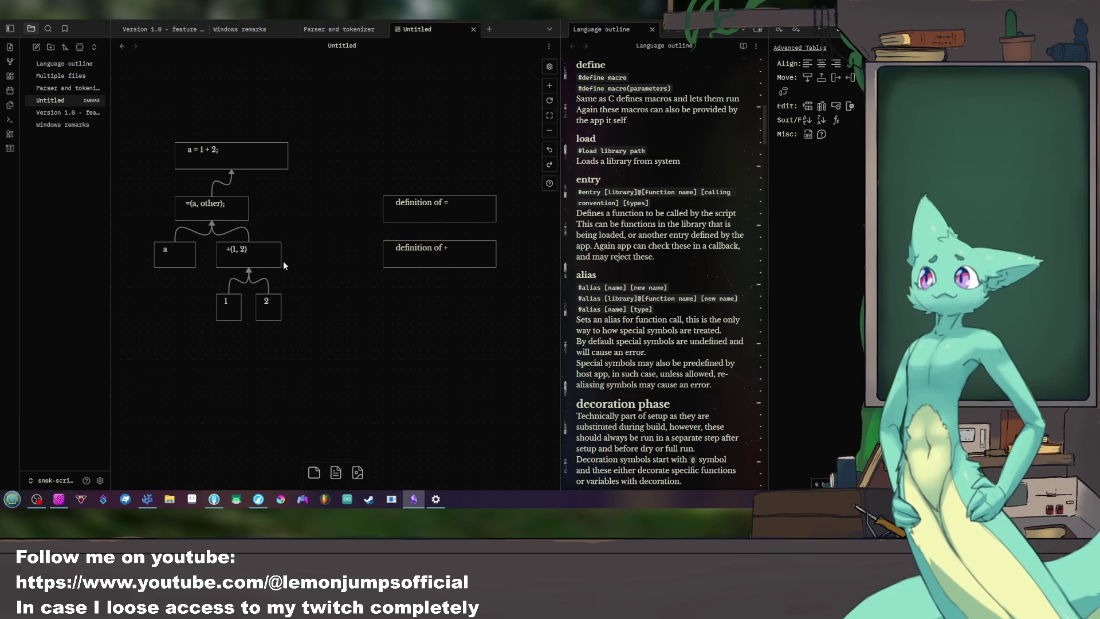
pyautogui.moveTo(281, 254); pyautogui.dragTo(383, 254)
# Step: Connect the =(a, other); card to 'definition of =' and return to the Parser and tokenizer note
pyautogui.moveTo(250, 209); pyautogui.dragTo(440, 213)
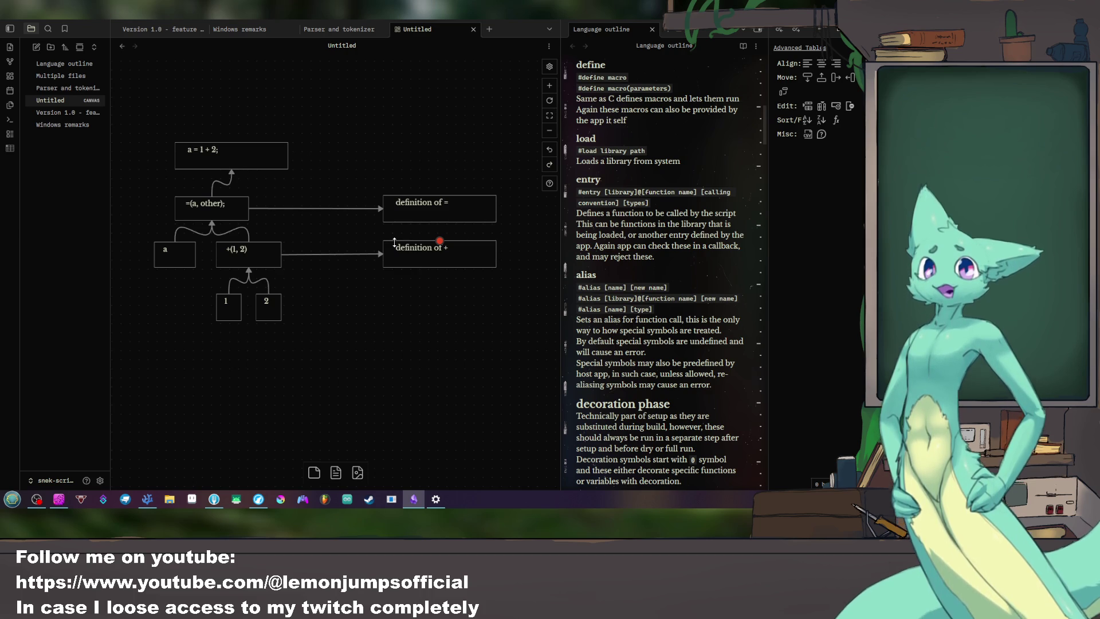
pyautogui.hotkey('alt', 'Tab')
pyautogui.hotkey('alt', 'Tab')
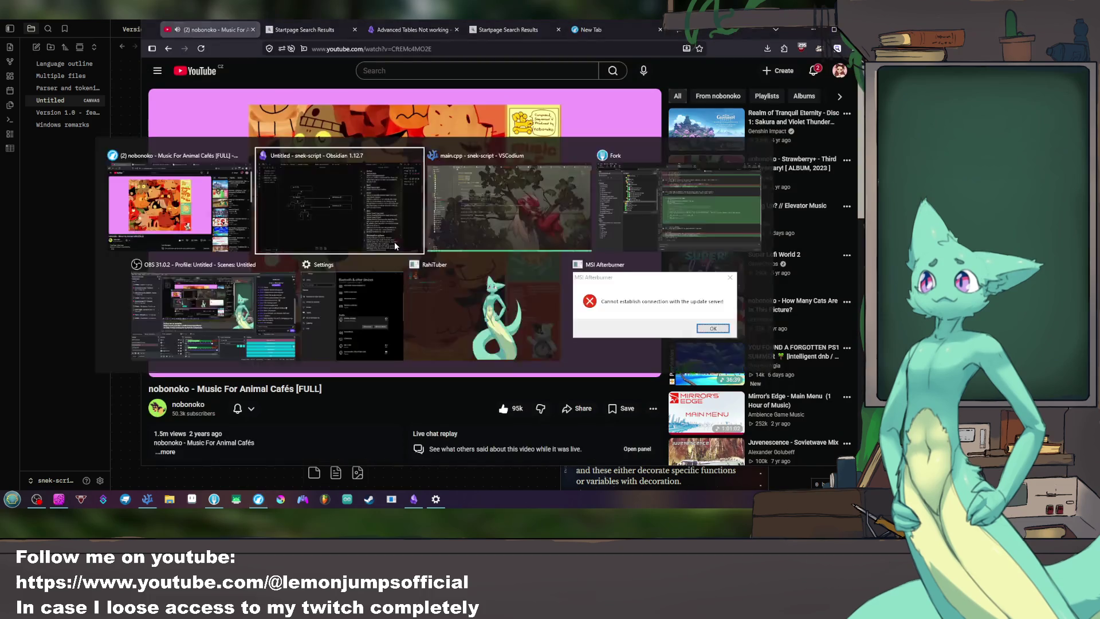
pyautogui.hotkey('alt', 'Tab')
pyautogui.hotkey('alt', 'Tab')
pyautogui.hotkey('alt', 'Tab')
pyautogui.hotkey('alt', 'Tab')
pyautogui.hotkey('alt', 'Tab')
pyautogui.hotkey('alt', 'Tab')
pyautogui.hotkey('alt', 'Tab')
pyautogui.hotkey('alt', 'Tab')
pyautogui.hotkey('alt', 'Tab')
pyautogui.hotkey('alt', 'Tab')
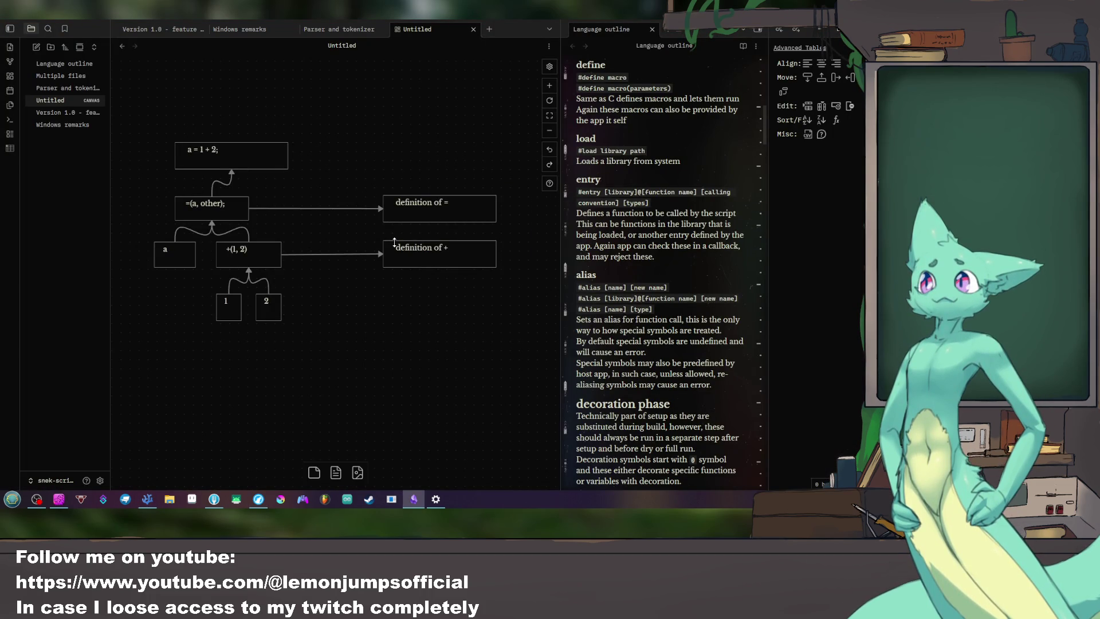
pyautogui.click(349, 32)
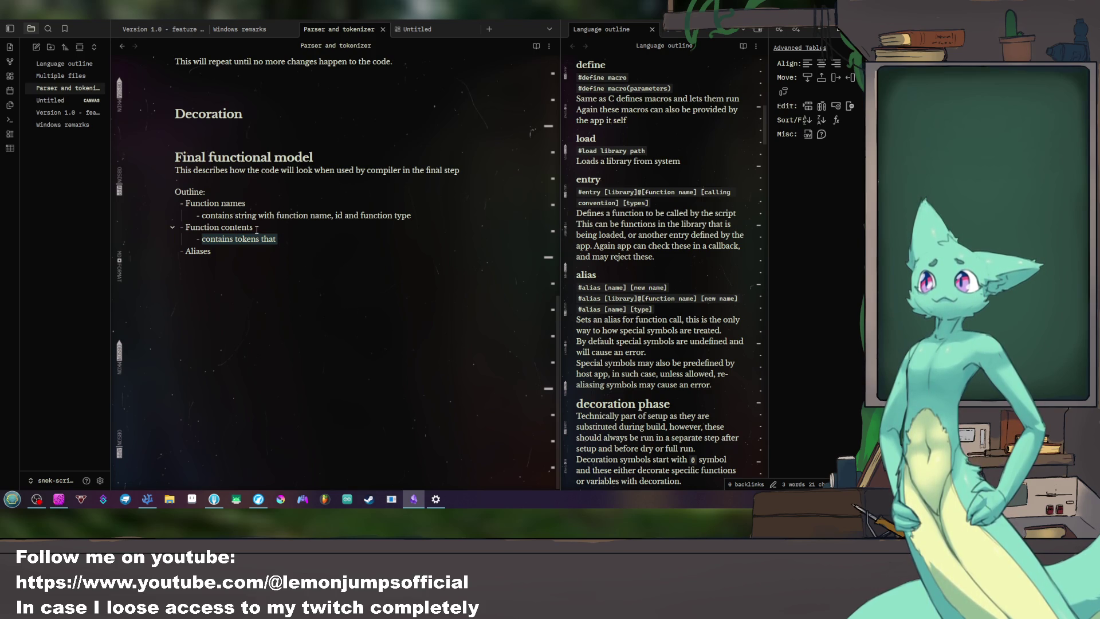
# Step: Replace 'contains tokens that' with bullets 'list of function calls' and 'list of parameters'
pyautogui.moveTo(256, 229); pyautogui.dragTo(220, 229)
pyautogui.click(300, 239)
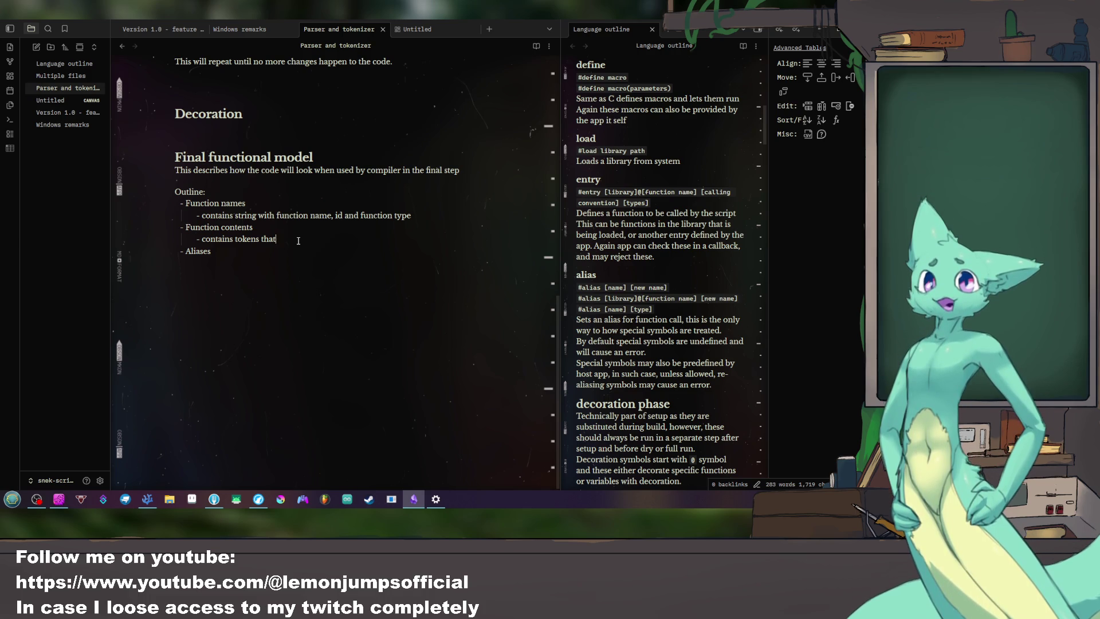
pyautogui.press('BackSpace')
pyautogui.press('BackSpace')
pyautogui.press('BackSpace')
pyautogui.press('BackSpace')
pyautogui.press('BackSpace')
pyautogui.press('BackSpace')
pyautogui.press('BackSpace')
pyautogui.press('BackSpace')
pyautogui.press('BackSpace')
pyautogui.write('list of')
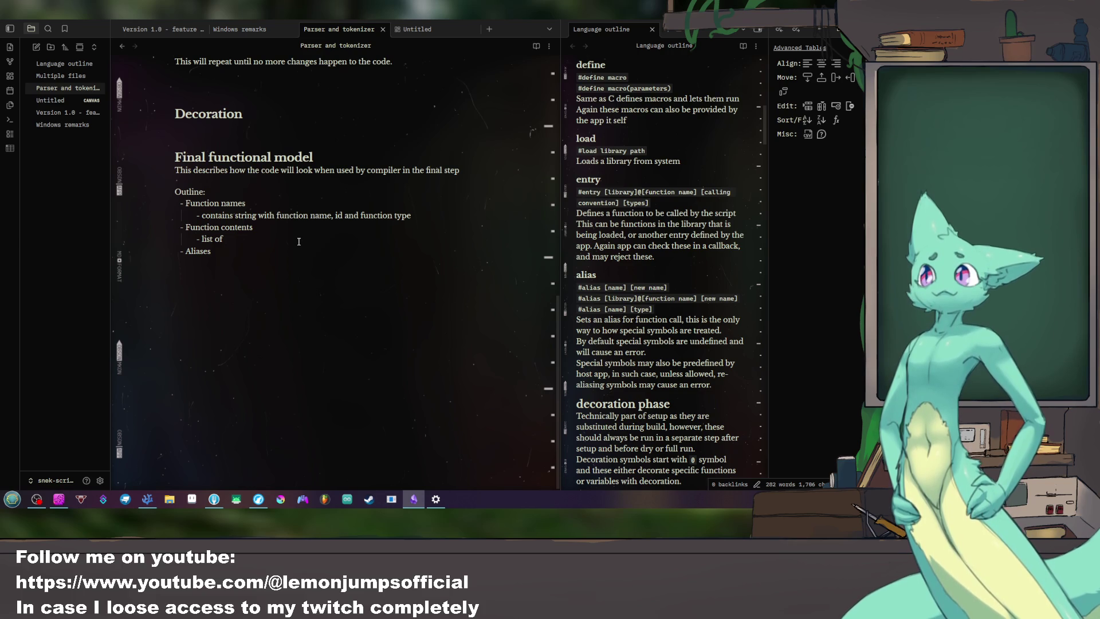
pyautogui.write('functions')
pyautogui.press('Return')
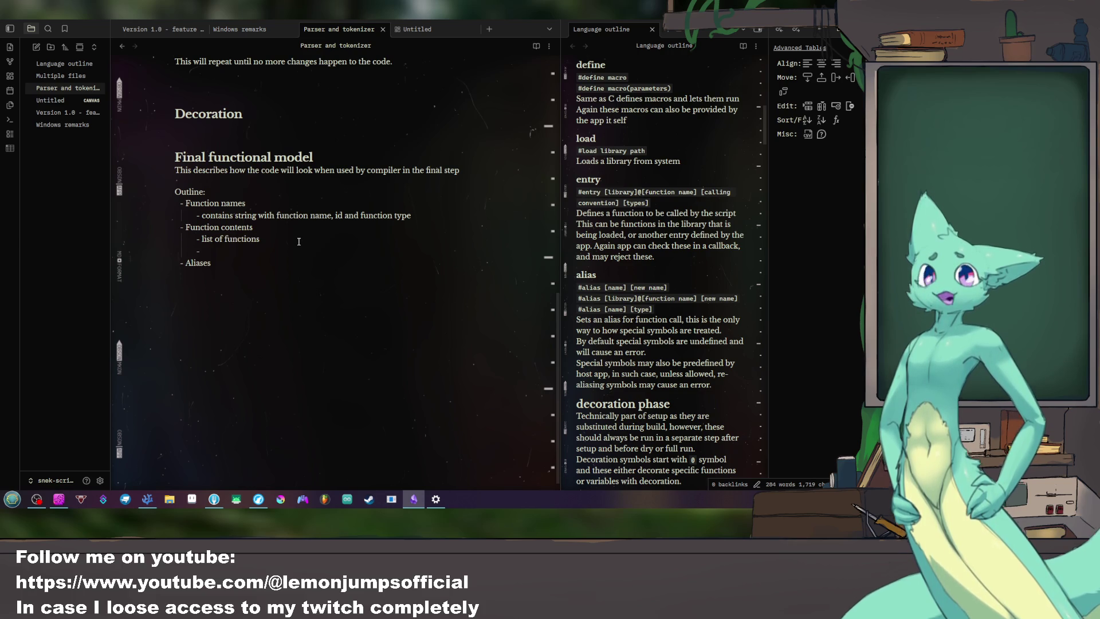
pyautogui.press('BackSpace')
pyautogui.press('BackSpace')
pyautogui.press('BackSpace')
pyautogui.press('BackSpace')
pyautogui.press('BackSpace')
pyautogui.write('on calls')
pyautogui.press('Return')
pyautogui.write('list of parameters')
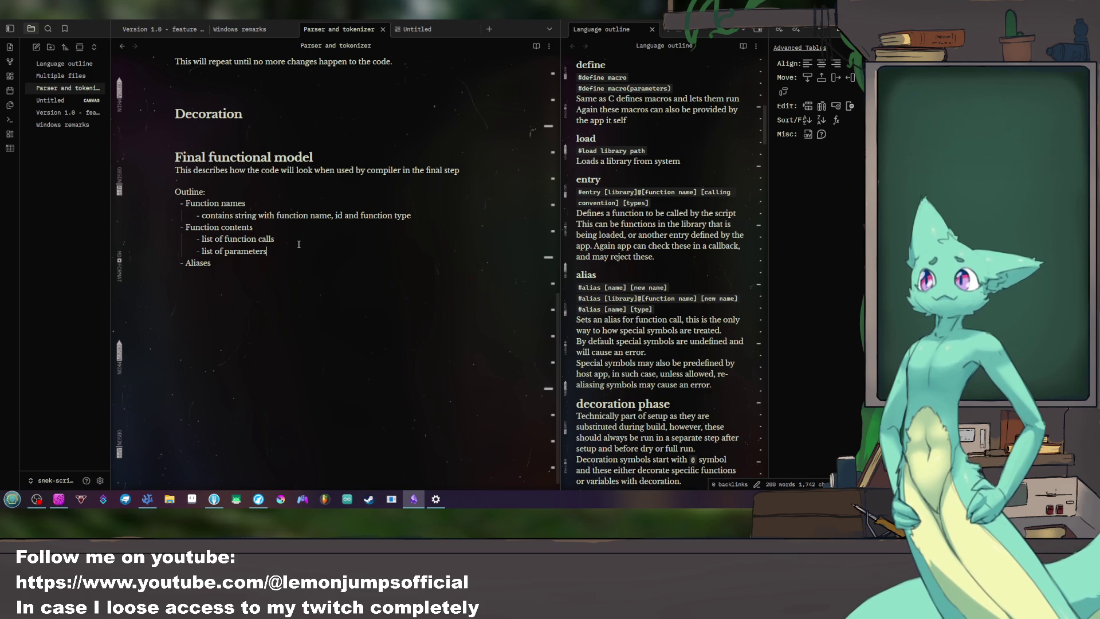
# Step: Dismiss the window switcher and go back to the Untitled canvas
pyautogui.hotkey('alt', 'Tab')
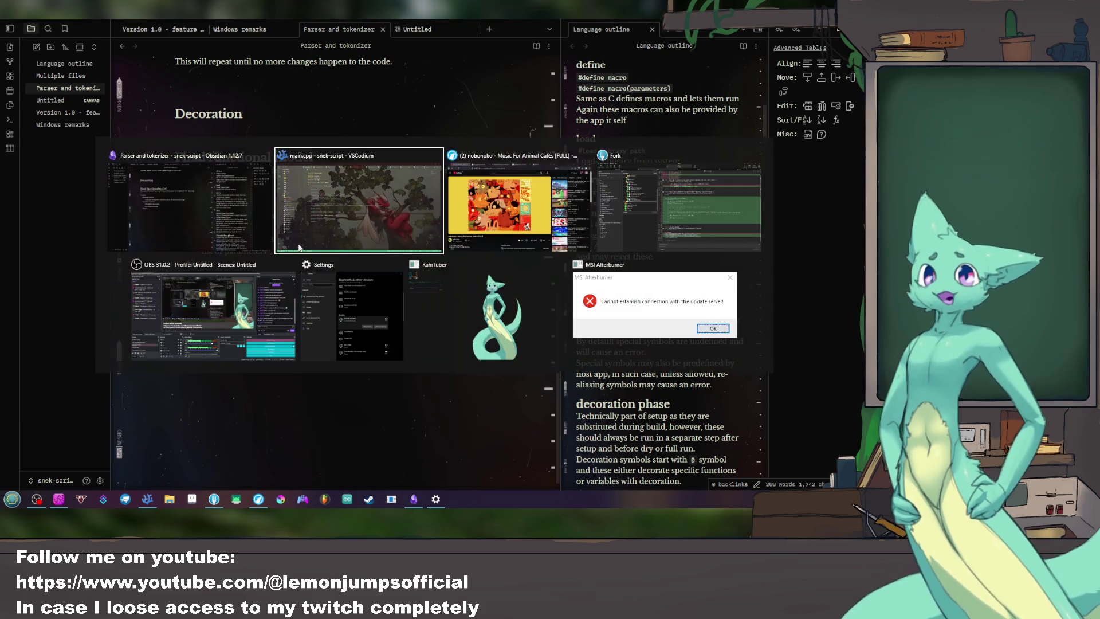
pyautogui.press('Escape')
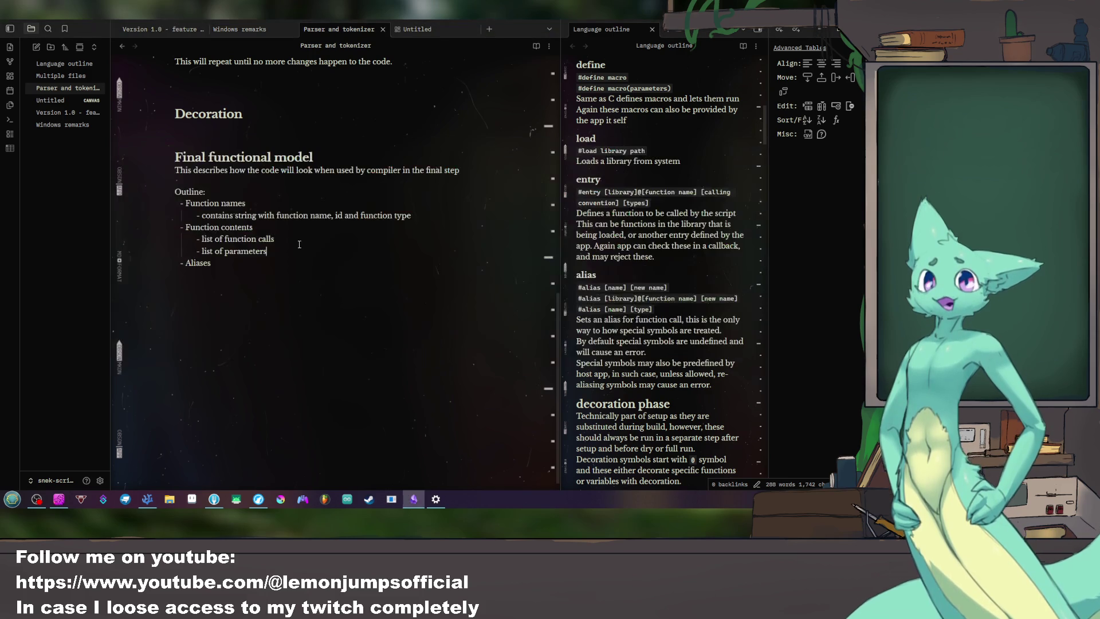
pyautogui.click(444, 30)
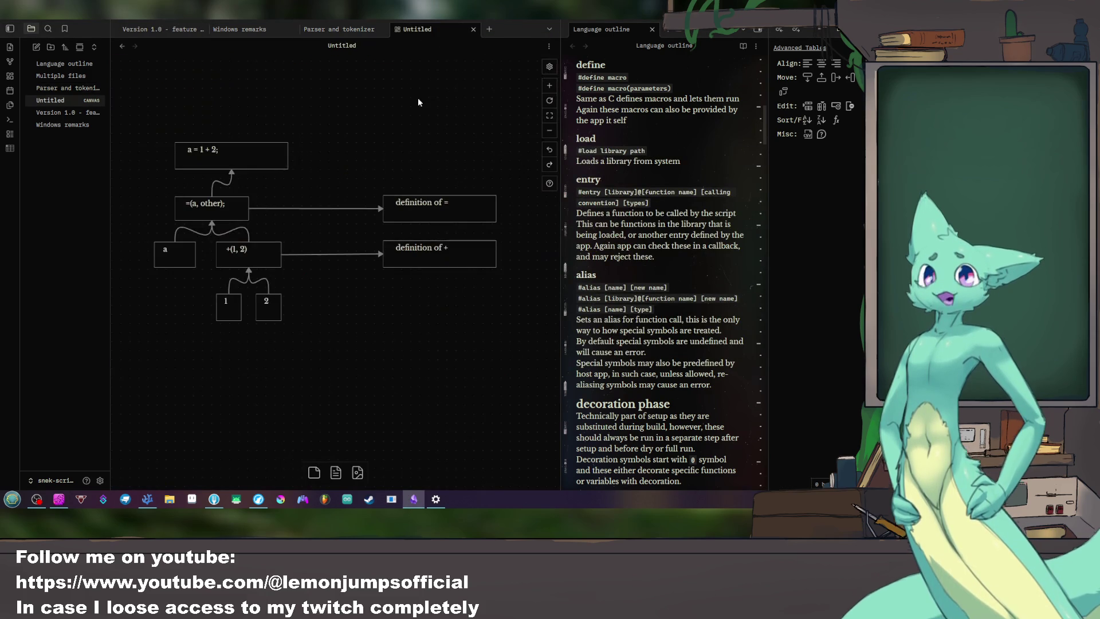
pyautogui.scroll(-1, 376, 145)
pyautogui.scroll(-1, 363, 157)
pyautogui.scroll(-1, 361, 130)
pyautogui.scroll(-1, 364, 216)
# Step: Add a card below the tree reading 'void test(int a, int b):' and make it taller
pyautogui.doubleClick(203, 262)
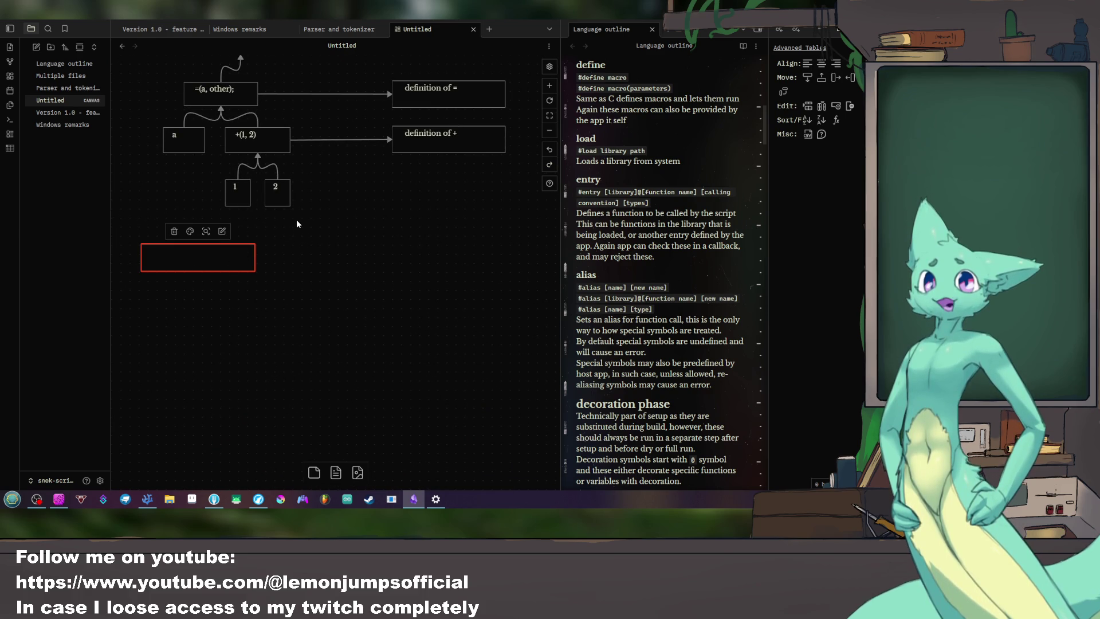
pyautogui.write('void test()')
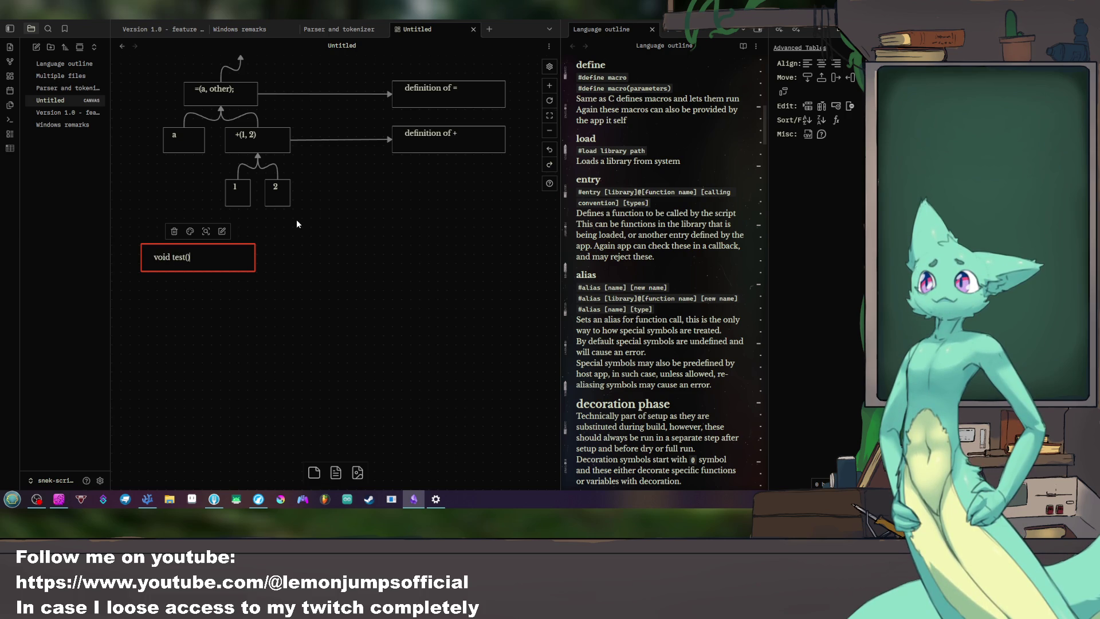
pyautogui.write(':')
pyautogui.press('Left')
pyautogui.press('Left')
pyautogui.write('int a, int b')
pyautogui.press('End')
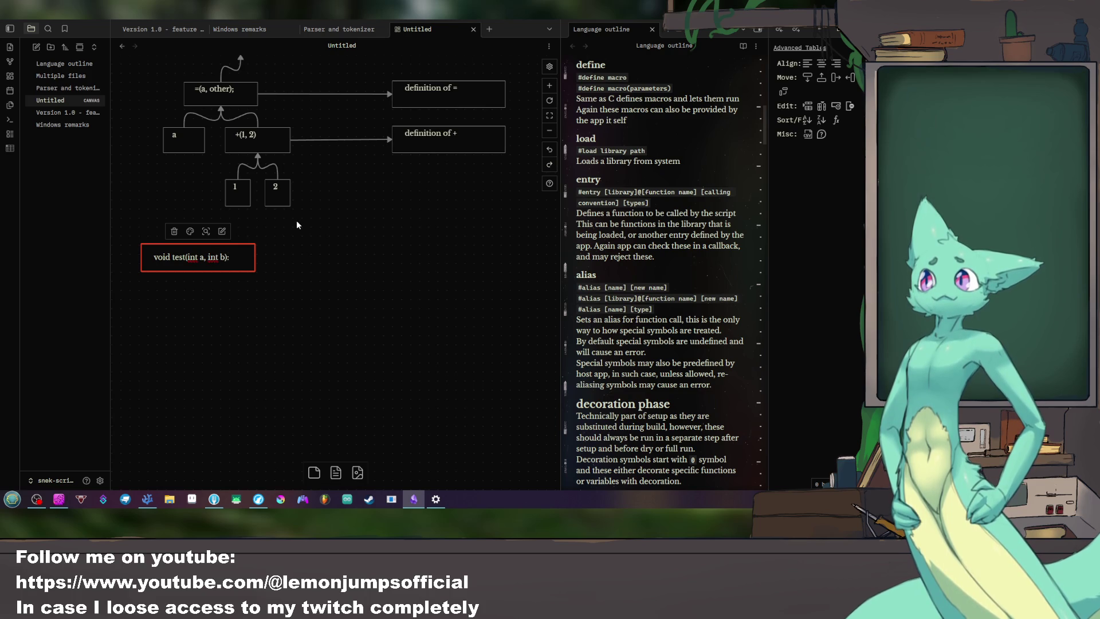
pyautogui.press('Return')
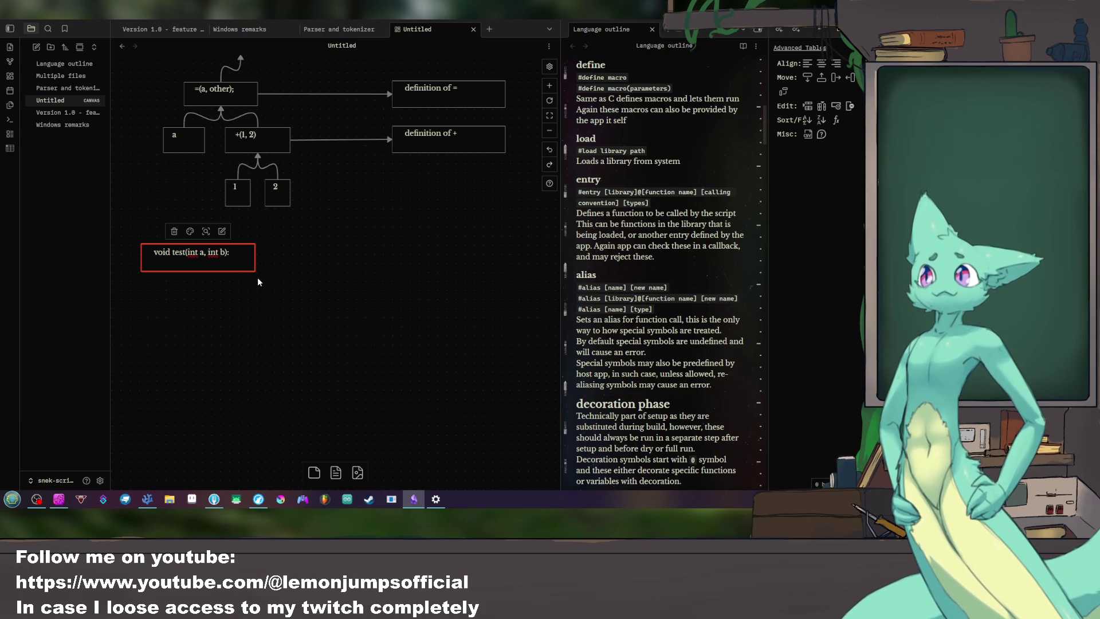
pyautogui.moveTo(246, 271); pyautogui.dragTo(230, 369)
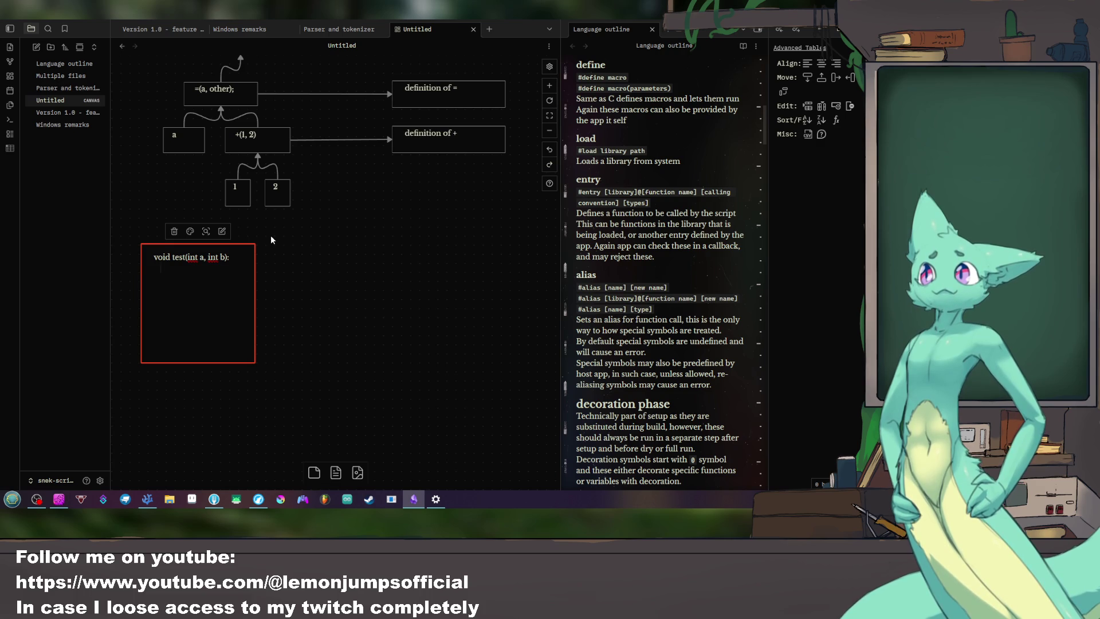
pyautogui.write('a')
# Step: Type the indented body 'int c = a + b', 'print(c)', 'print(b)' and shrink the card to fit
pyautogui.press('Tab')
pyautogui.write('a + b')
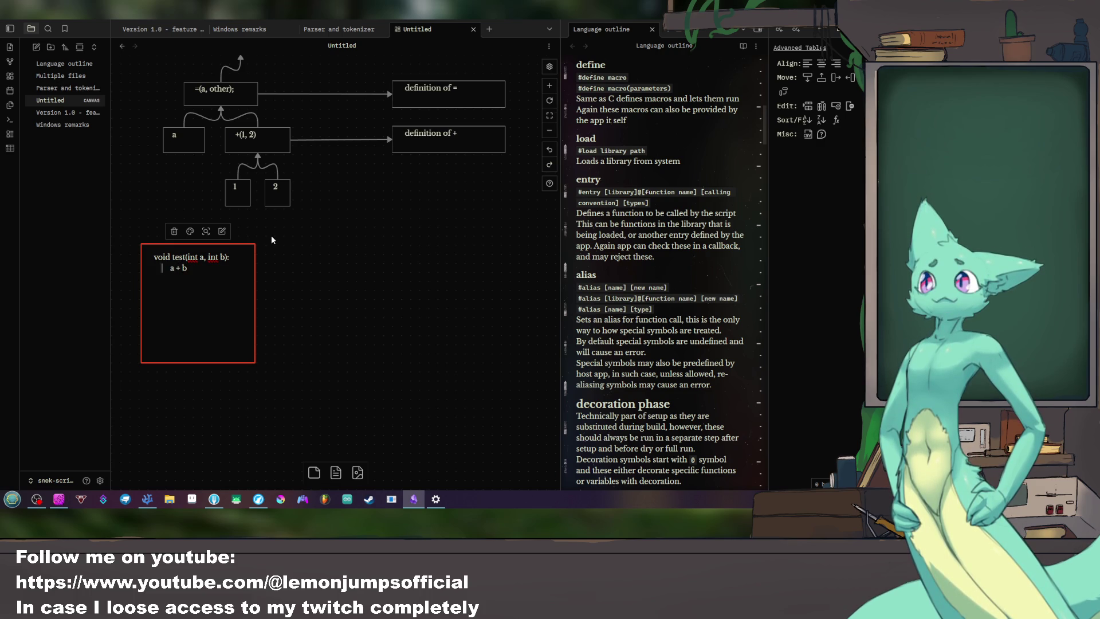
pyautogui.press('Home')
pyautogui.write('int c ')
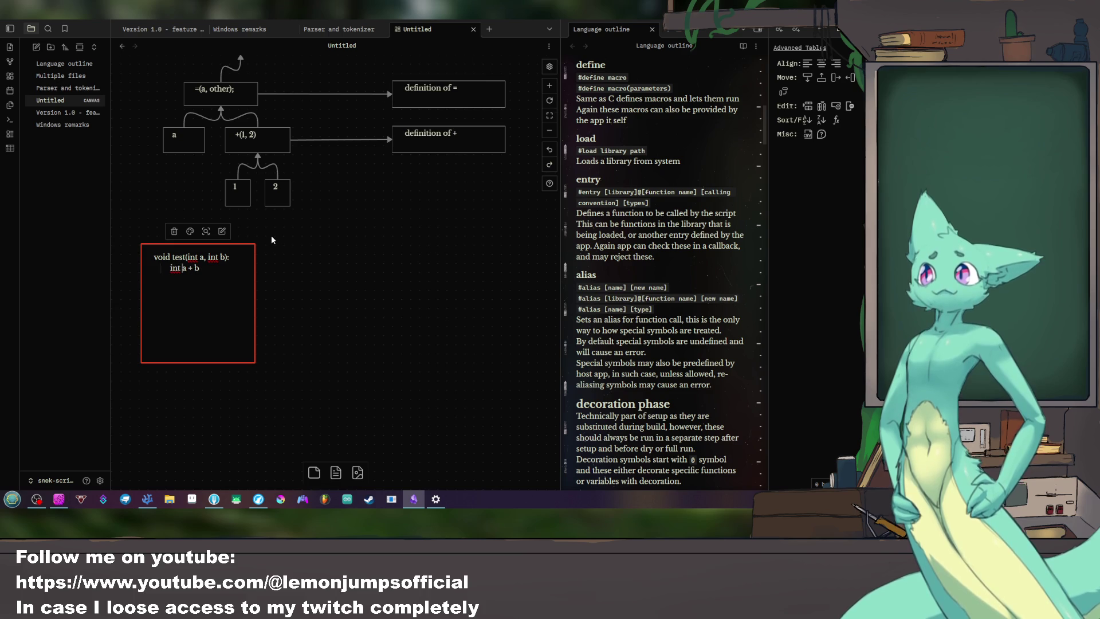
pyautogui.write('=')
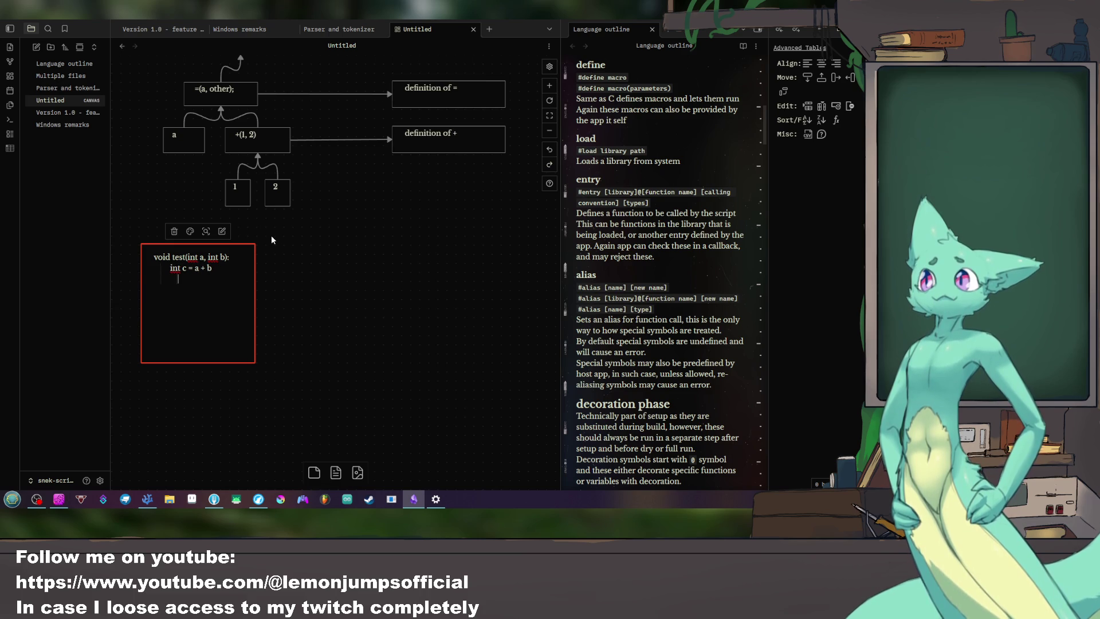
pyautogui.press('Return')
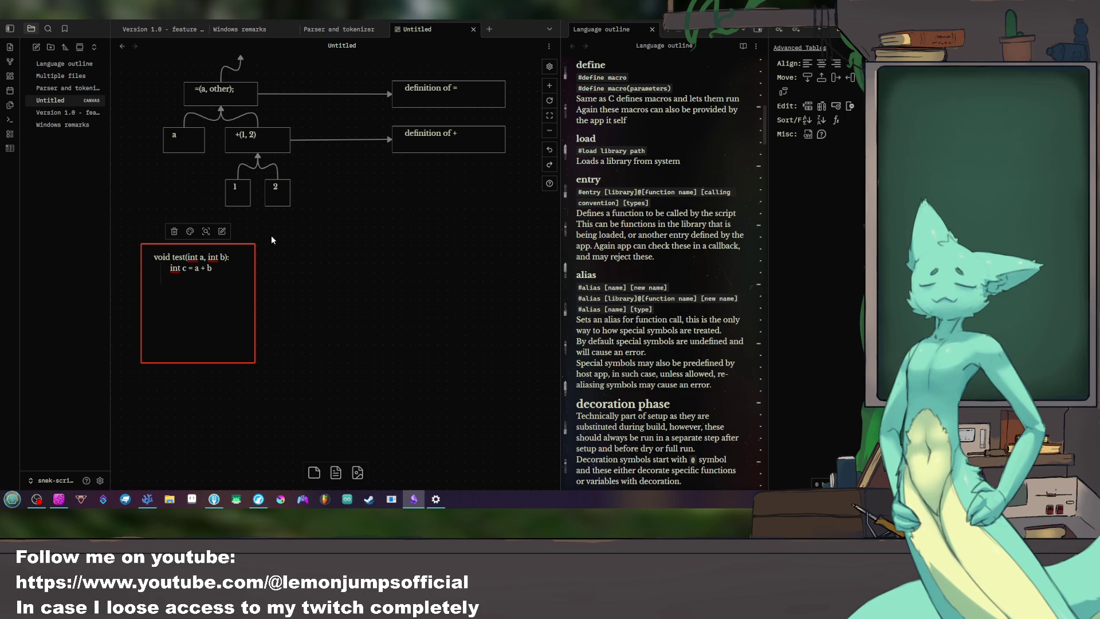
pyautogui.write('print(c)')
pyautogui.press('Return')
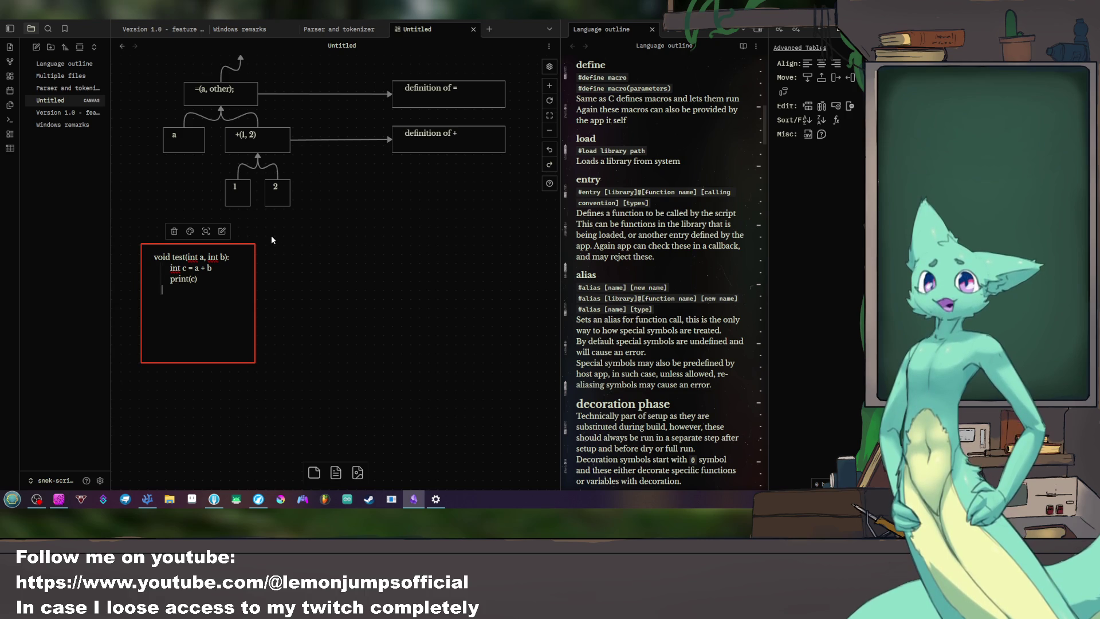
pyautogui.write('priny')
pyautogui.press('BackSpace')
pyautogui.write('t')
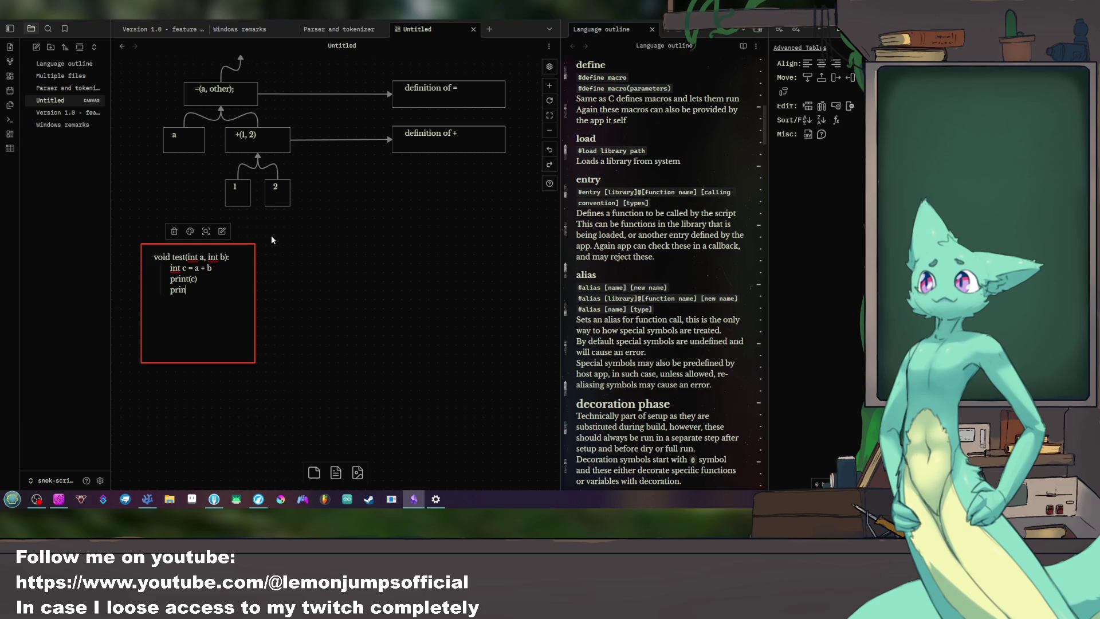
pyautogui.write('(')
pyautogui.write('b')
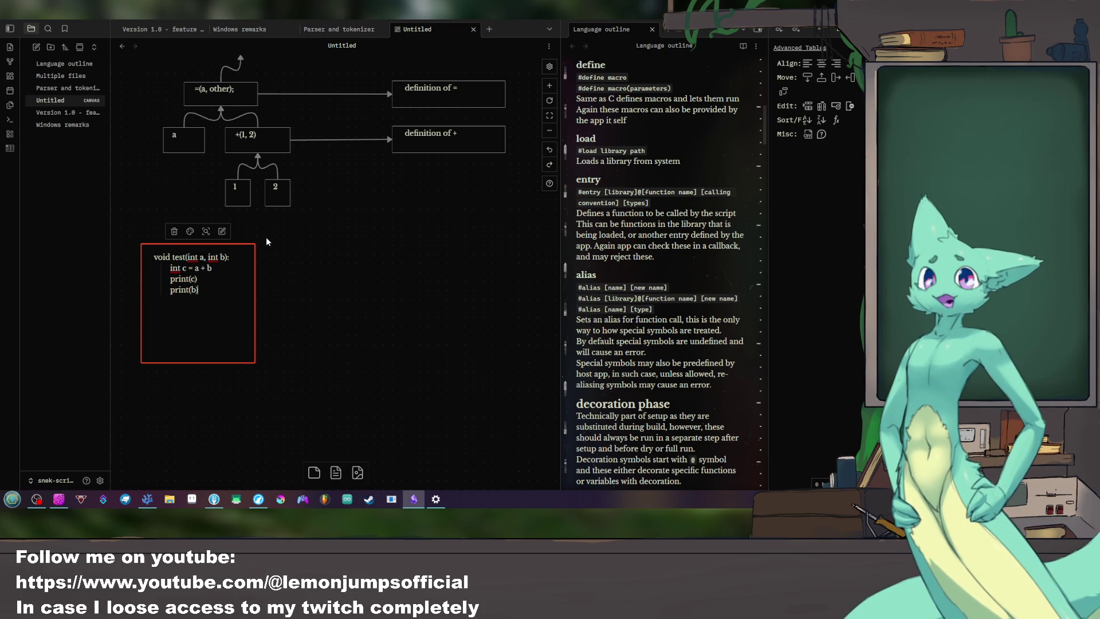
pyautogui.moveTo(240, 362); pyautogui.dragTo(241, 308)
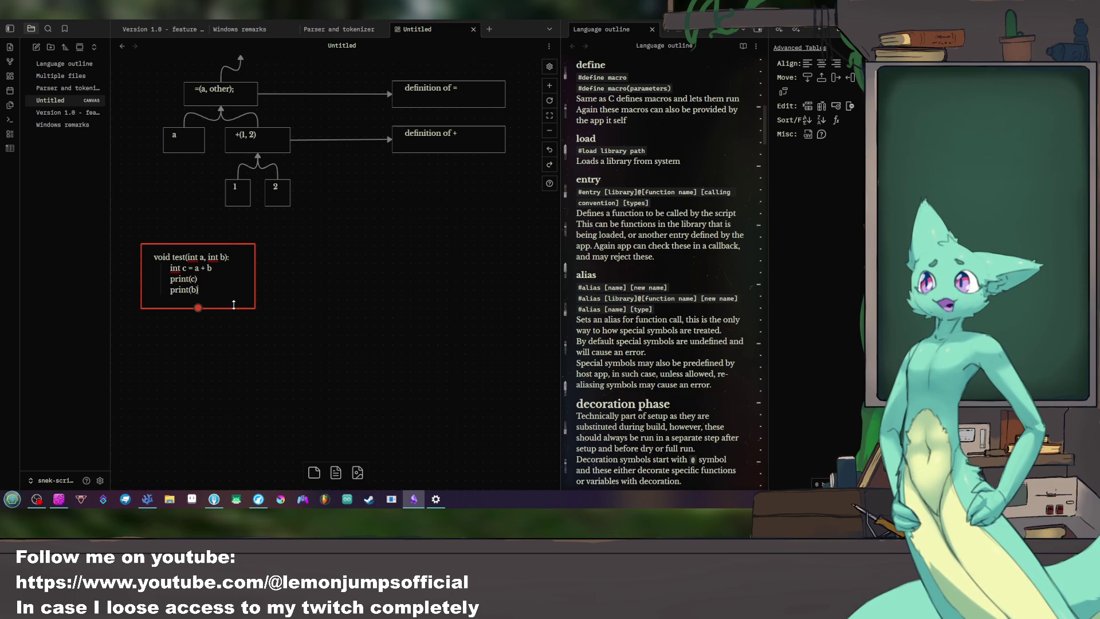